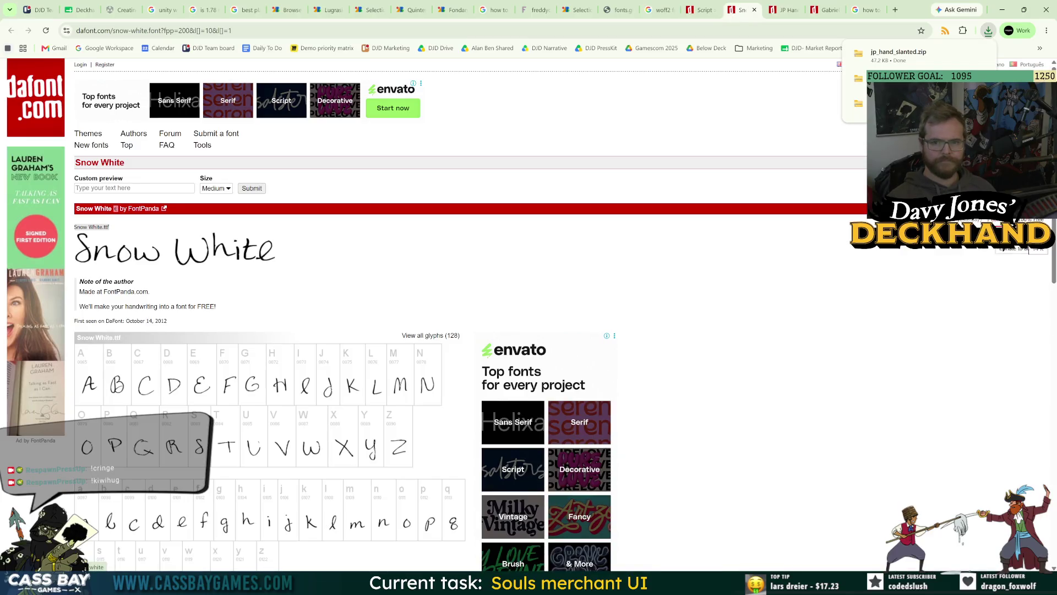
Step: Open DaFont's Calligraphy script listing and download the Chancery Cursive font
click(702, 9)
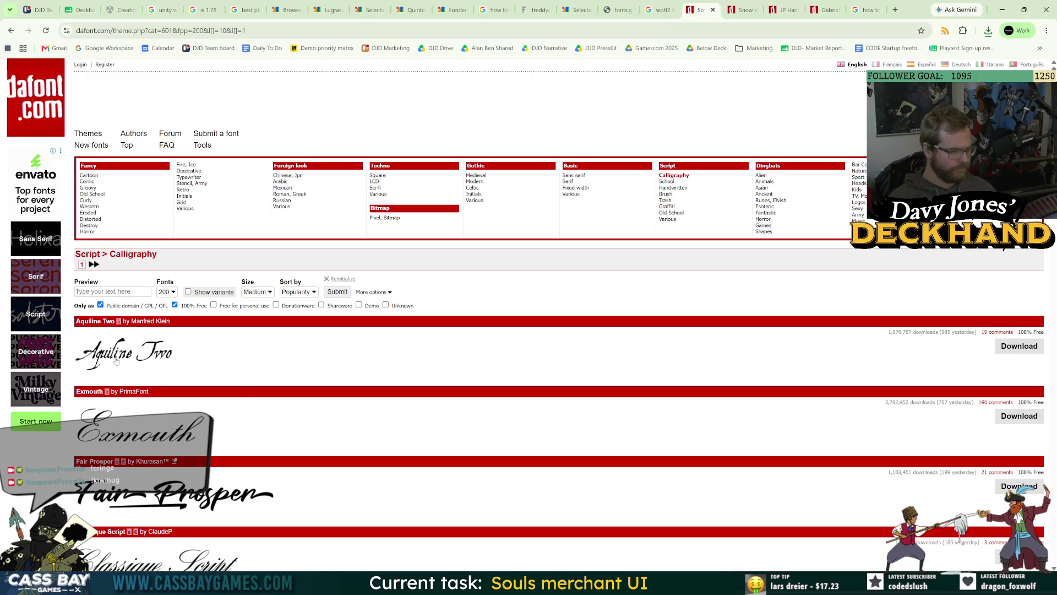
scroll(118, 361, down, 4)
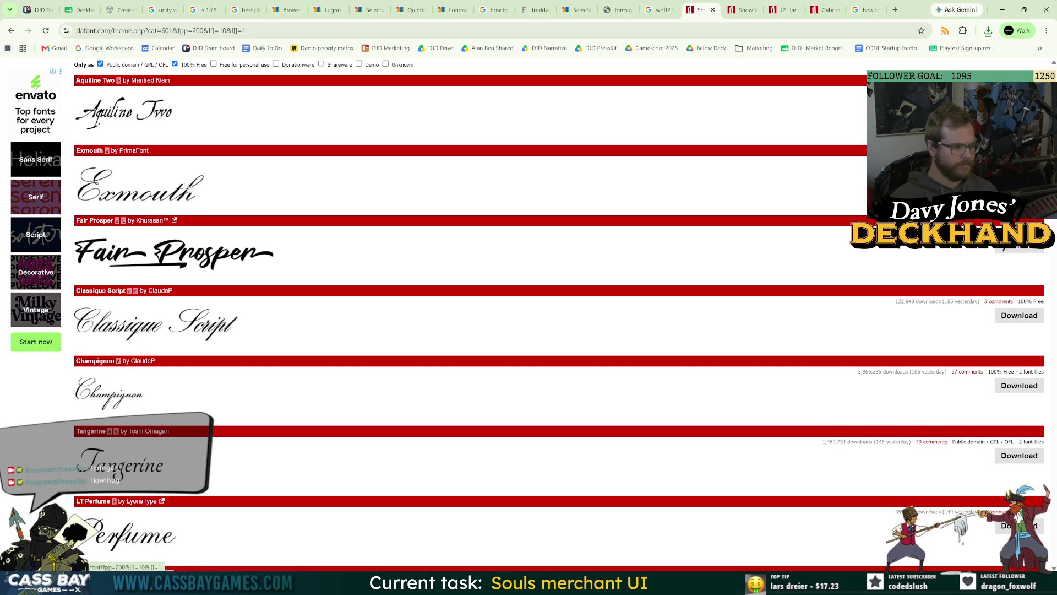
scroll(383, 352, down, 8)
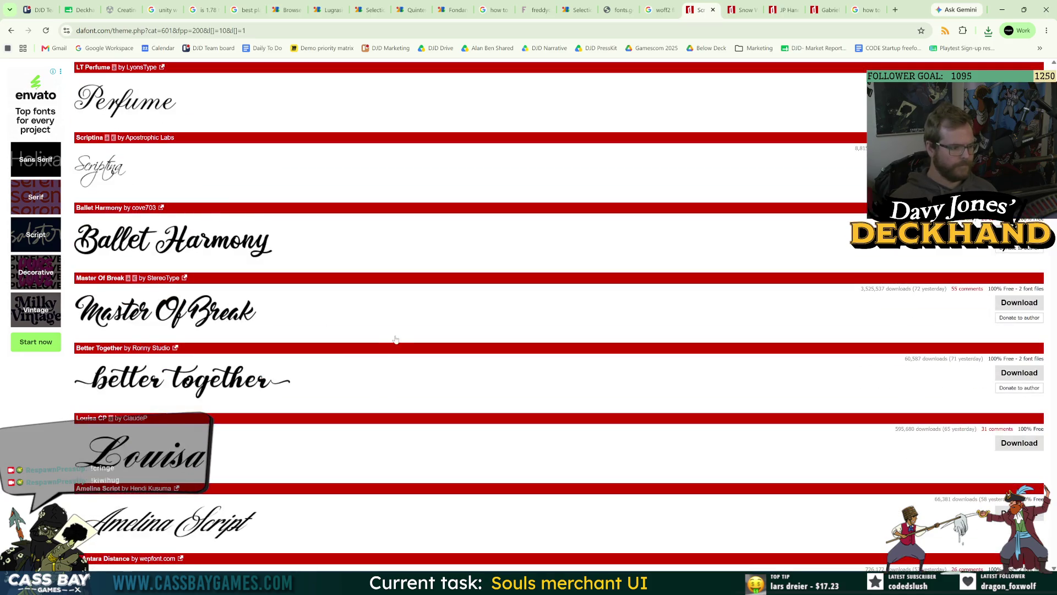
scroll(386, 339, down, 13)
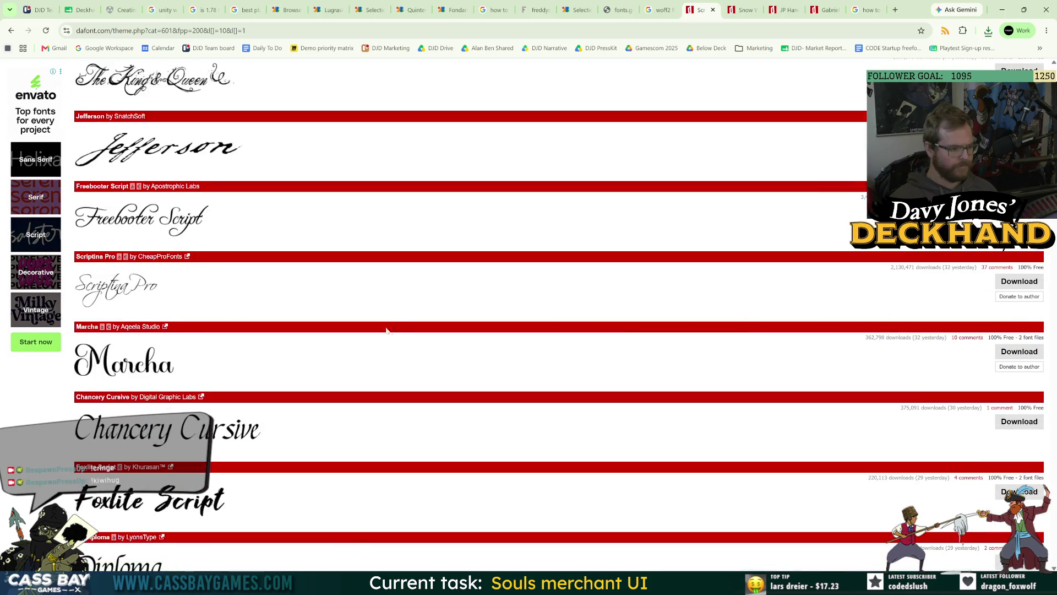
click(229, 465)
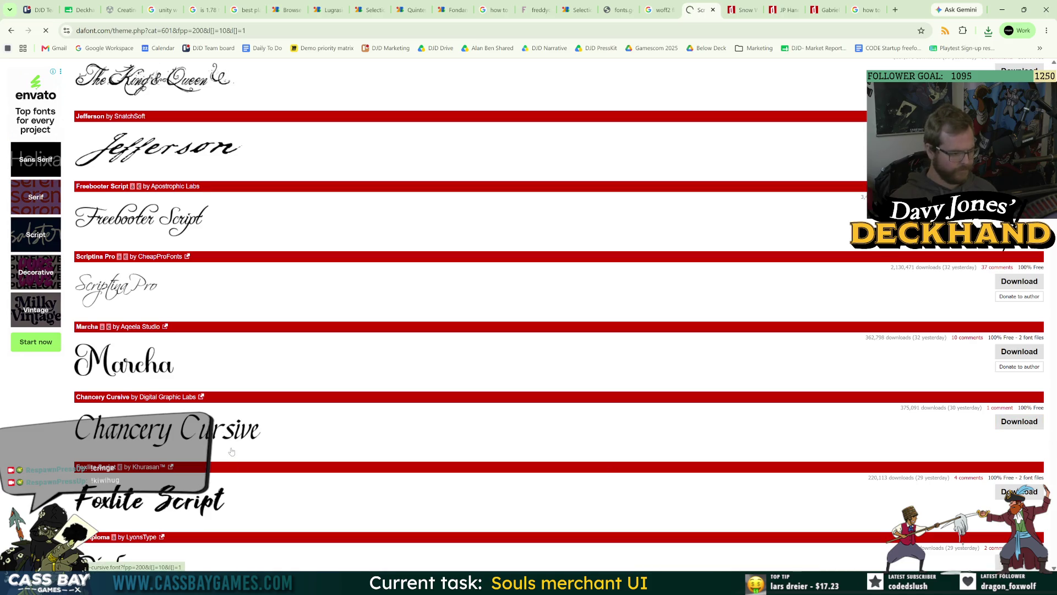
Step: Browse further down the Calligraphy list, then return to the top of the page
scroll(231, 451, down, 5)
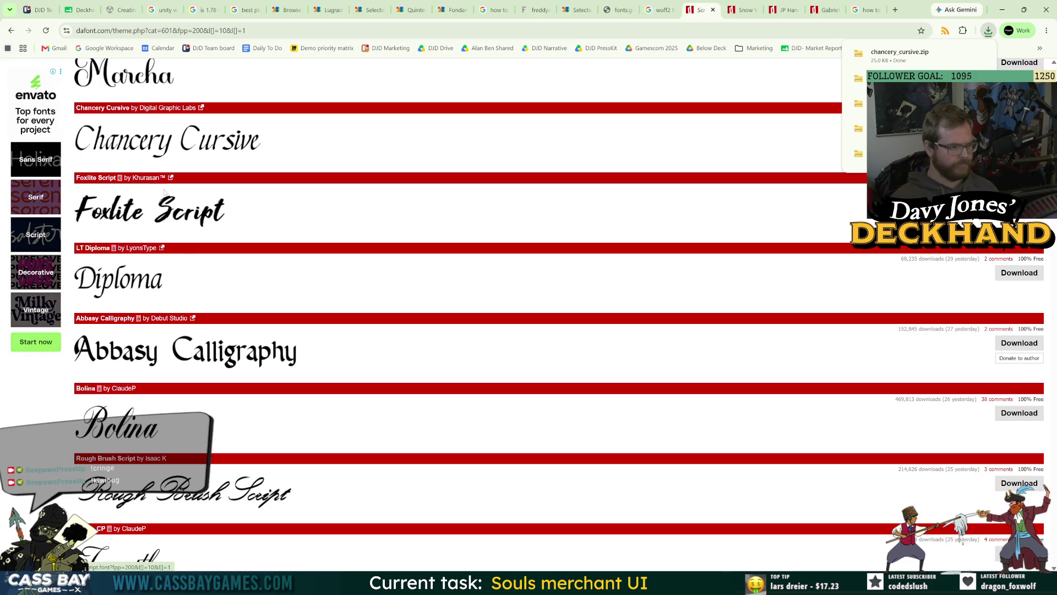
scroll(355, 457, down, 10)
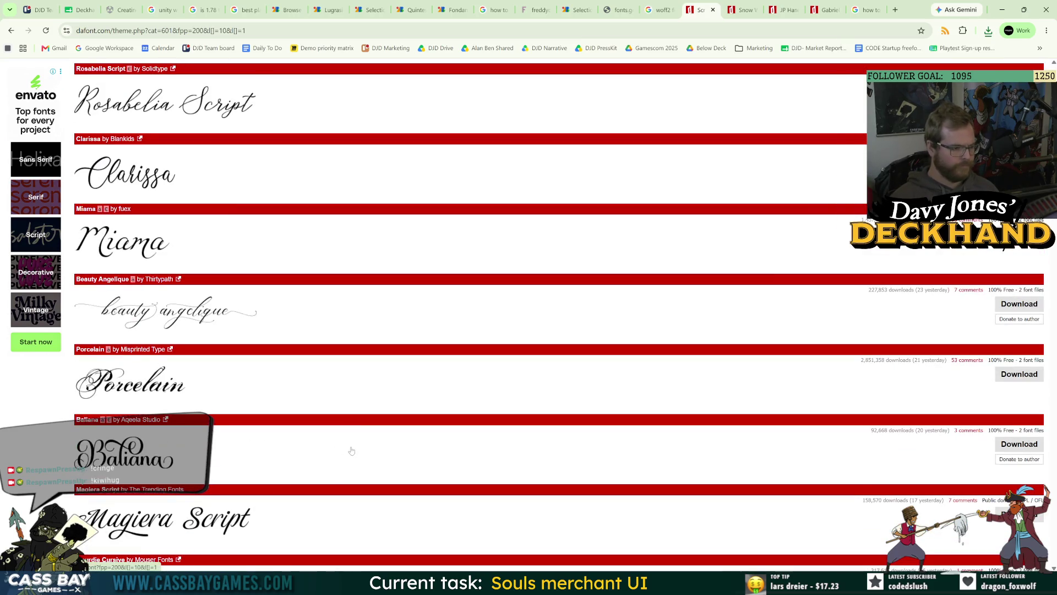
scroll(337, 475, down, 15)
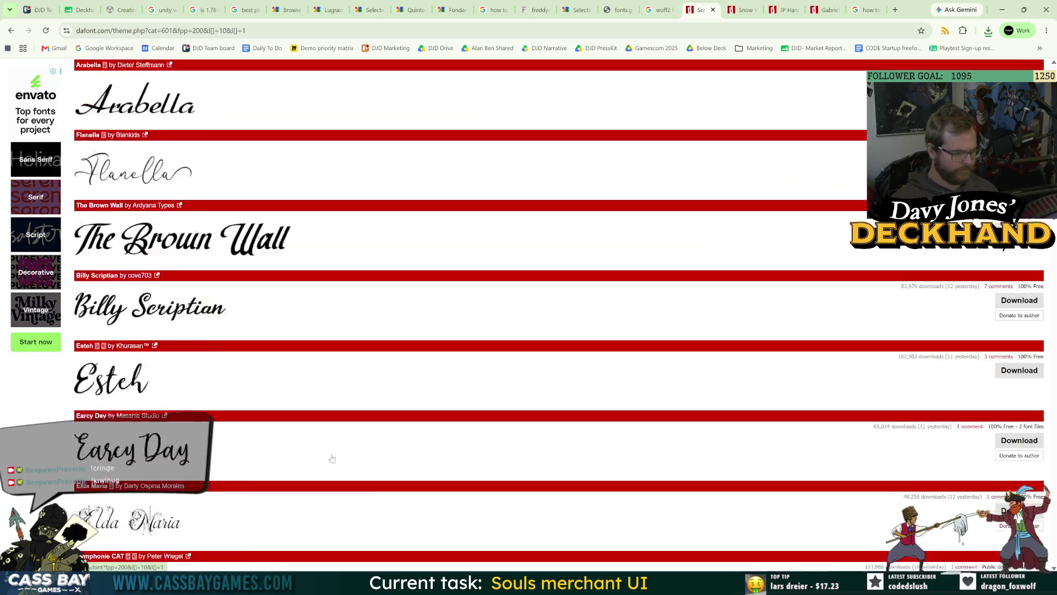
scroll(324, 456, down, 8)
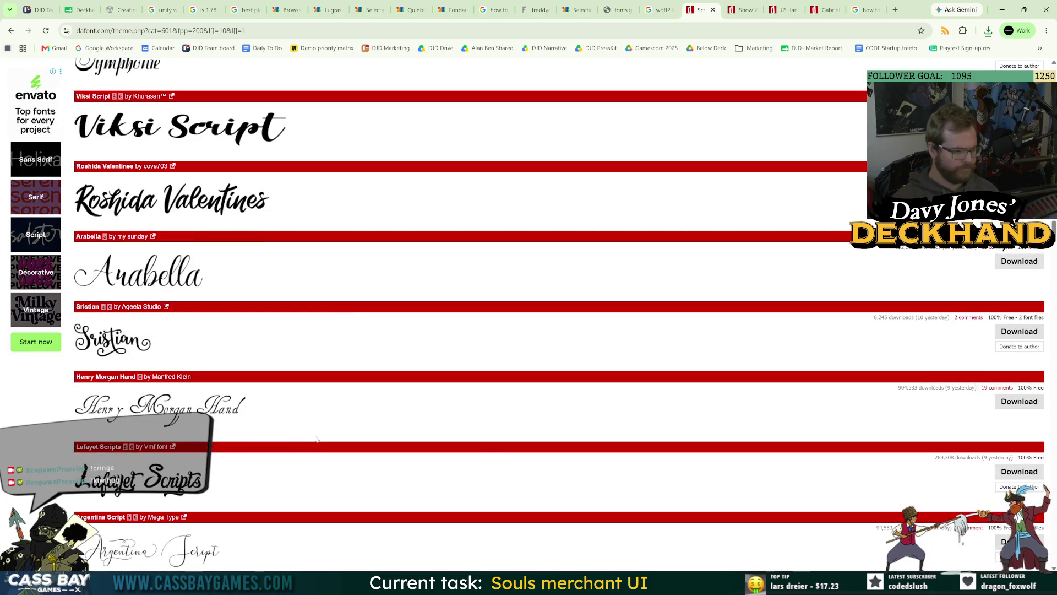
scroll(311, 438, down, 7)
right_click(315, 435)
click(228, 427)
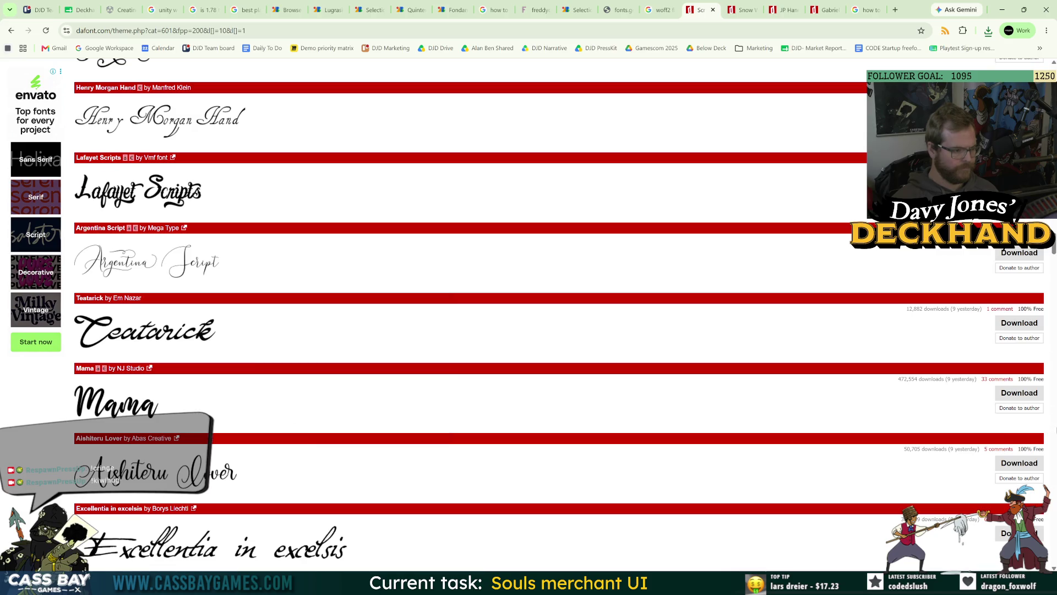
key(Home)
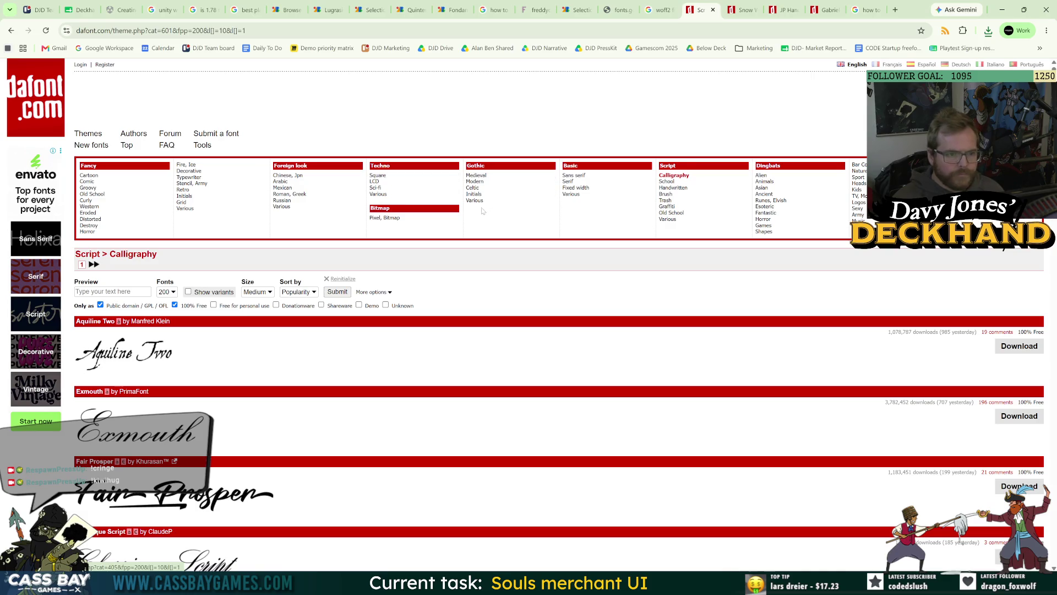
click(688, 197)
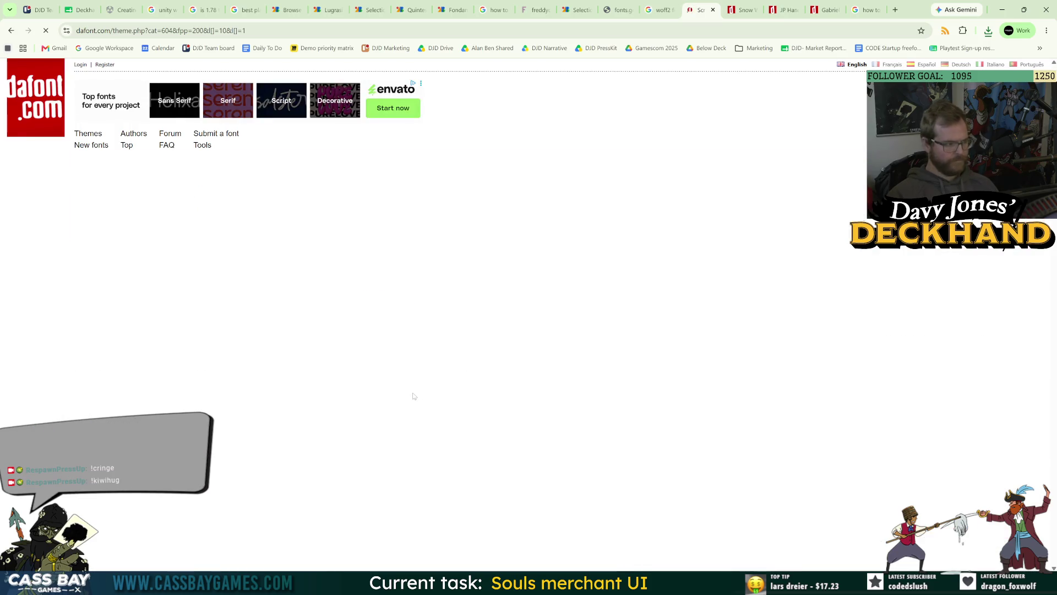
Step: Scroll through the Brush script listing and download the Explore font
scroll(368, 394, down, 3)
scroll(368, 395, down, 1)
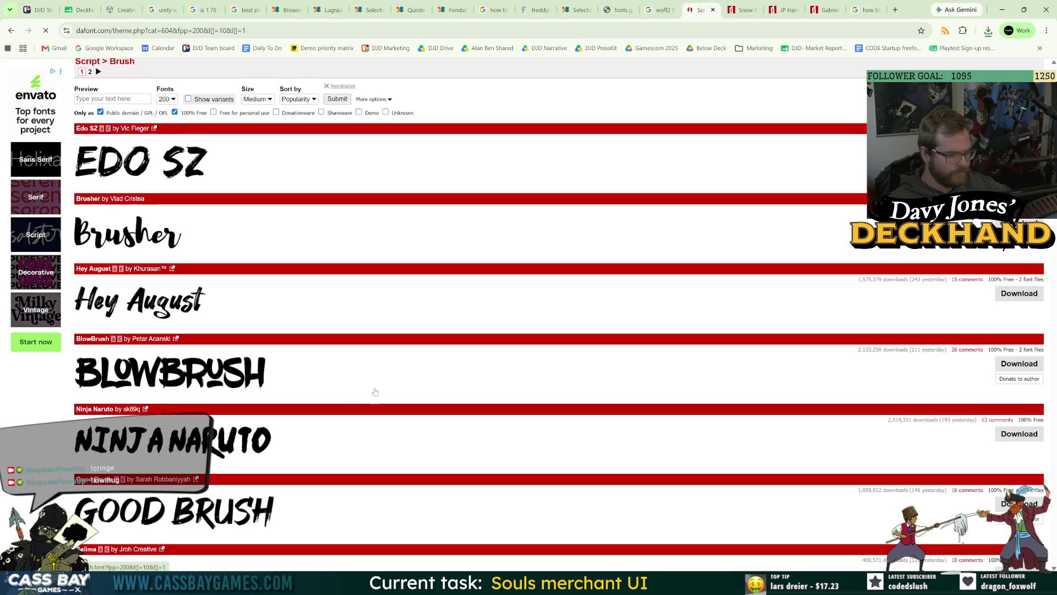
scroll(373, 392, down, 6)
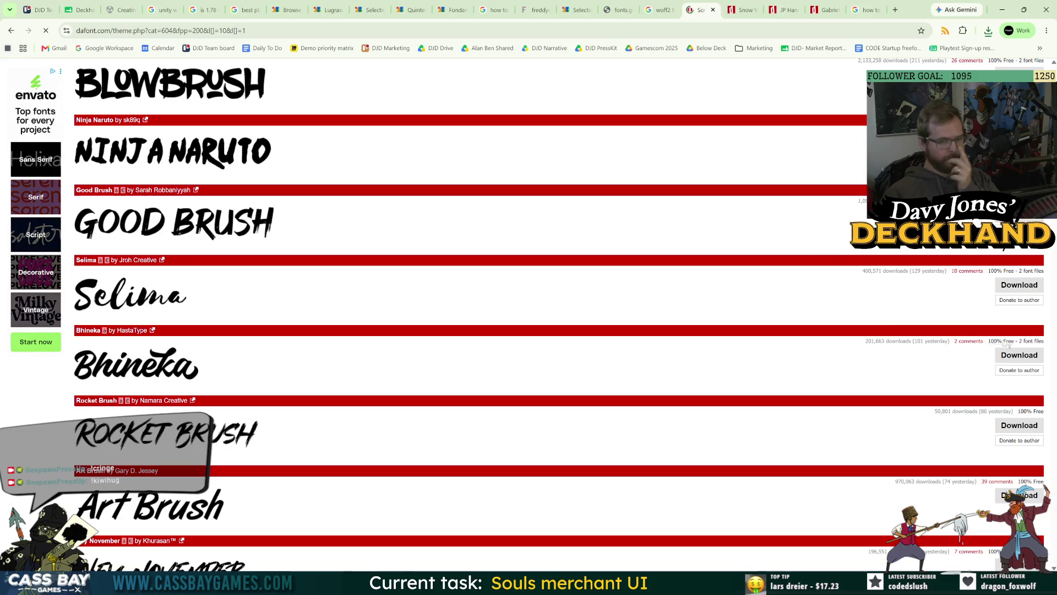
scroll(378, 405, down, 3)
scroll(377, 405, down, 3)
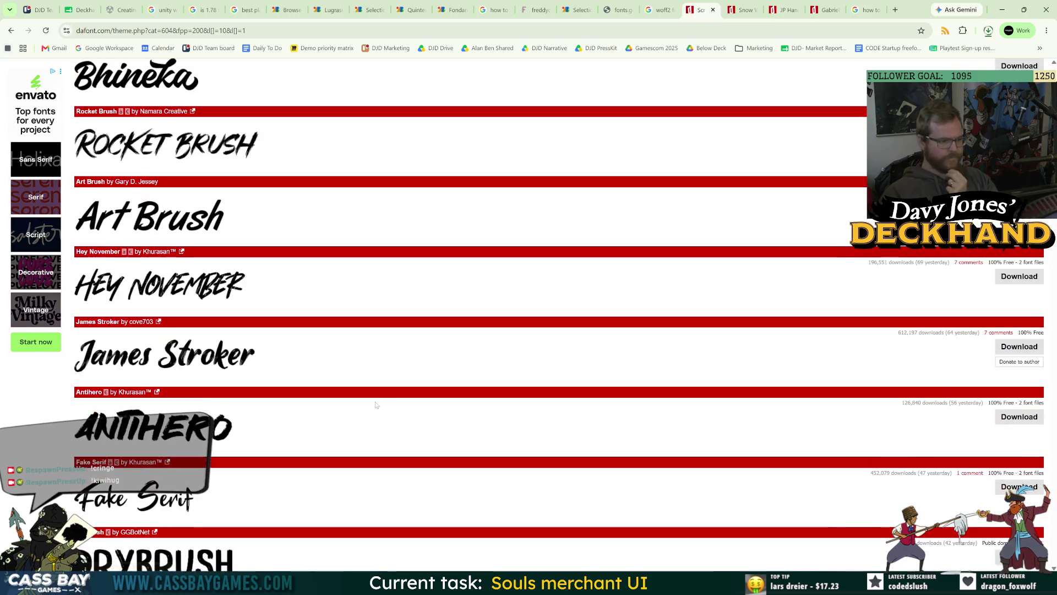
scroll(256, 435, down, 6)
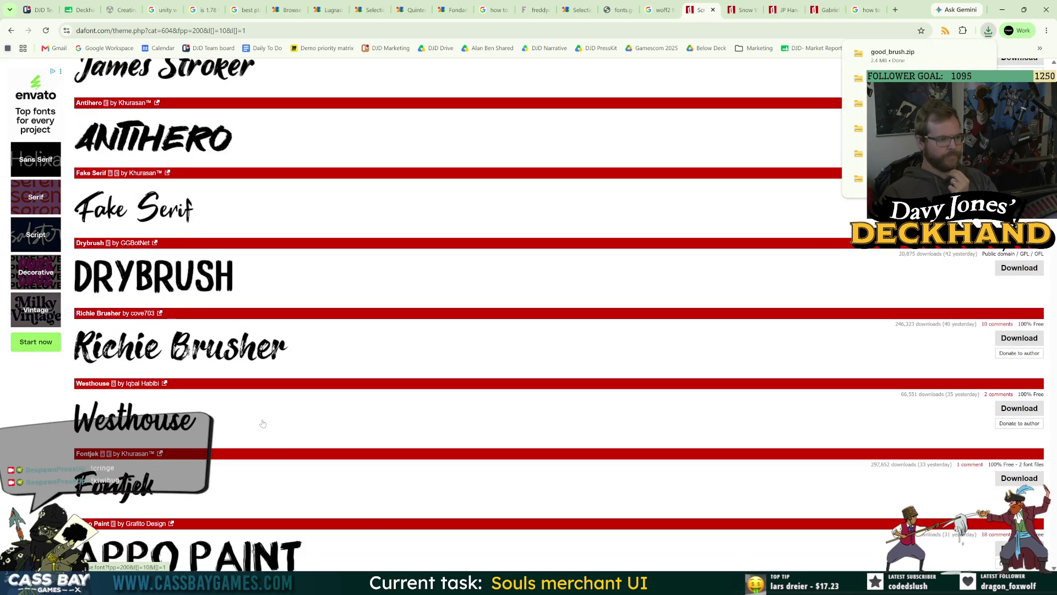
scroll(369, 515, down, 4)
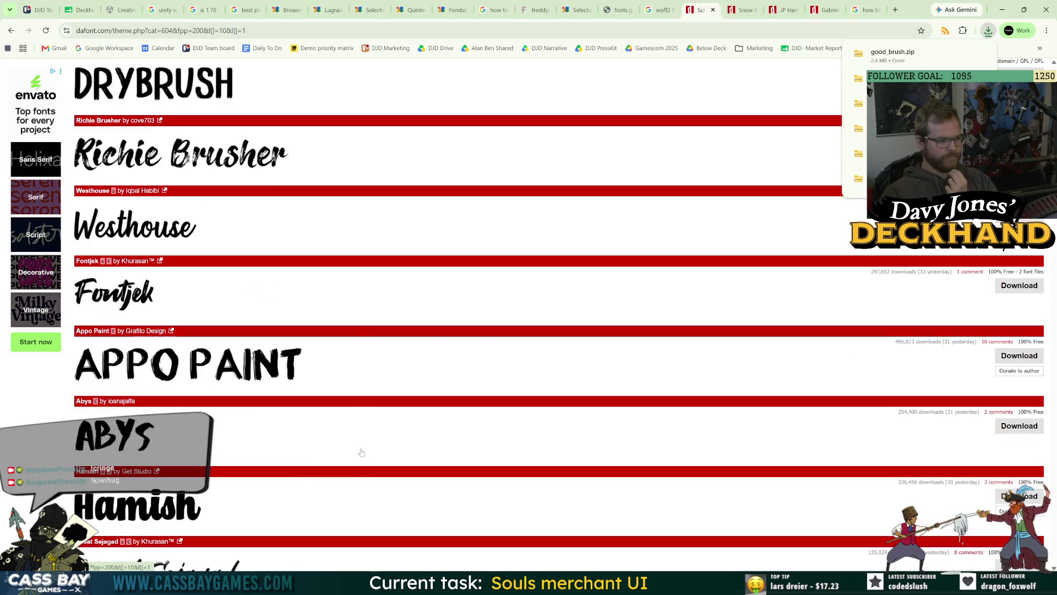
scroll(361, 458, down, 7)
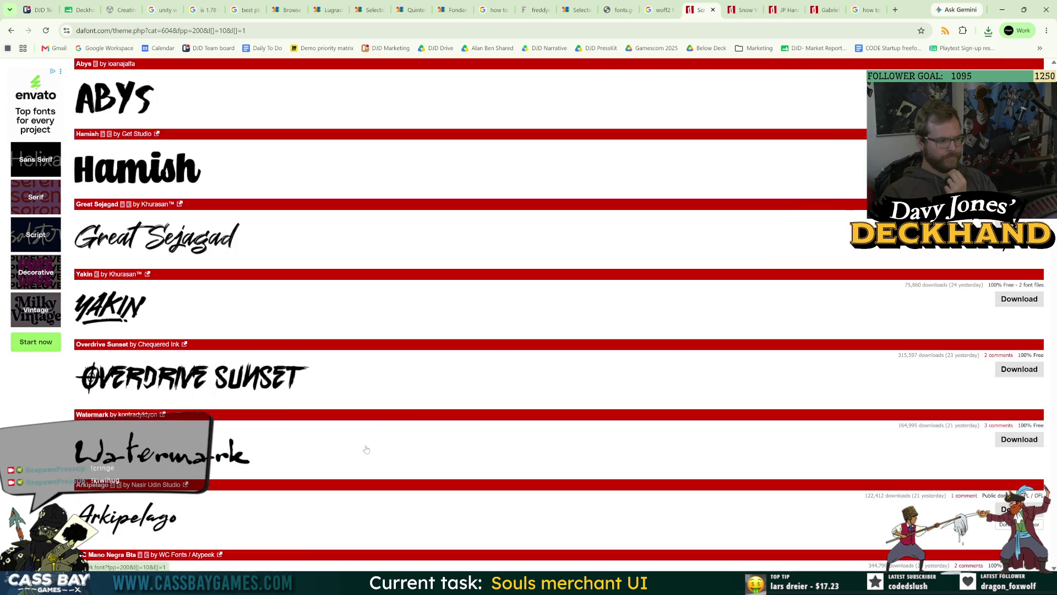
scroll(366, 448, down, 6)
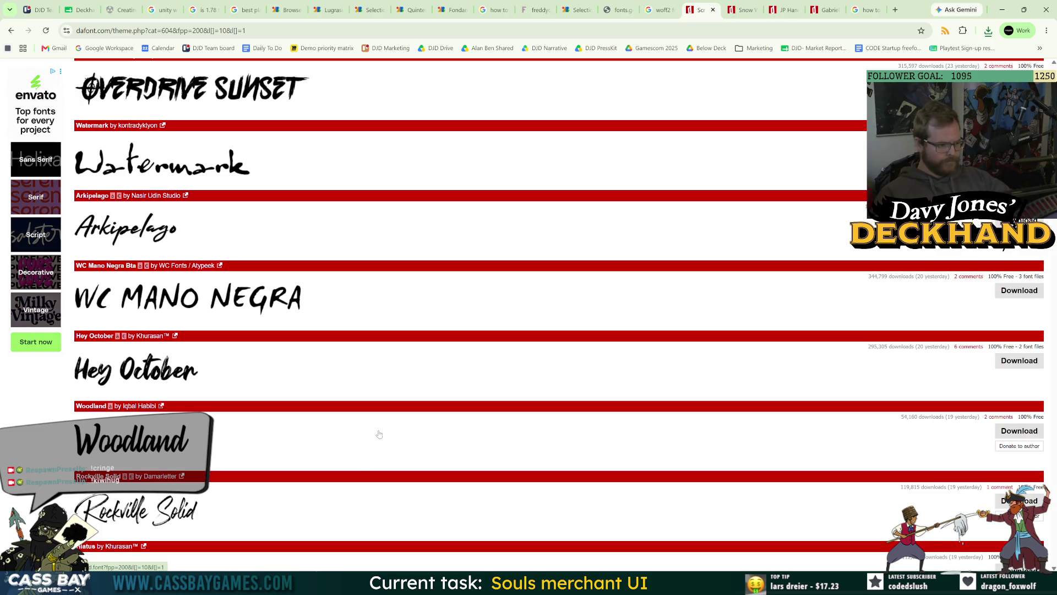
scroll(389, 417, down, 7)
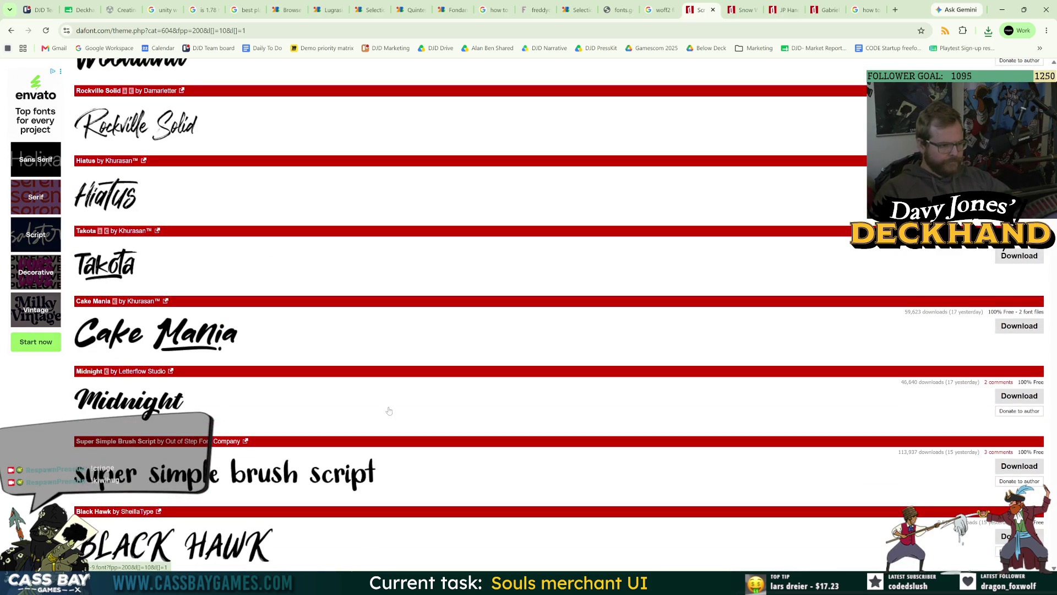
scroll(389, 410, down, 5)
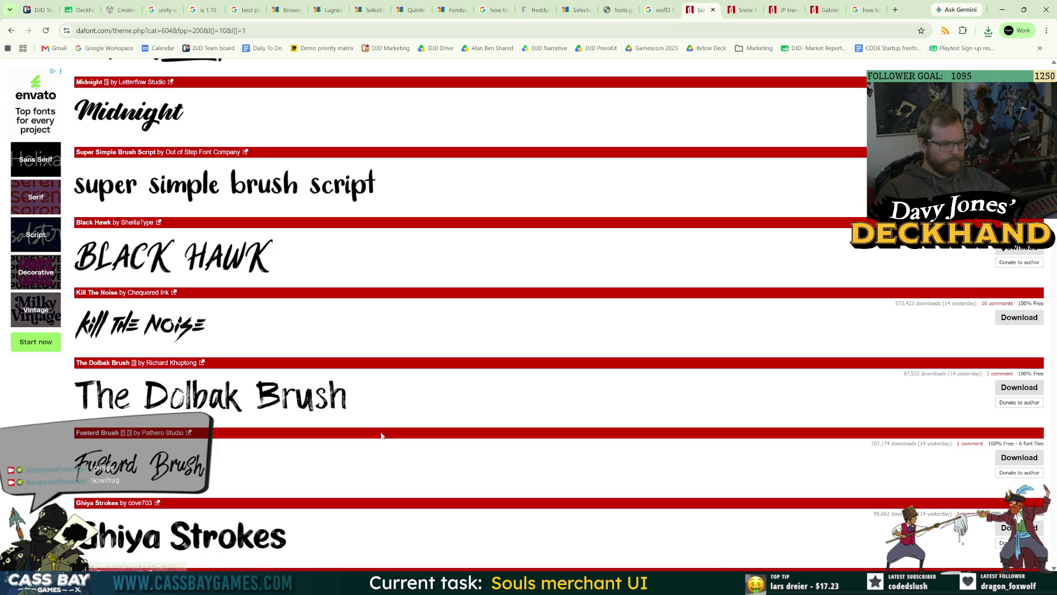
scroll(382, 432, down, 8)
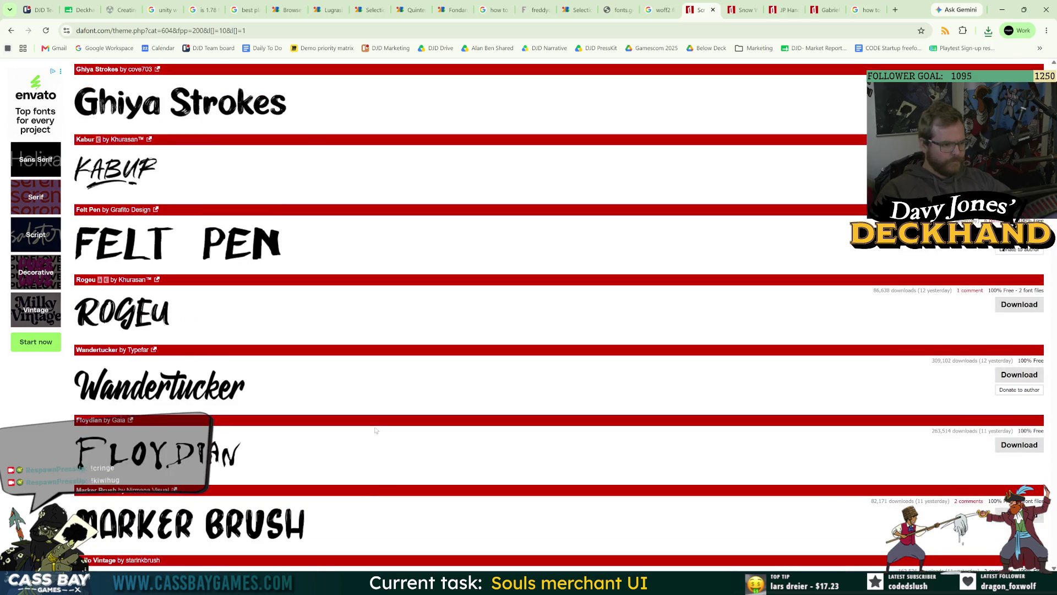
scroll(380, 443, down, 8)
scroll(419, 386, down, 7)
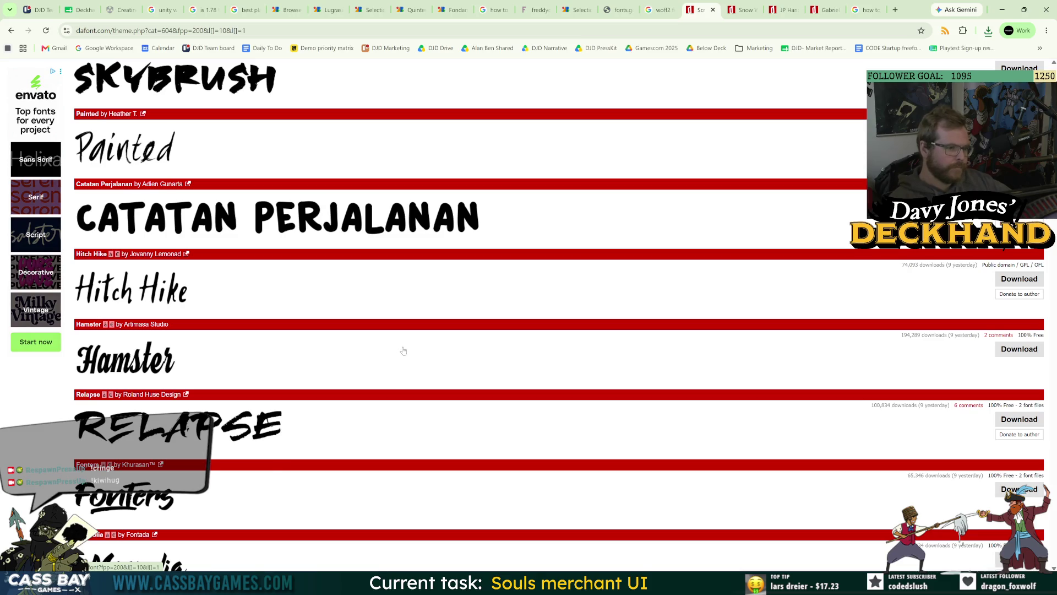
scroll(401, 343, down, 8)
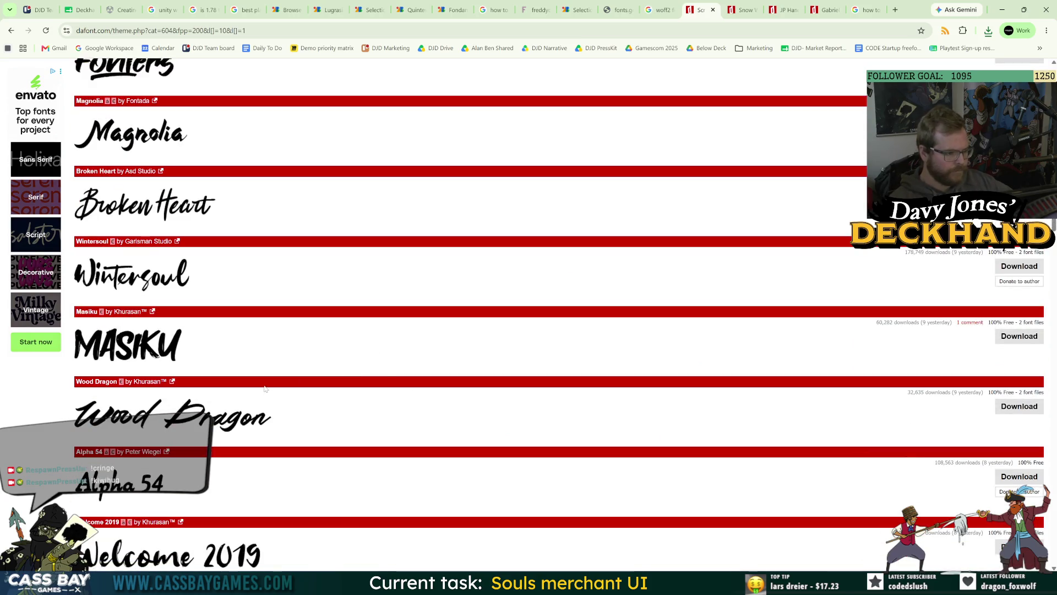
scroll(265, 388, down, 7)
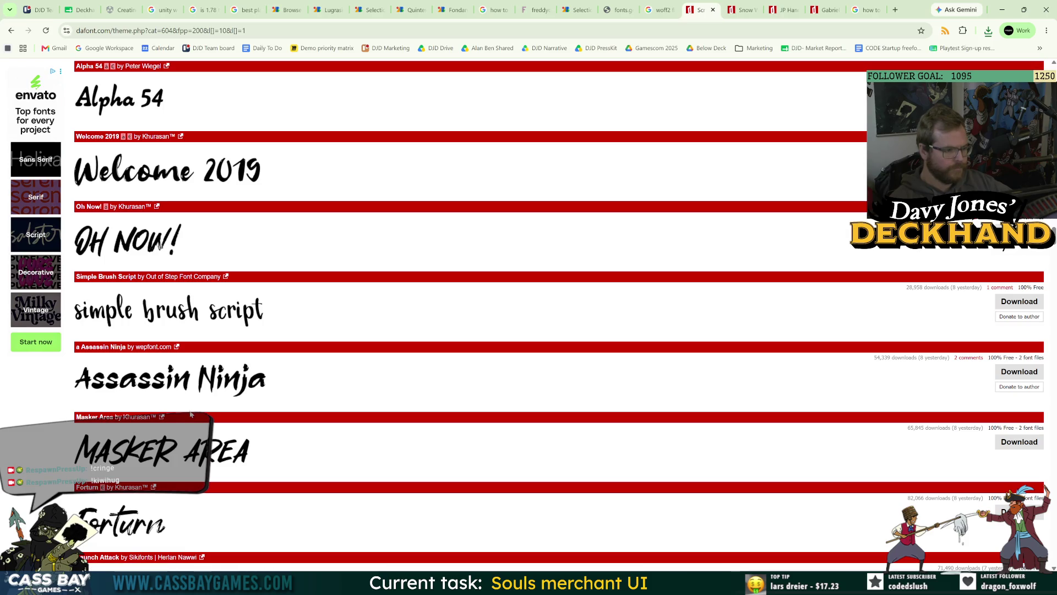
scroll(193, 413, down, 6)
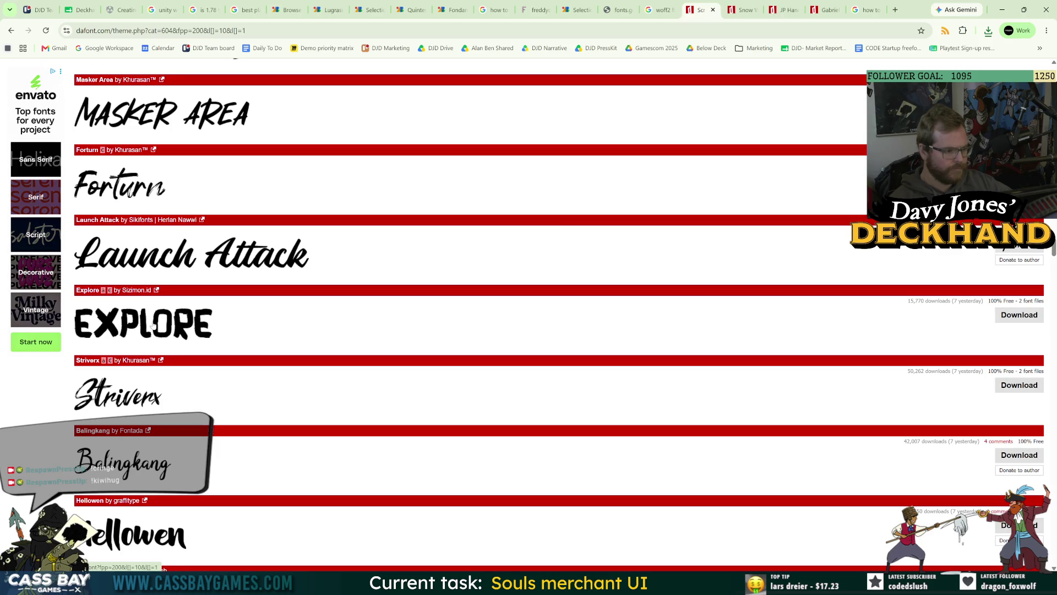
click(1024, 316)
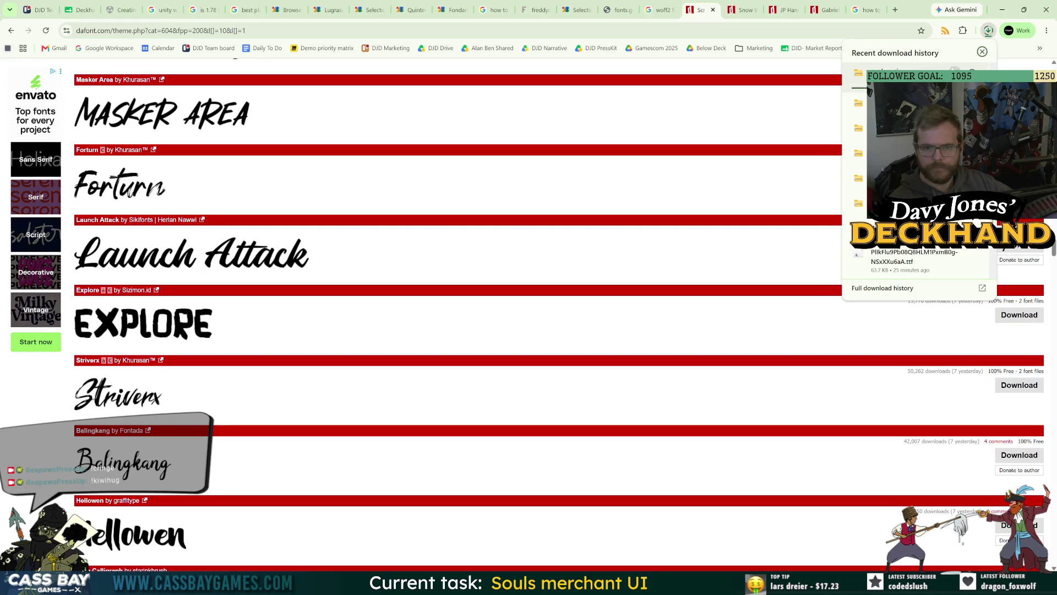
Step: Extract the explore zip archive in the Downloads folder
mouse_move(510, 583)
click(510, 528)
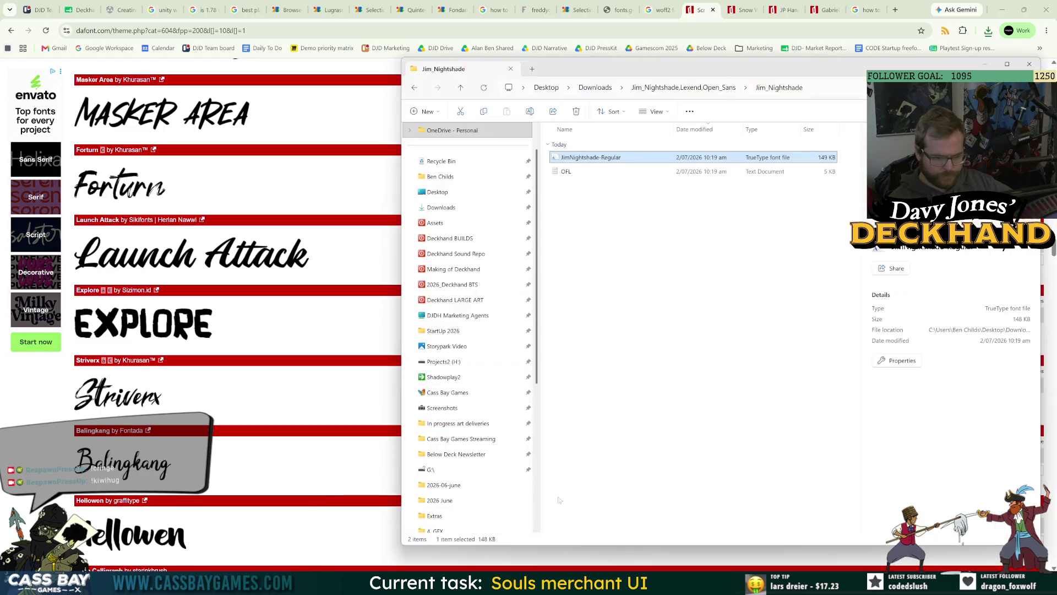
click(595, 87)
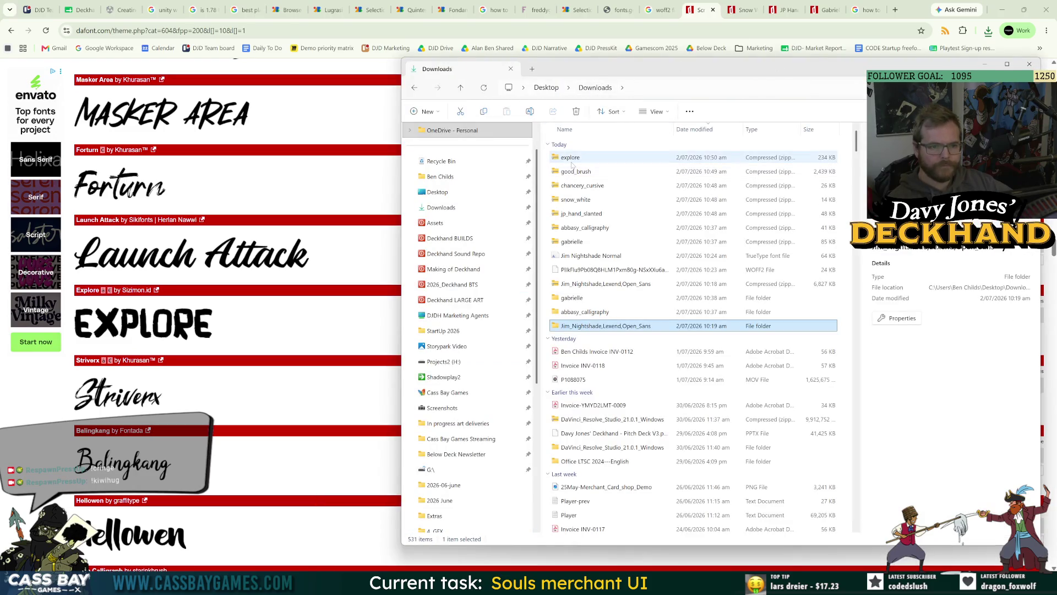
click(573, 160)
right_click(572, 164)
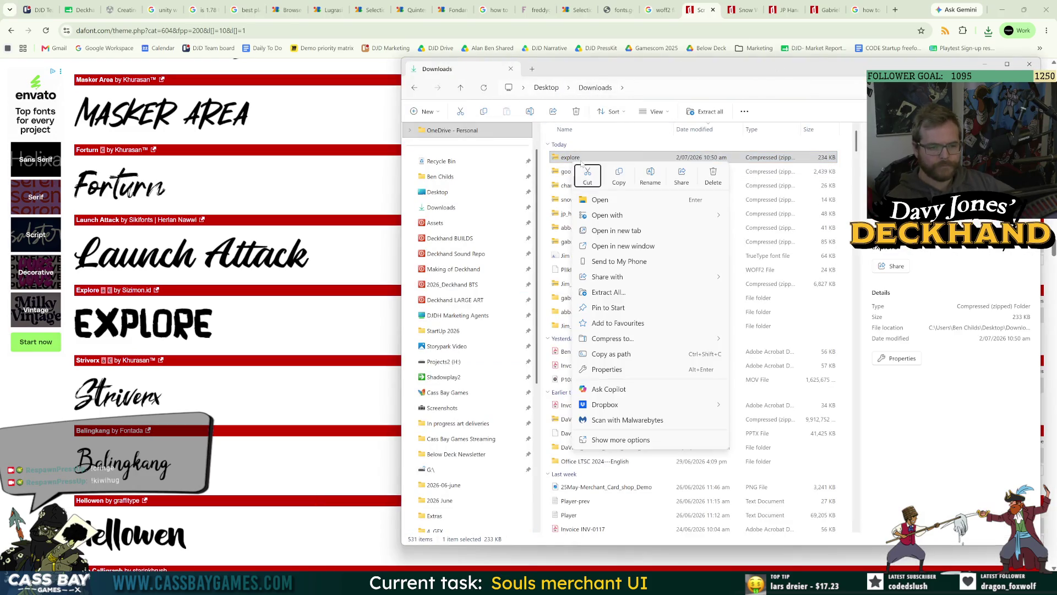
click(617, 293)
click(614, 392)
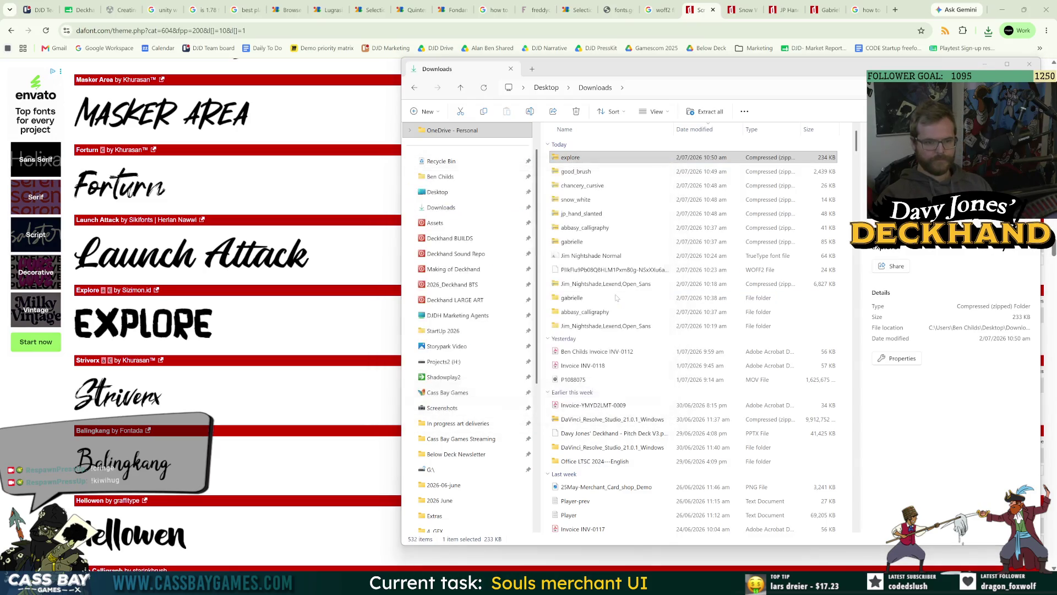
Step: Install the Explore TrueType font into Windows, then return to Downloads
click(480, 118)
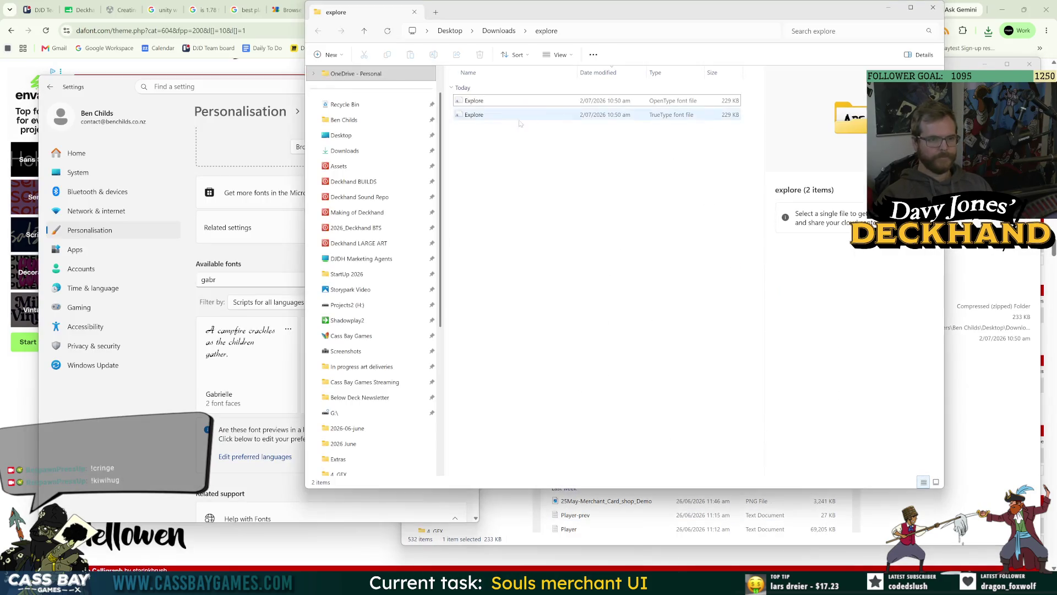
click(481, 118)
mouse_move(481, 115)
mouse_down()
mouse_move(331, 247)
mouse_move(272, 123)
mouse_move(588, 195)
mouse_up()
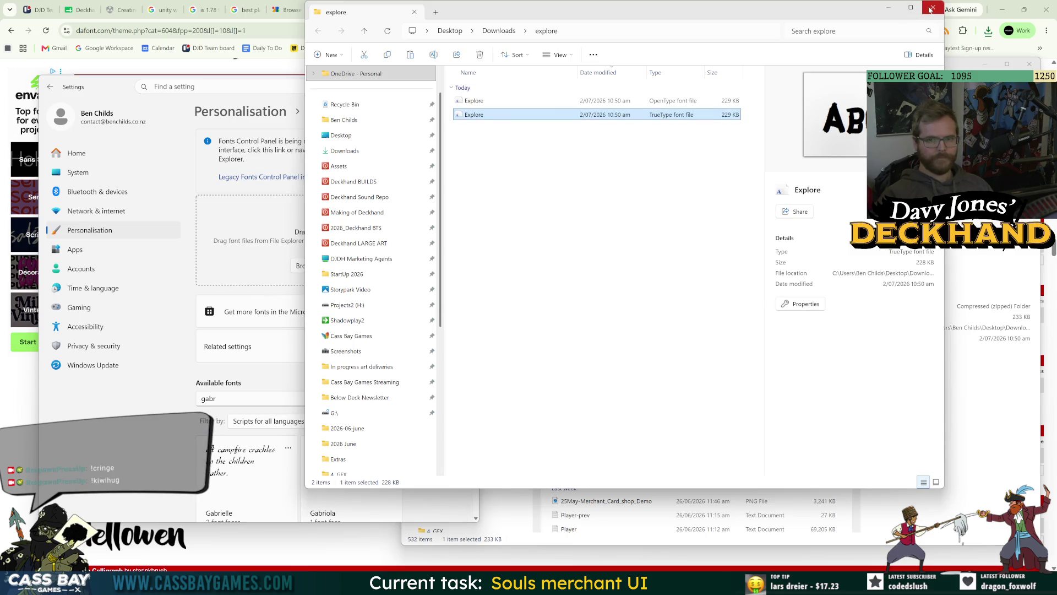
click(508, 583)
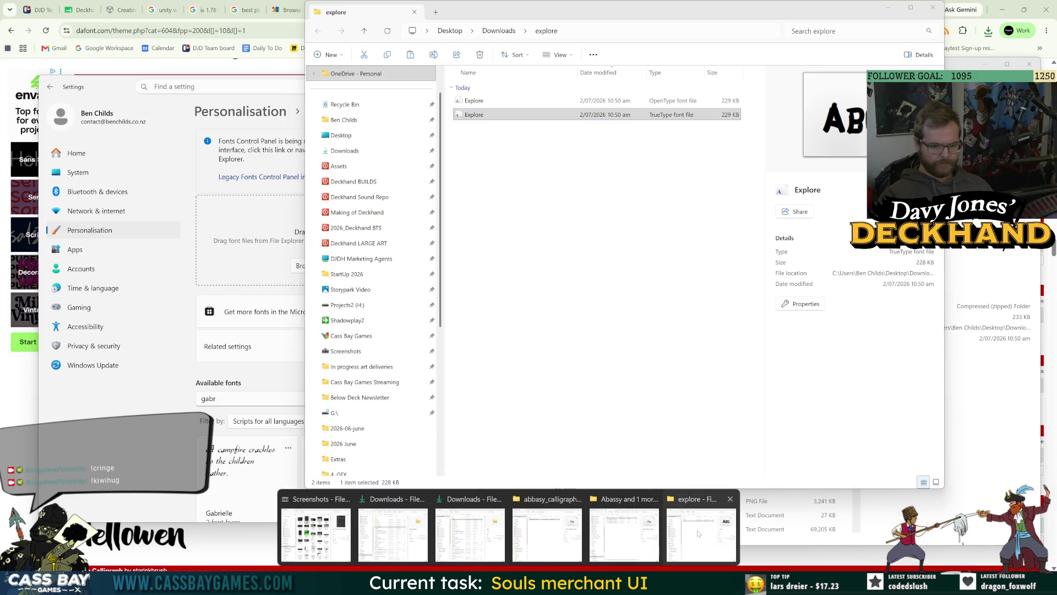
click(624, 532)
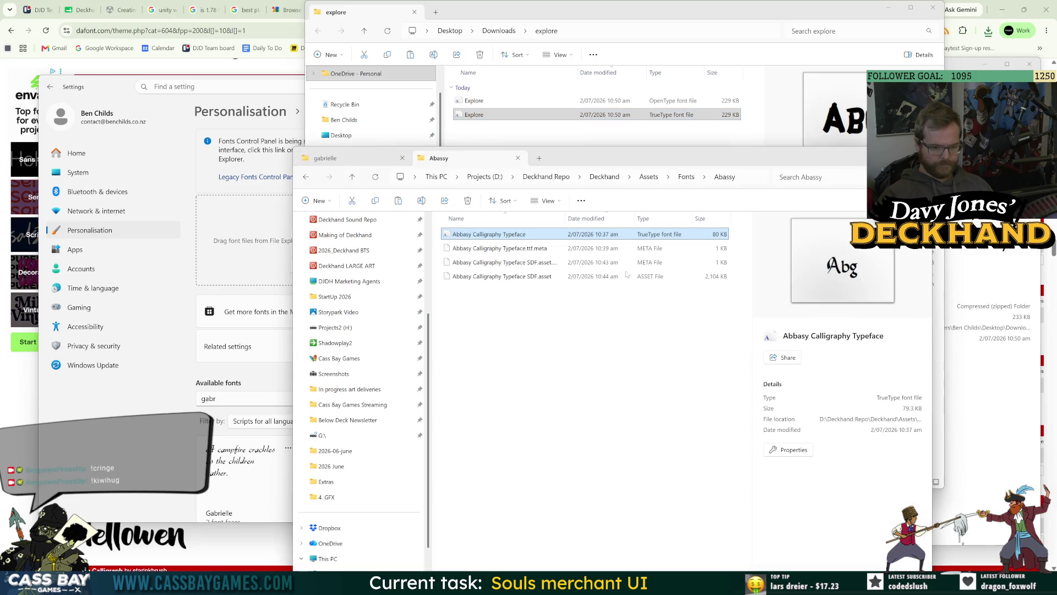
click(686, 176)
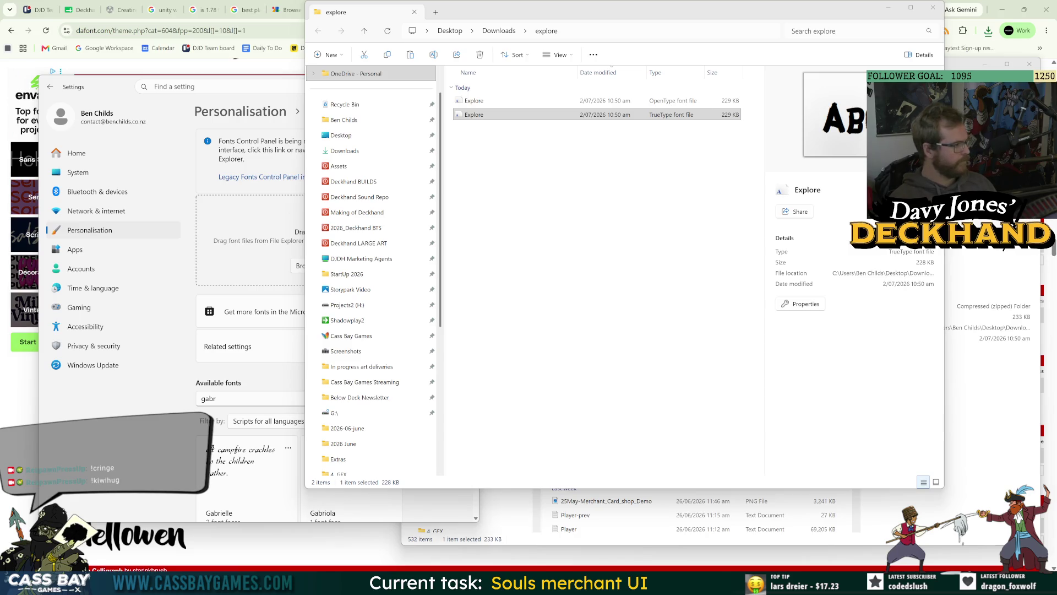
click(499, 30)
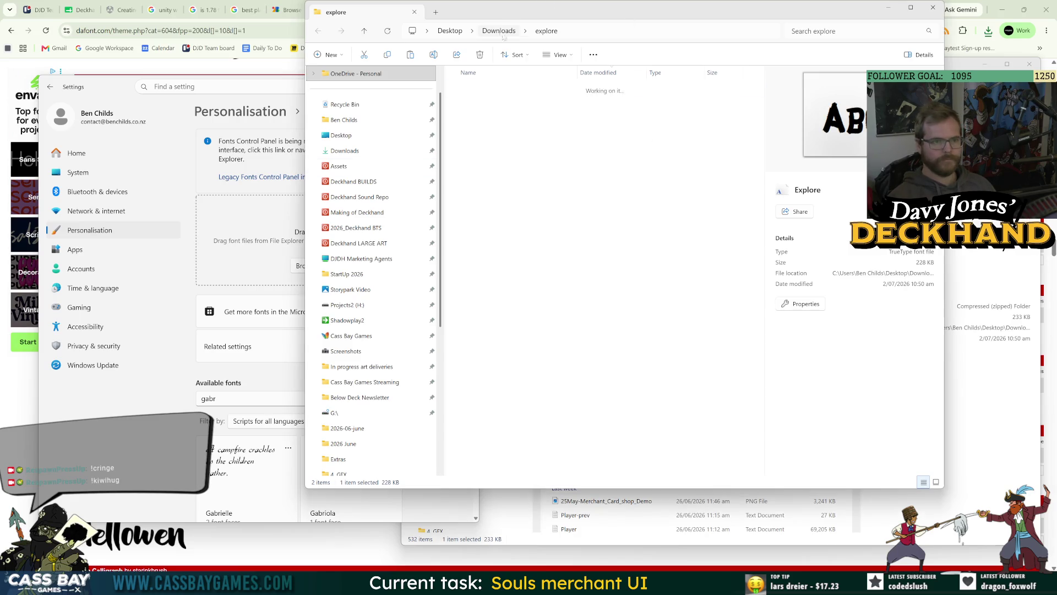
Step: Extract the good_brush archive and read its licence text
click(478, 115)
right_click(479, 115)
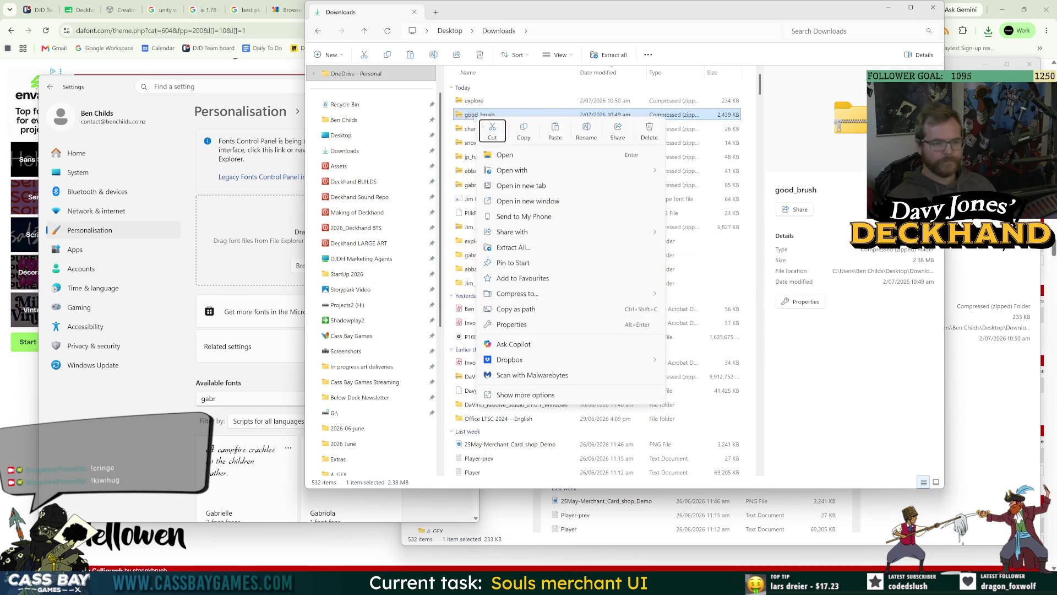
click(520, 248)
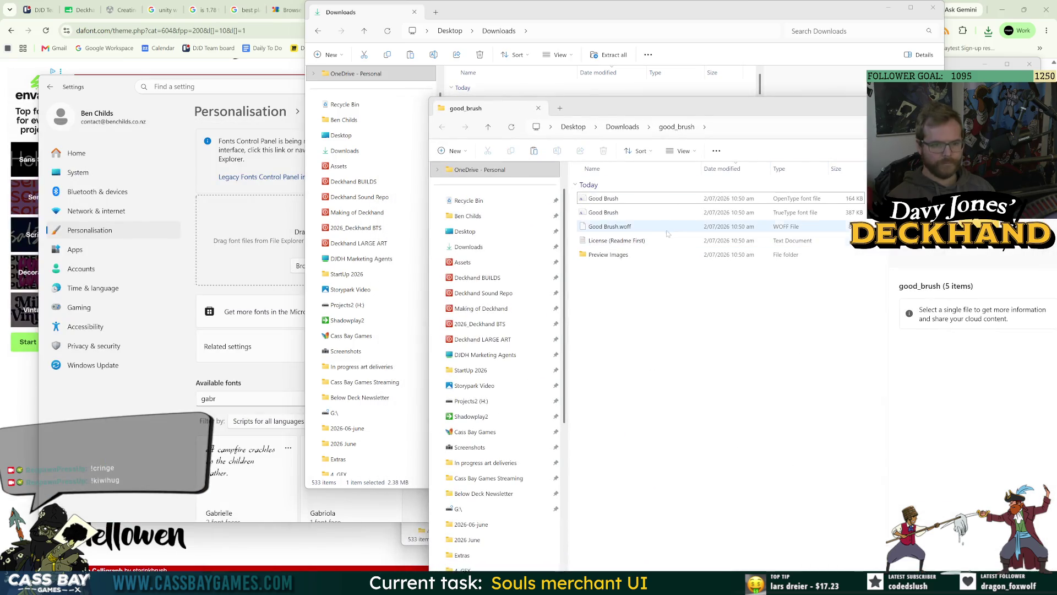
click(603, 215)
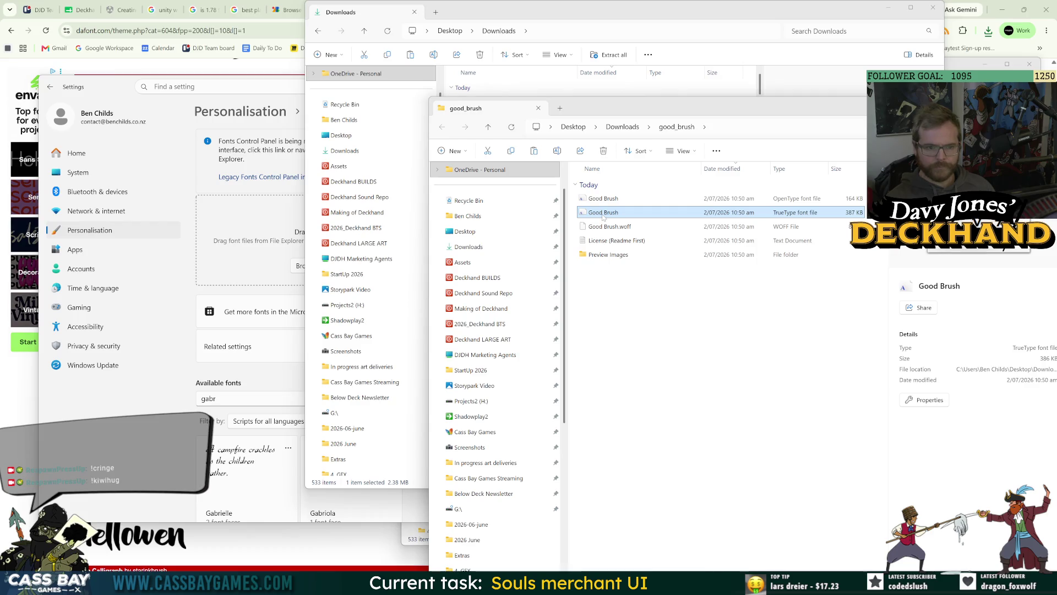
drag(605, 108, 481, 87)
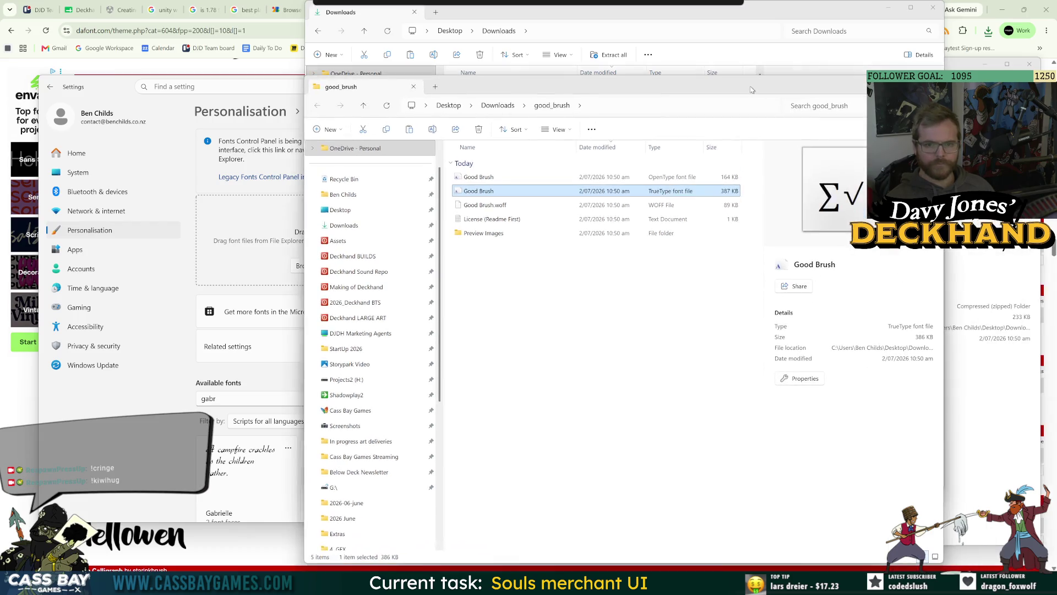
double_click(485, 219)
click(609, 213)
key(alt+F4)
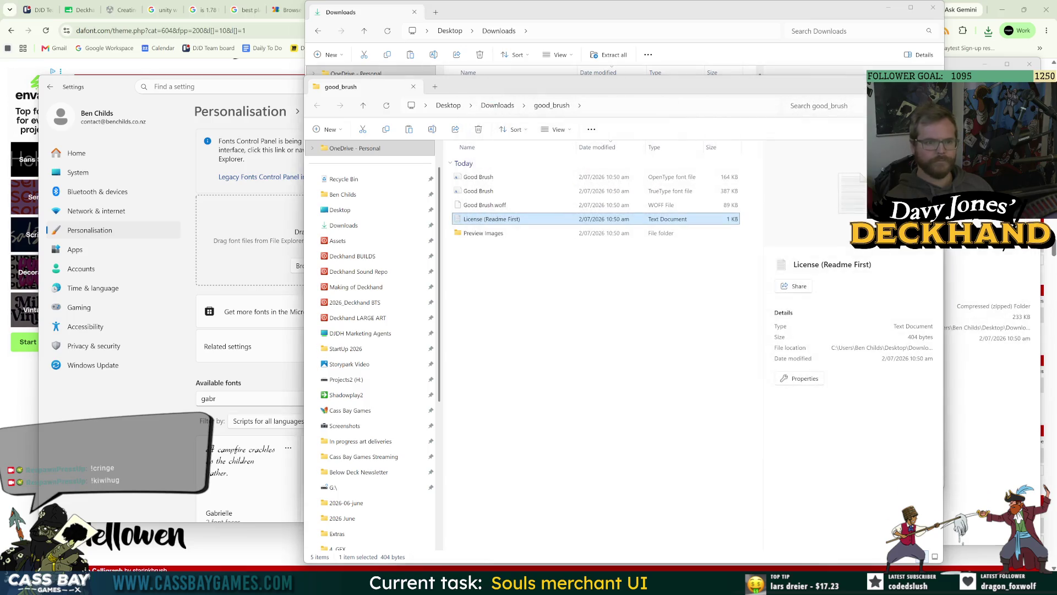
key(alt+F4)
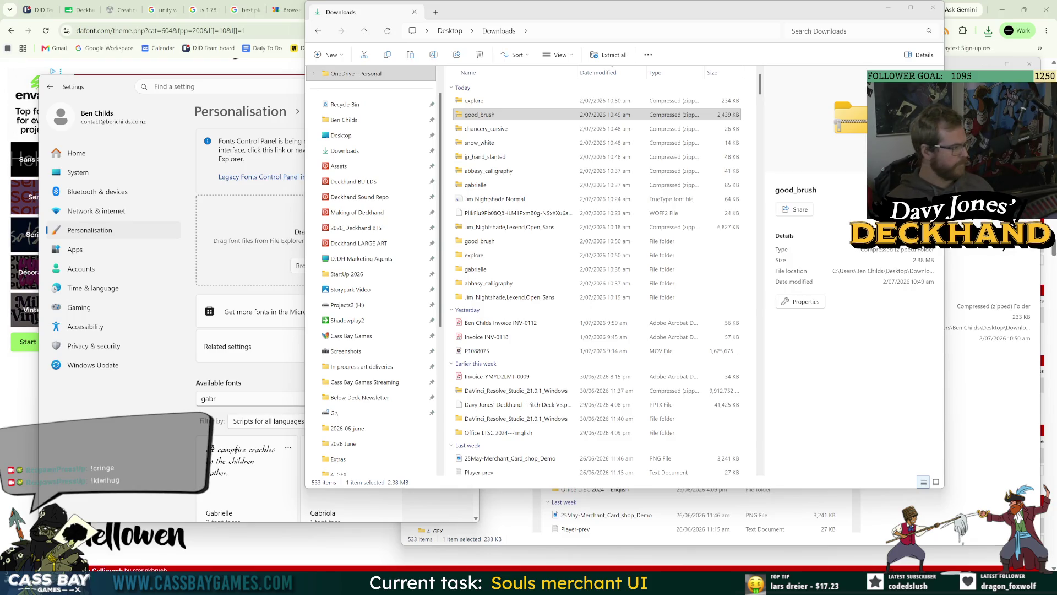
Step: Install a font into Windows, then extract chancery_cursive and install its chancur font
mouse_move(304, 232)
mouse_down()
mouse_move(232, 230)
mouse_move(253, 237)
mouse_up()
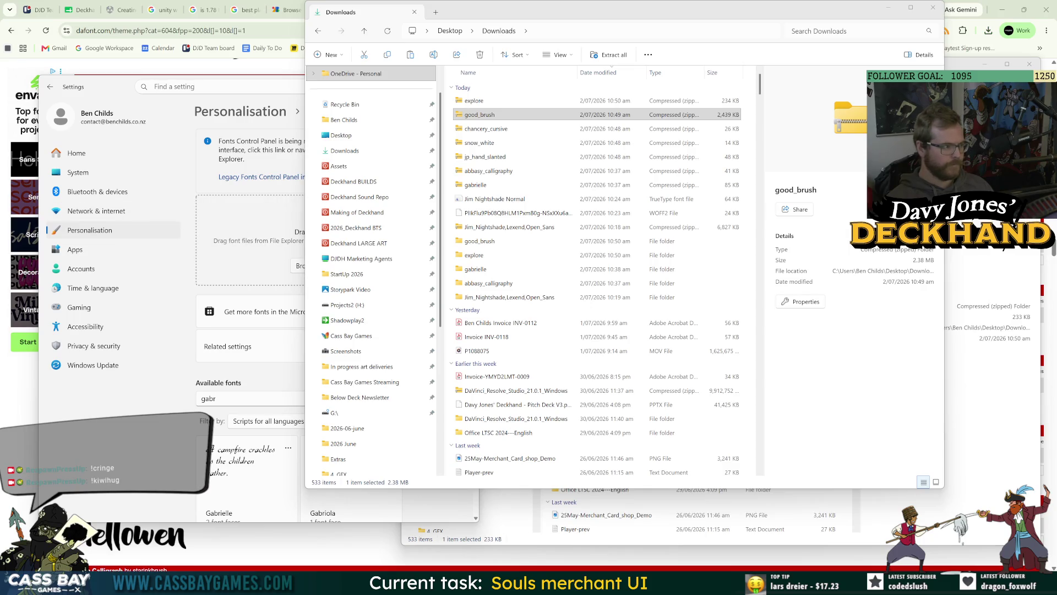
click(479, 129)
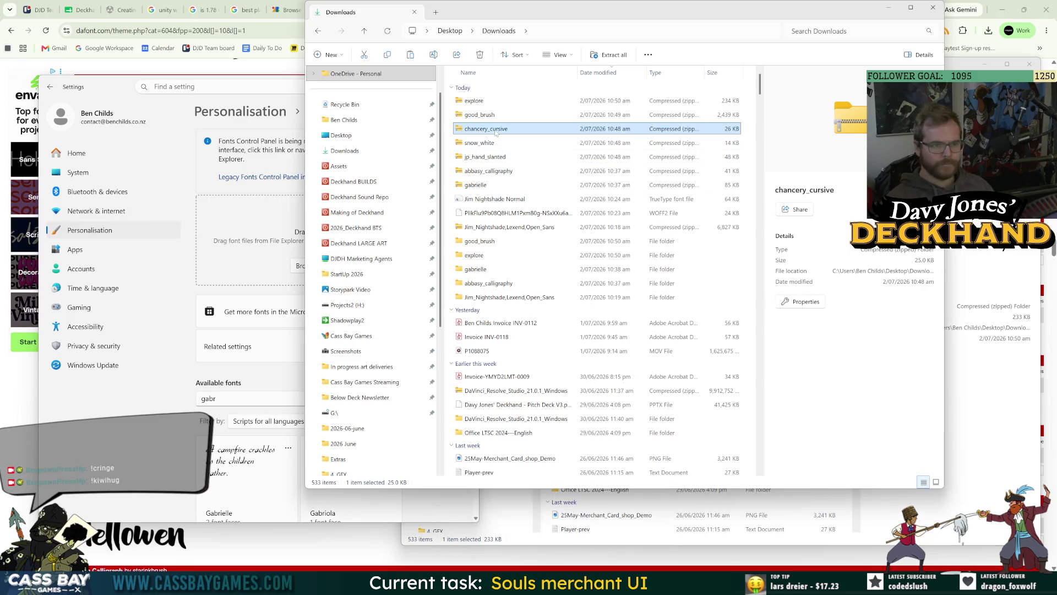
right_click(498, 129)
click(542, 261)
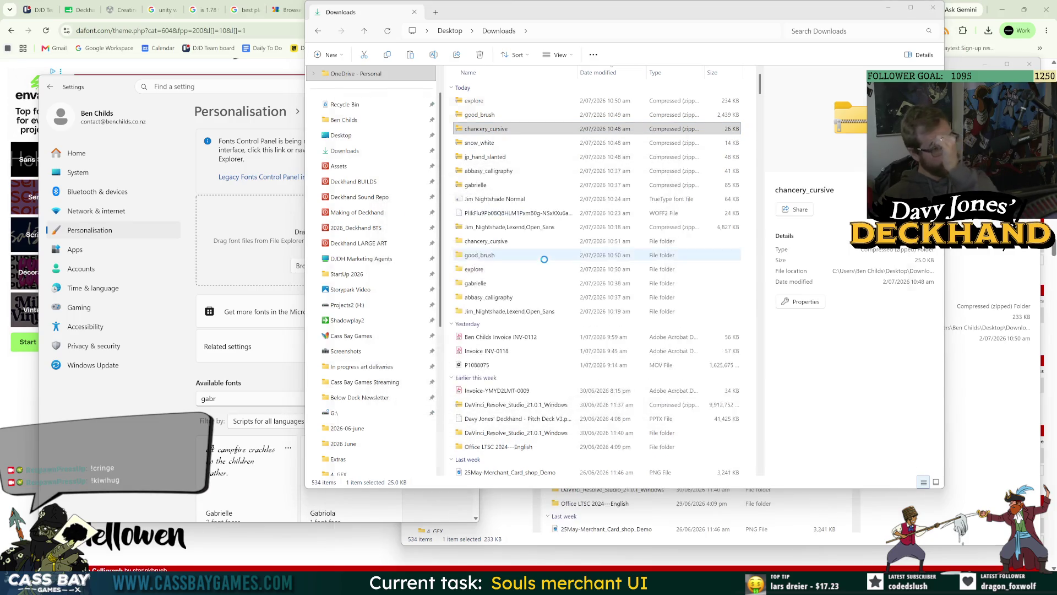
click(499, 207)
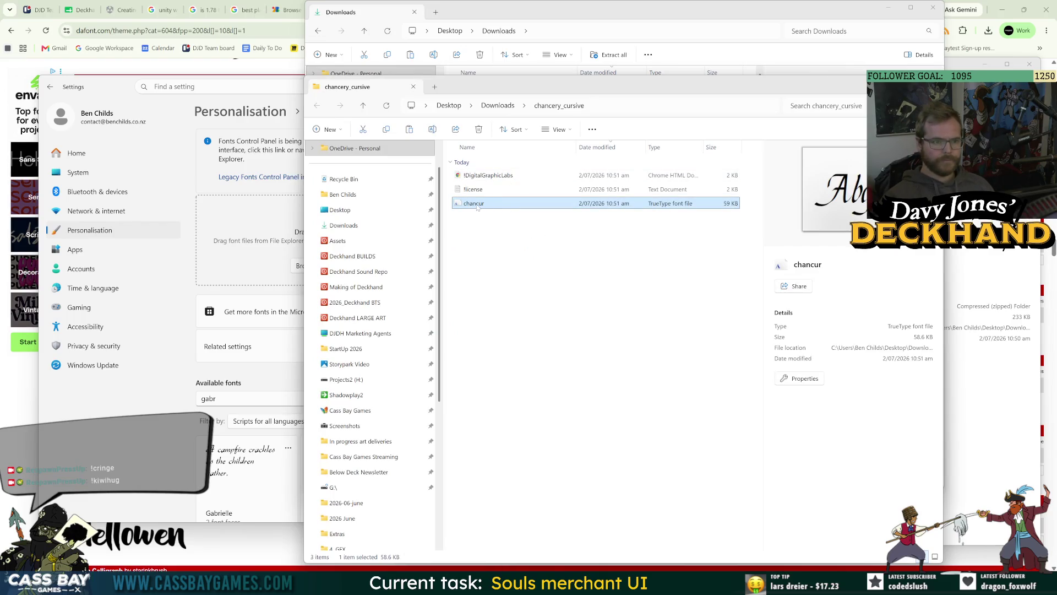
drag(477, 207, 254, 242)
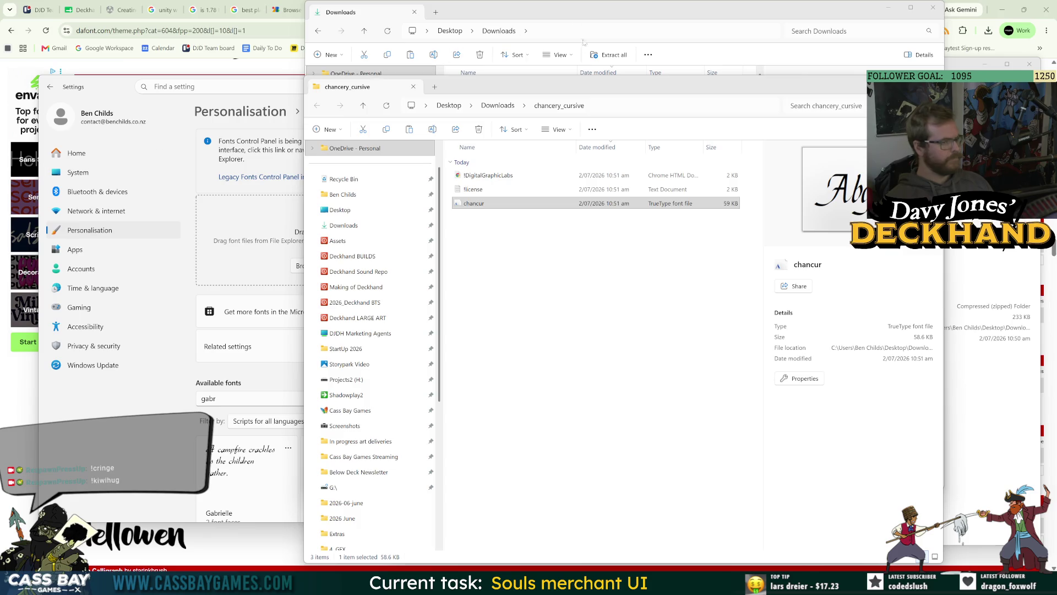
click(510, 108)
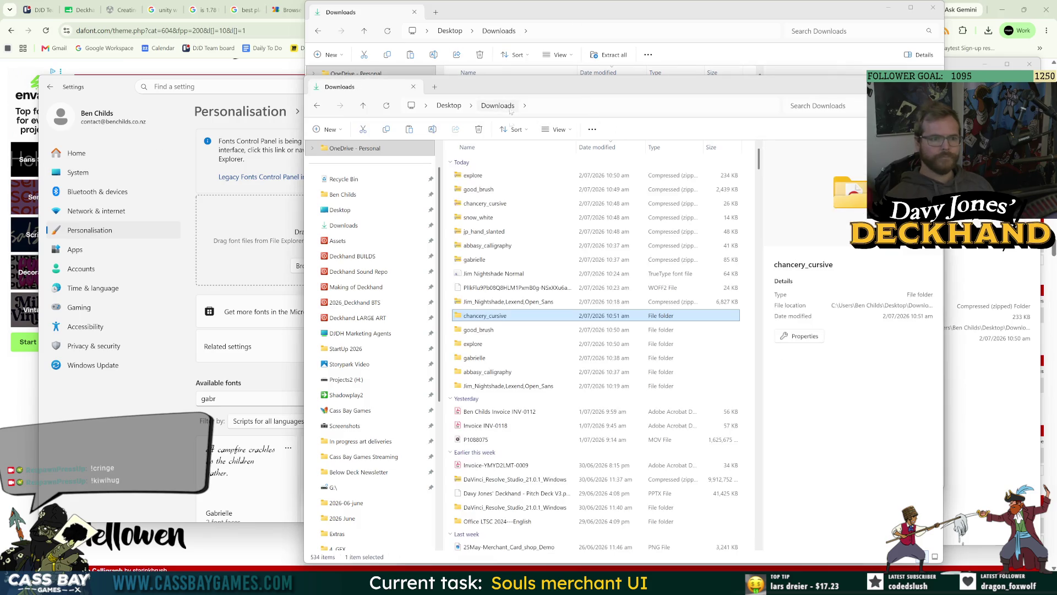
Step: Extract the snow_white archive and install the Snow White font into Windows
click(482, 218)
right_click(482, 221)
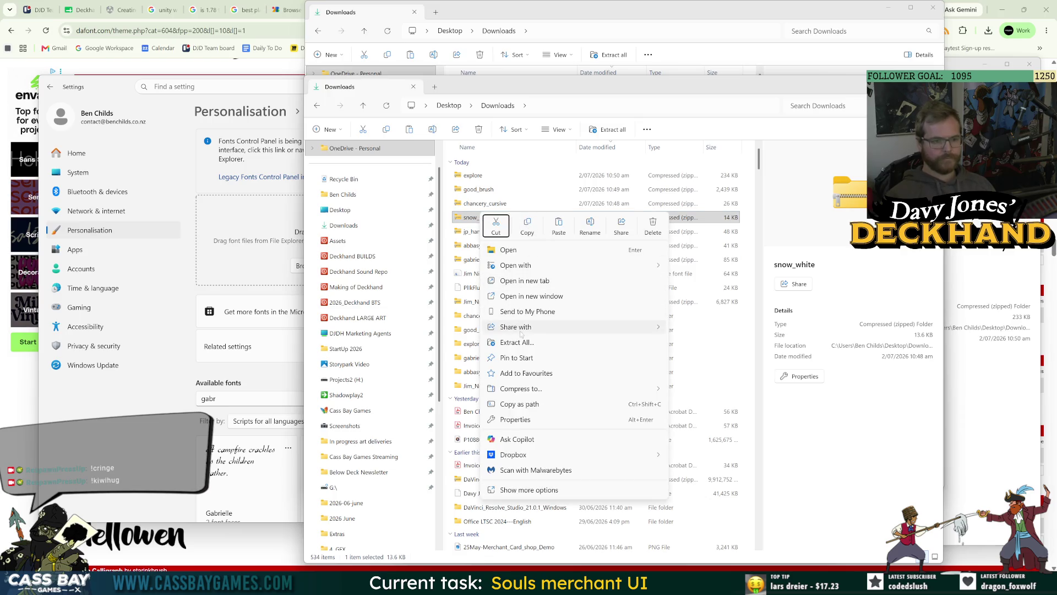
click(550, 341)
click(615, 394)
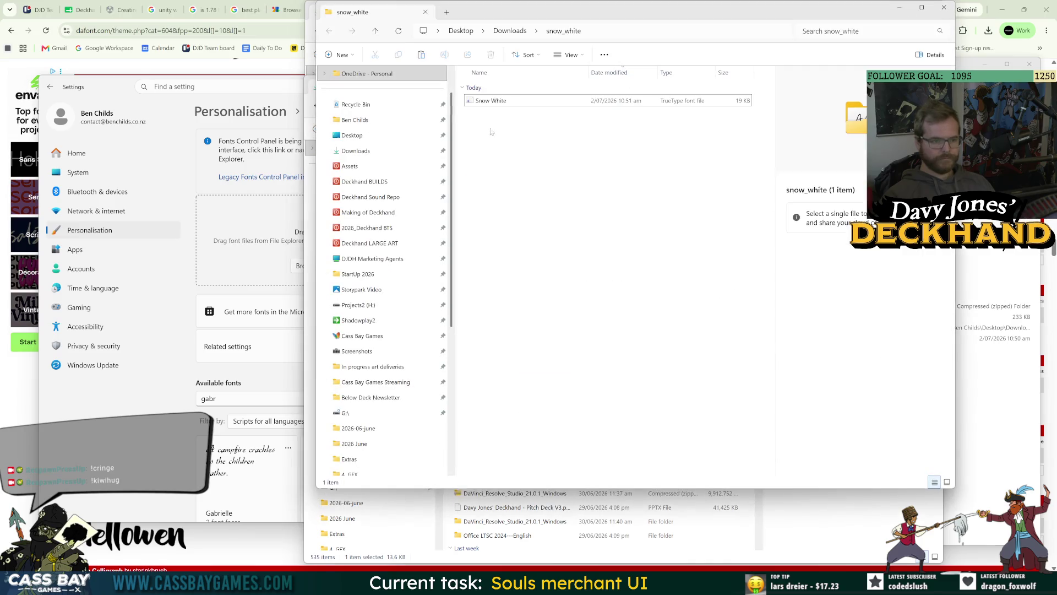
click(501, 101)
drag(501, 103, 249, 240)
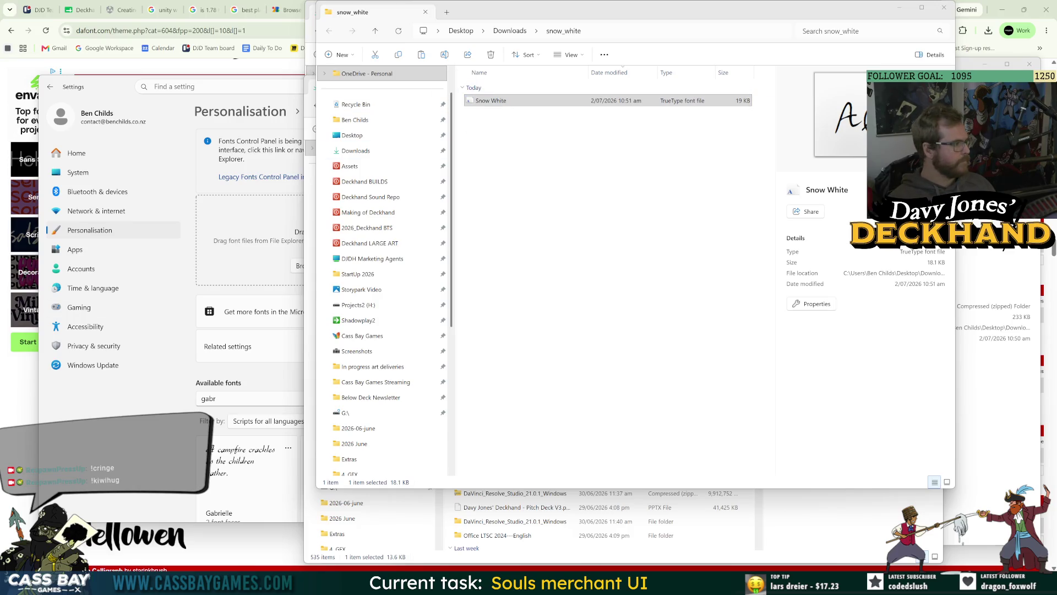
click(951, 8)
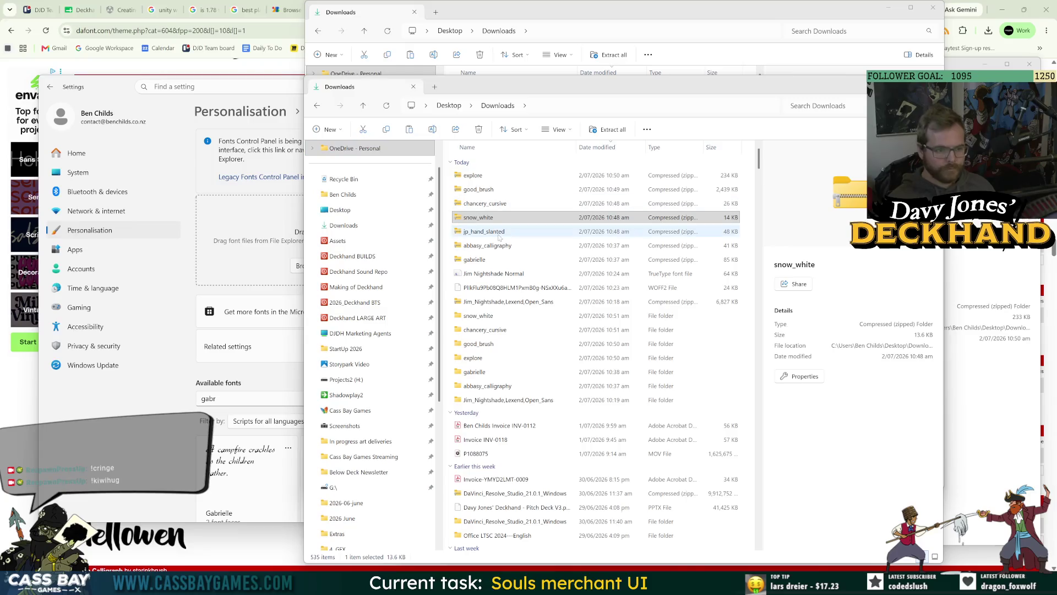
Step: Extract the jp_hand_slanted archive and install the JPHSL font into Windows
click(475, 234)
right_click(475, 236)
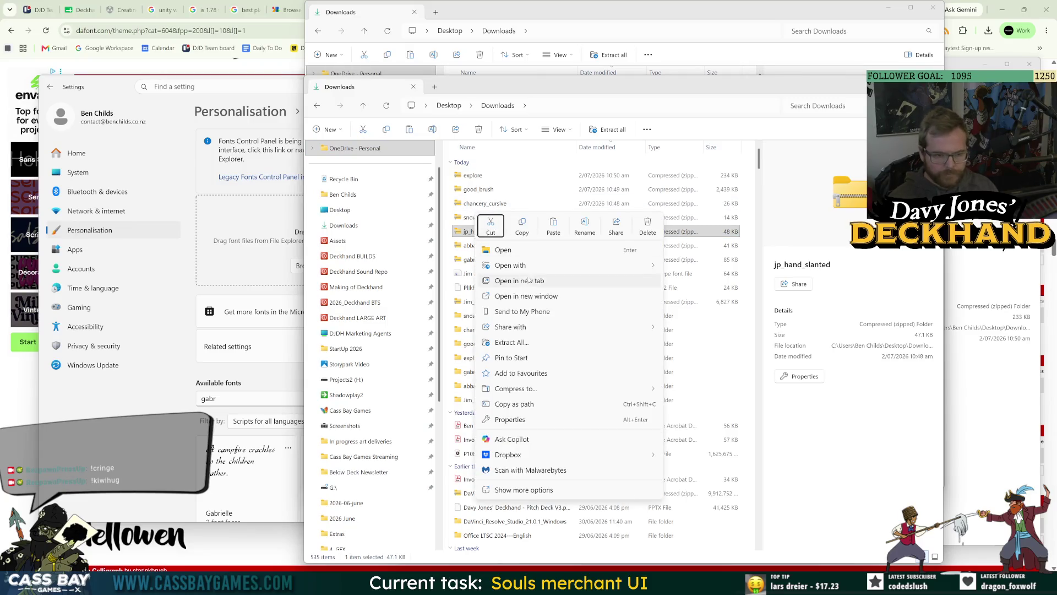
click(556, 342)
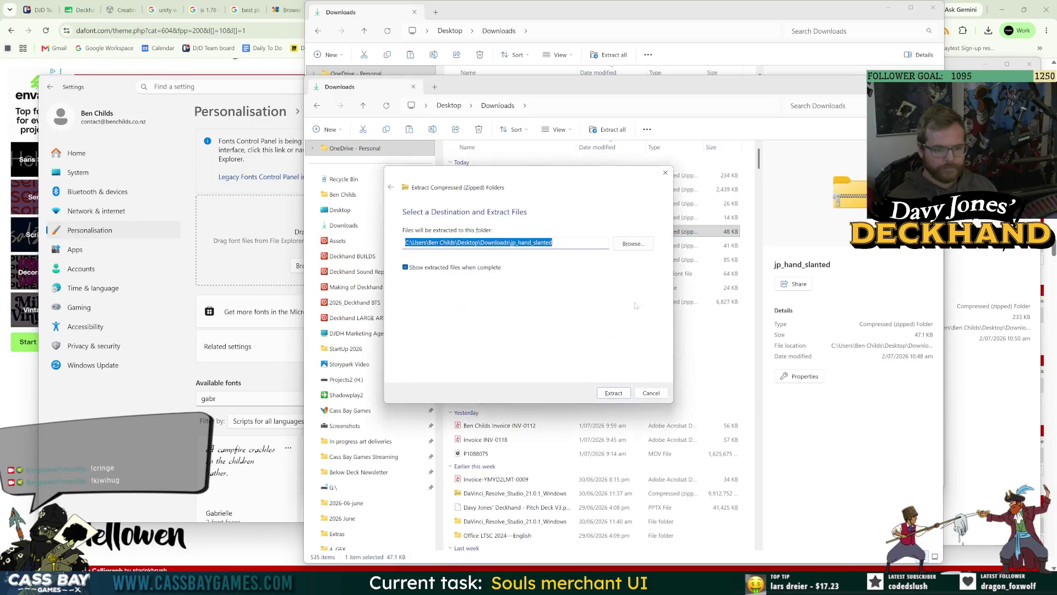
click(616, 392)
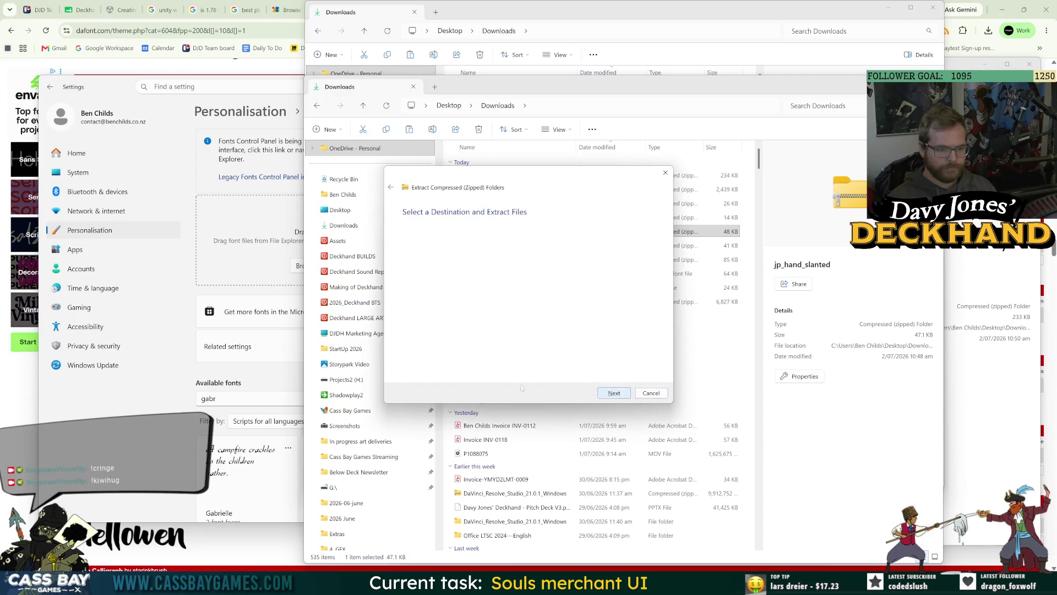
click(498, 129)
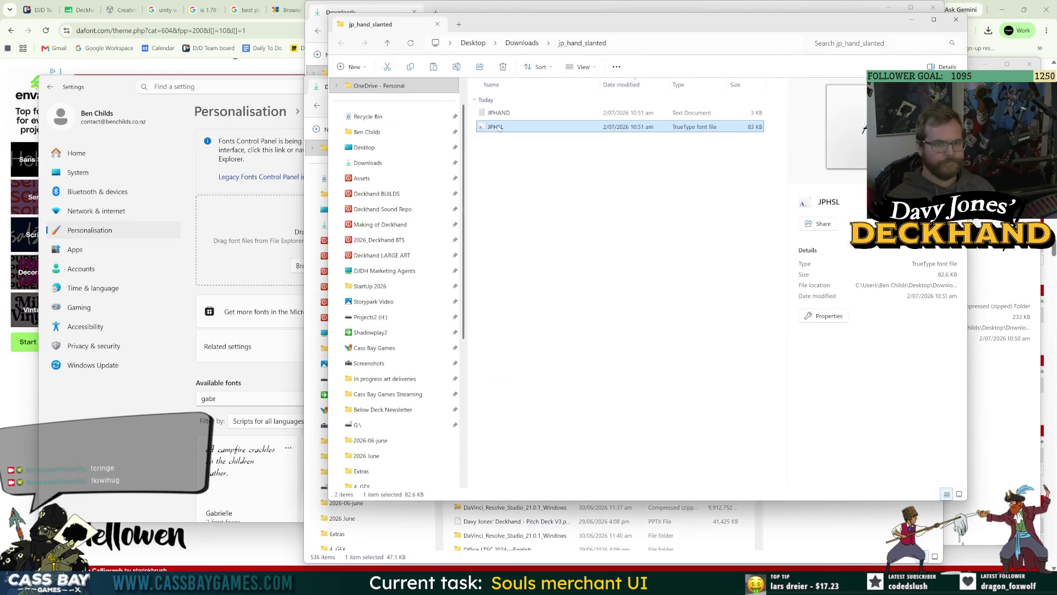
mouse_move(491, 129)
mouse_down()
mouse_move(231, 212)
mouse_move(35, 187)
mouse_up()
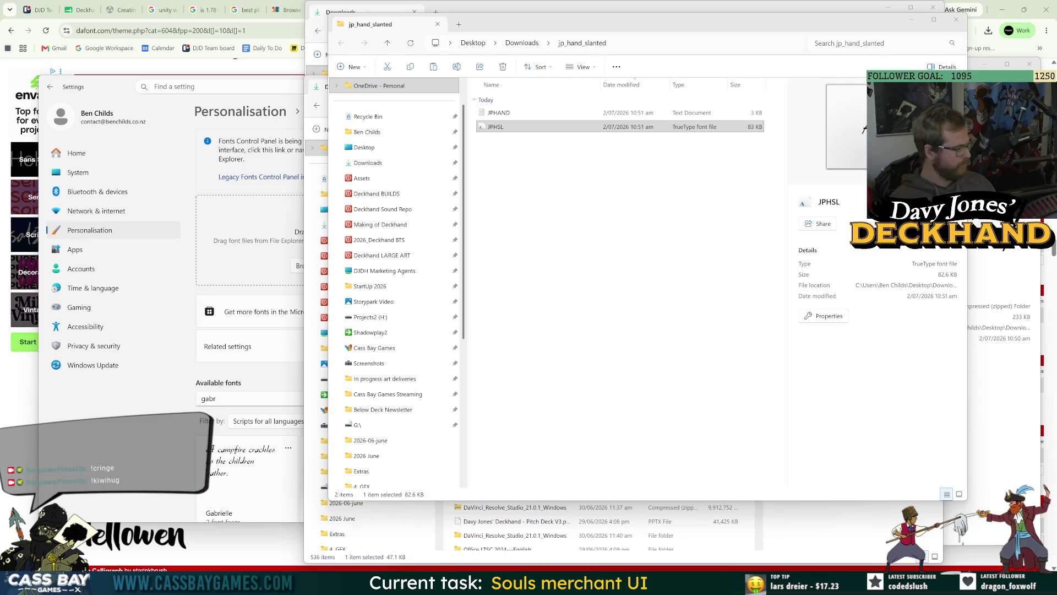
click(457, 131)
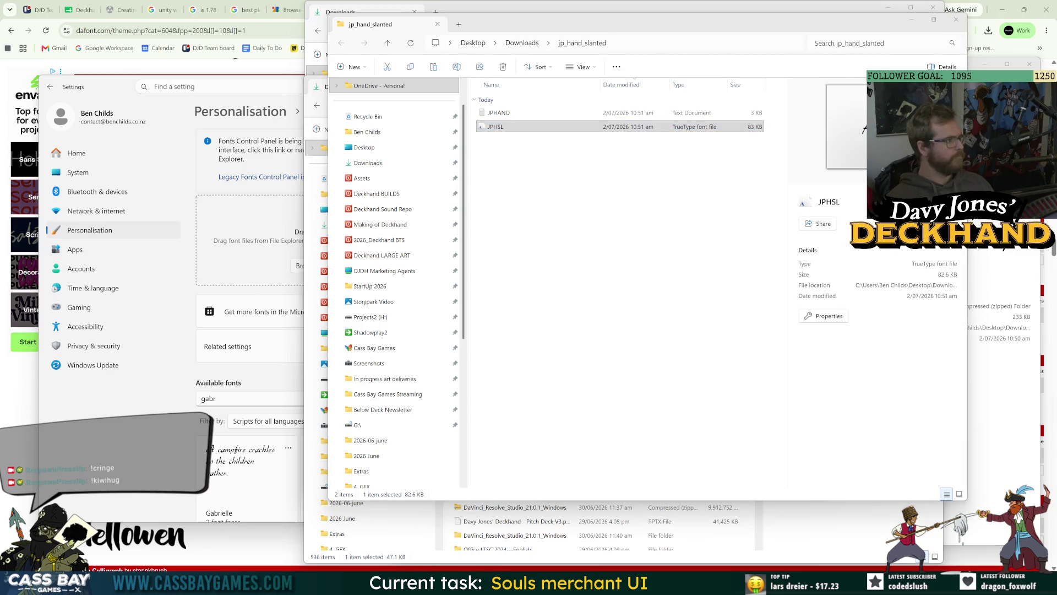
click(956, 19)
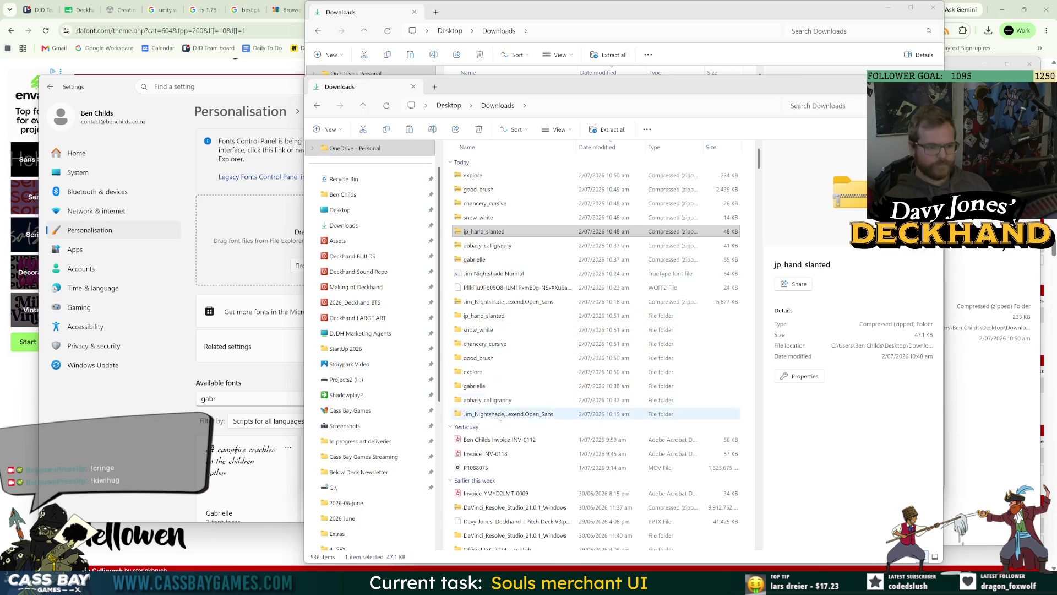
Step: Back in Unity, open Assets/Fonts/Good Brush and select the imported Good Brush font
key(alt+Tab)
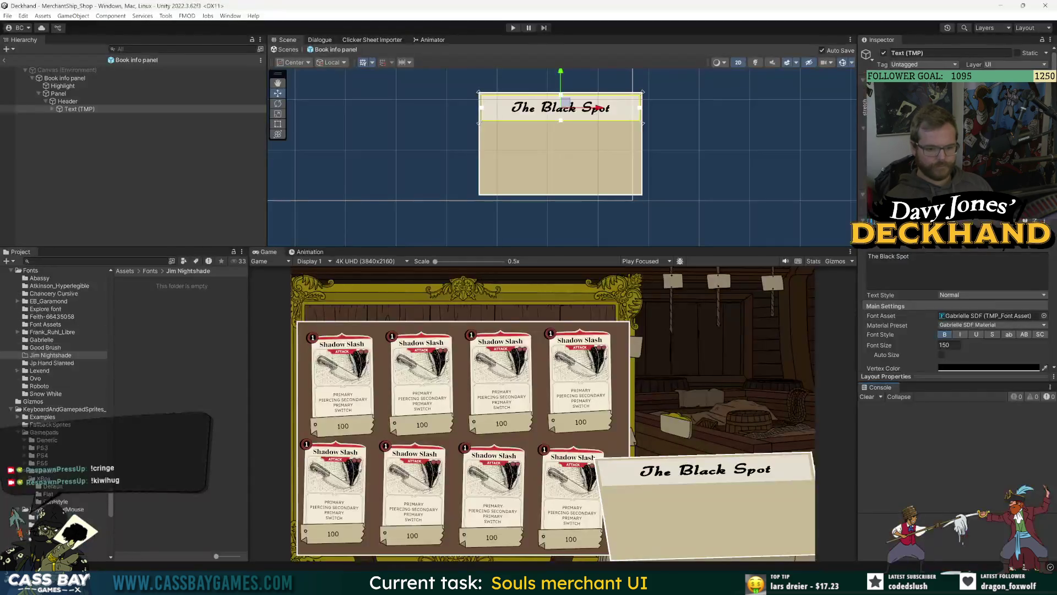
click(150, 271)
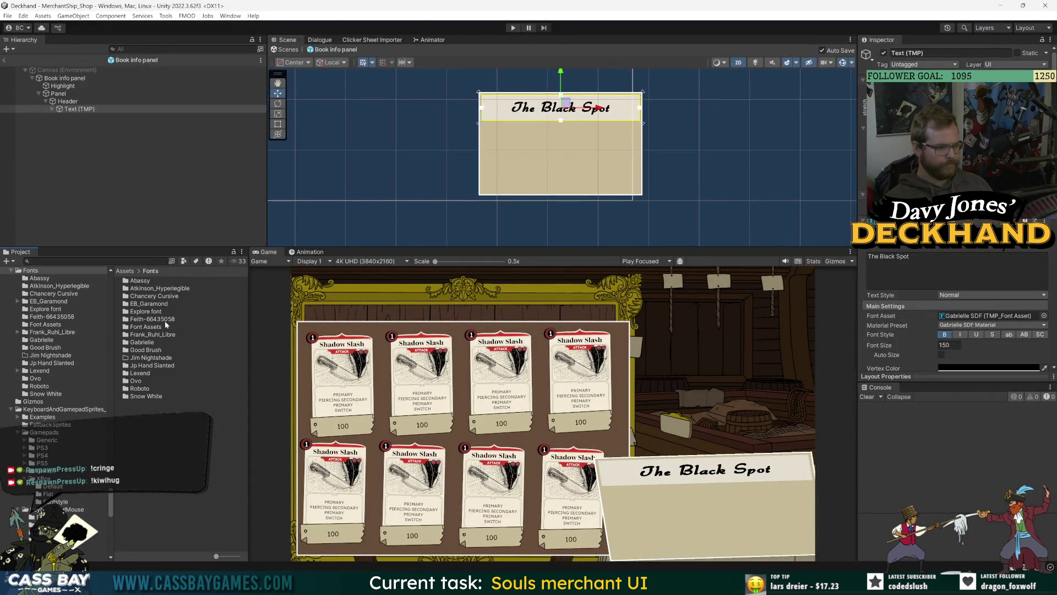
double_click(147, 353)
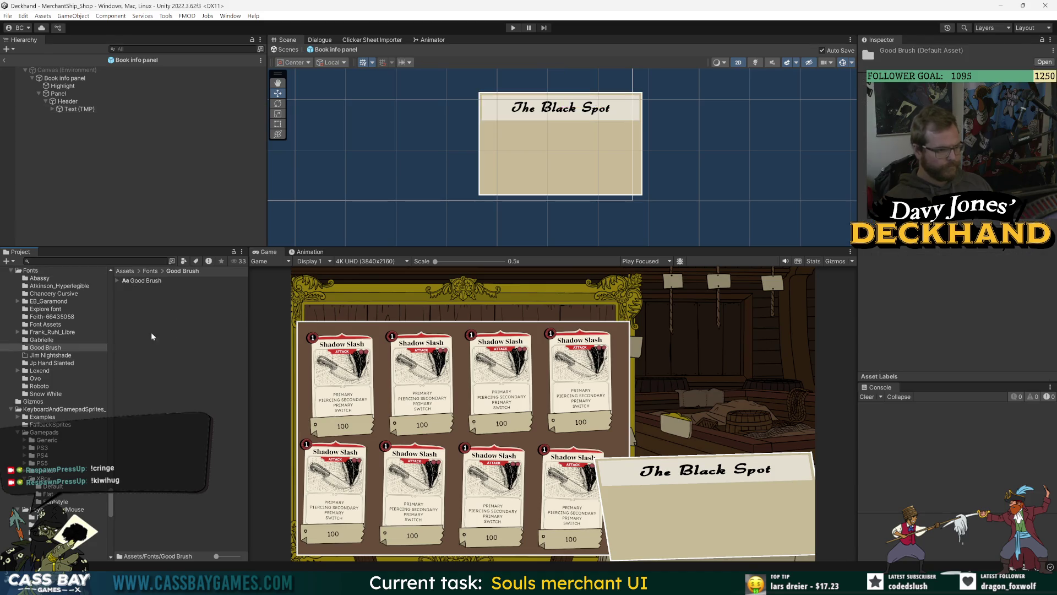
click(145, 280)
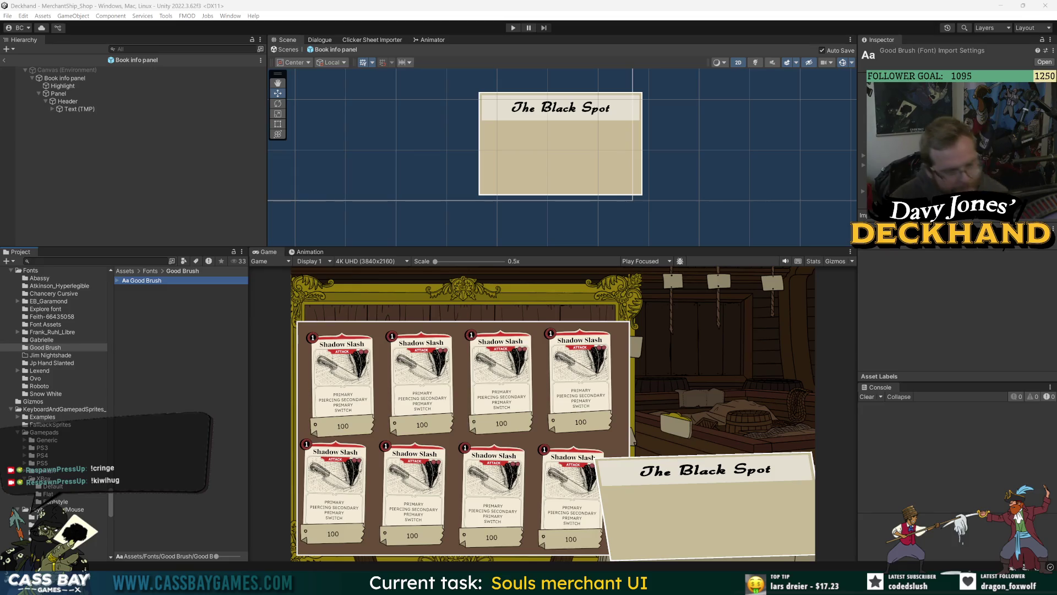
Step: Launch Photoshop and open the 3000 wishlists poster
key(super+s)
text(pho)
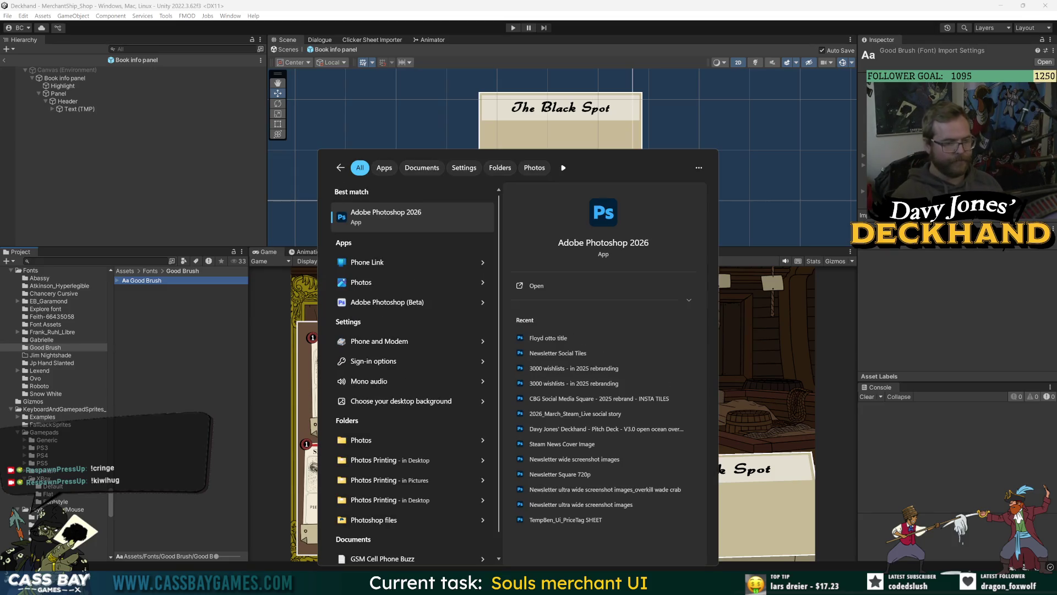
key(Return)
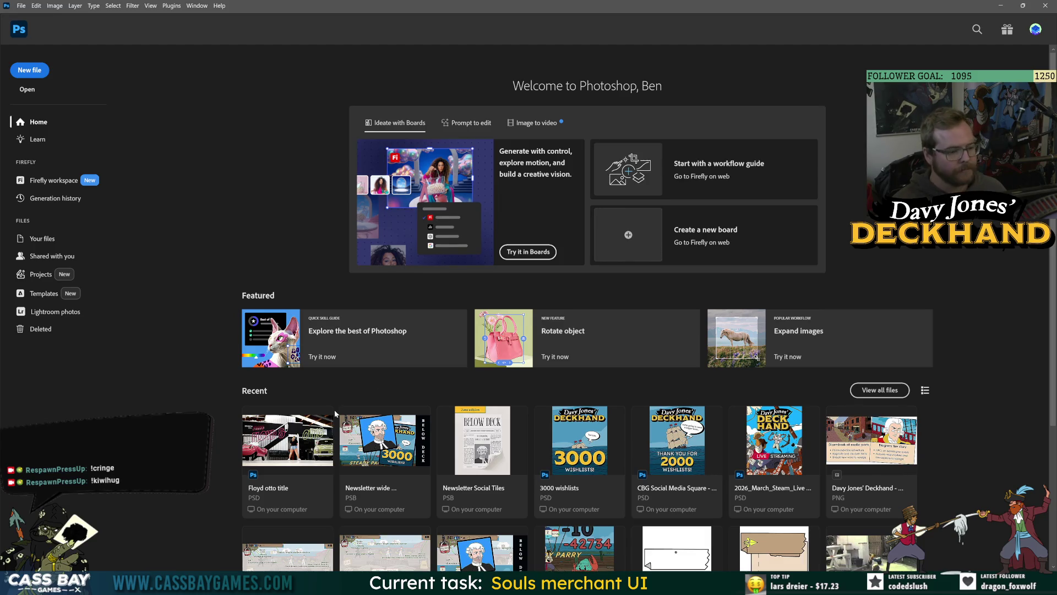
click(599, 461)
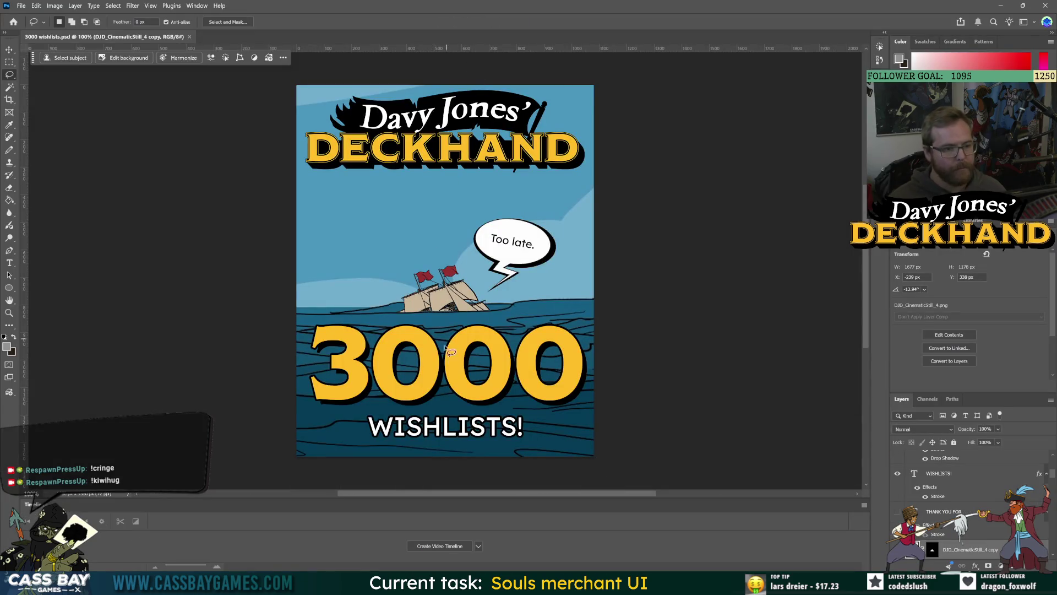
Step: Check the big 3000 text layer's font, Modesto Poster, then go back to Unity
key(v)
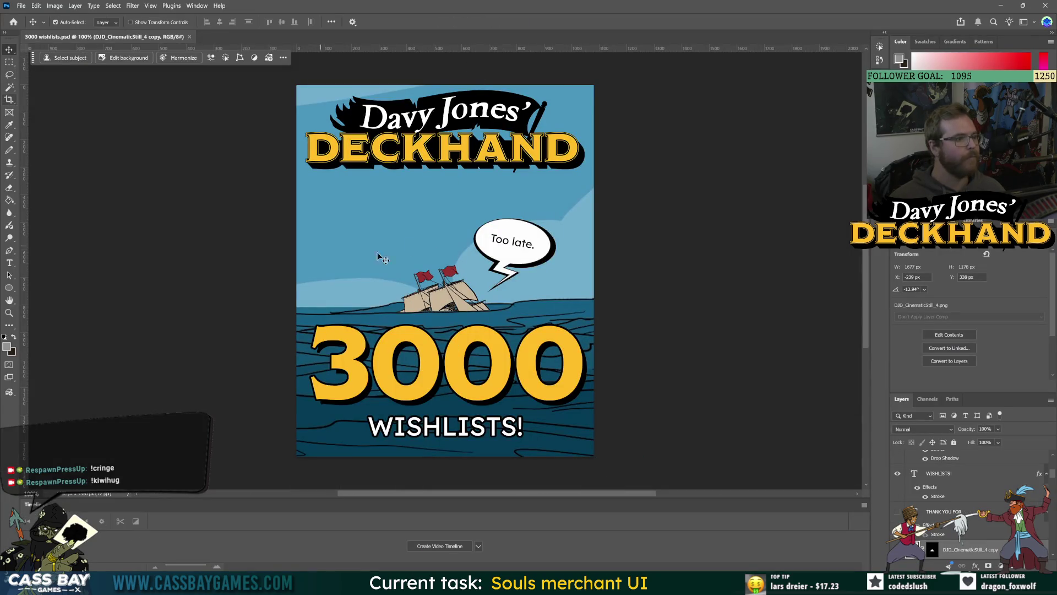
click(423, 357)
double_click(423, 357)
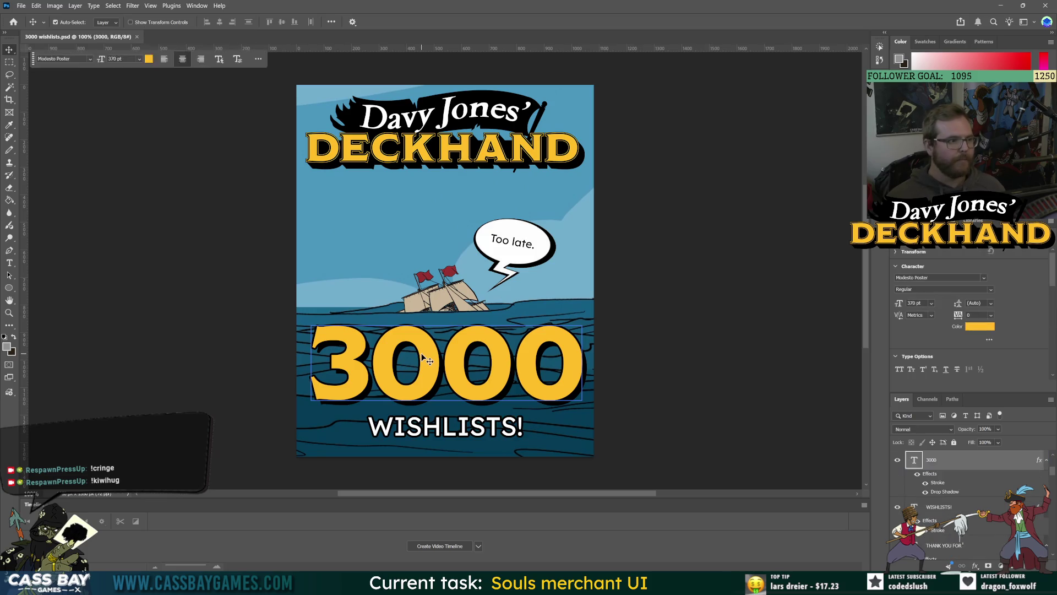
click(740, 239)
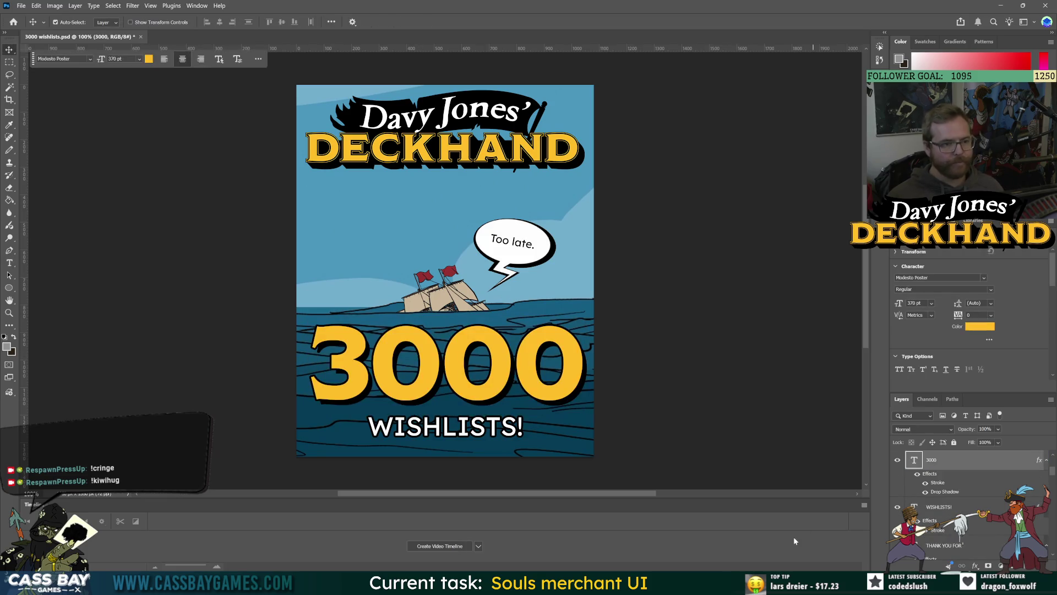
mouse_move(678, 584)
click(678, 534)
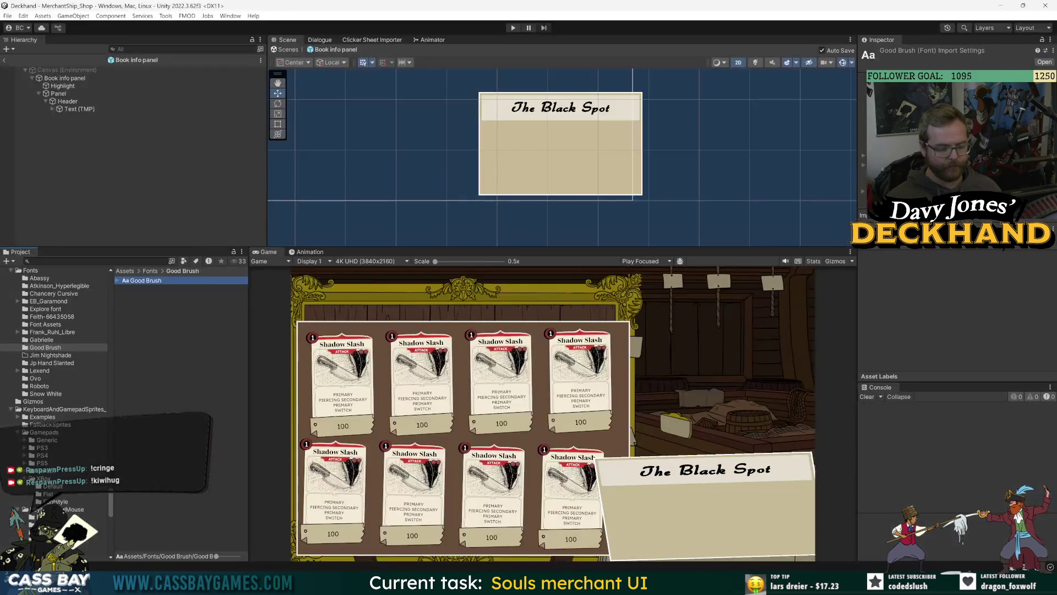
Step: Bring up the Downloads folder and the DaFont Brush fonts page
mouse_move(508, 583)
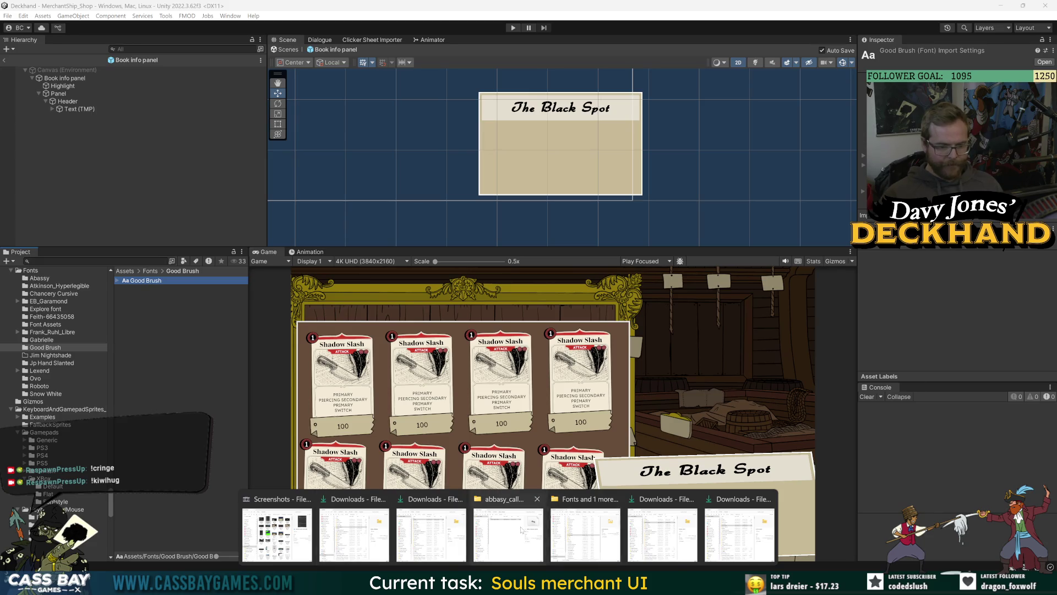
click(509, 532)
click(475, 184)
mouse_move(614, 583)
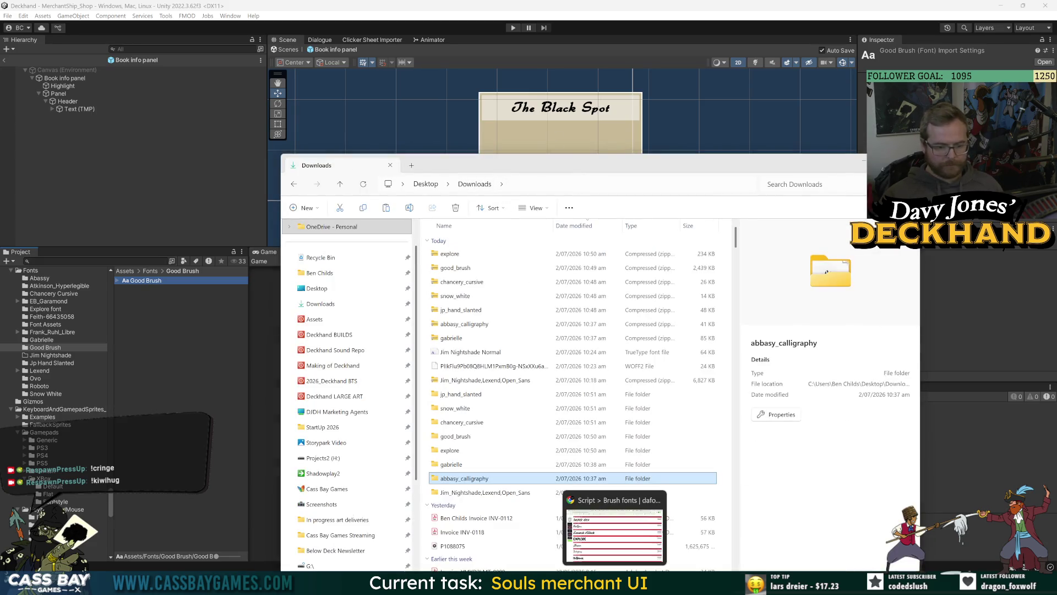
click(614, 528)
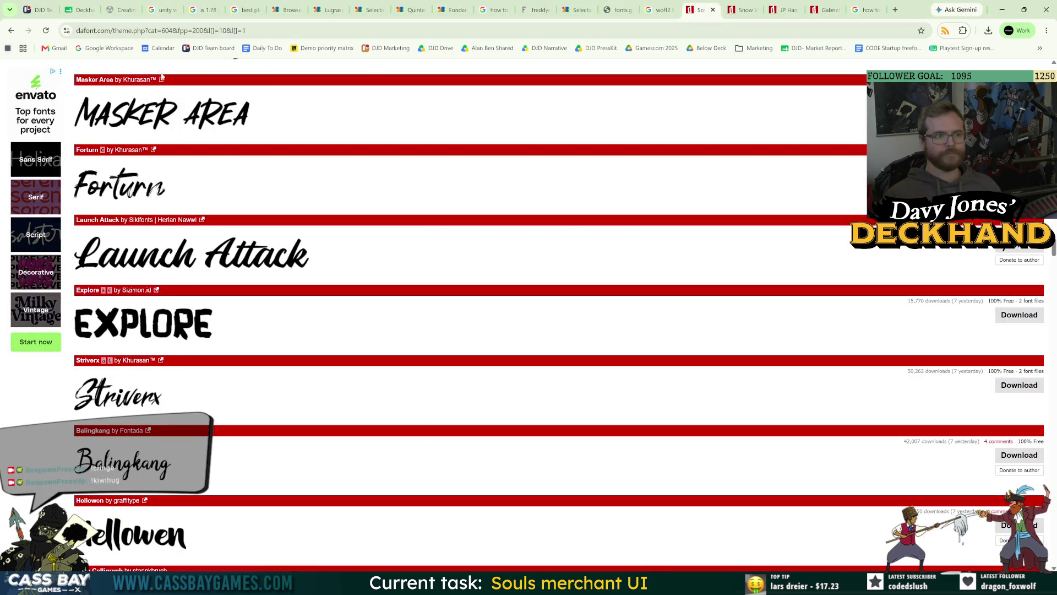
scroll(551, 331, up, 2)
Step: Search Google for 'modesto font ttf' and open the MyFonts Modesto page
click(878, 13)
click(834, 31)
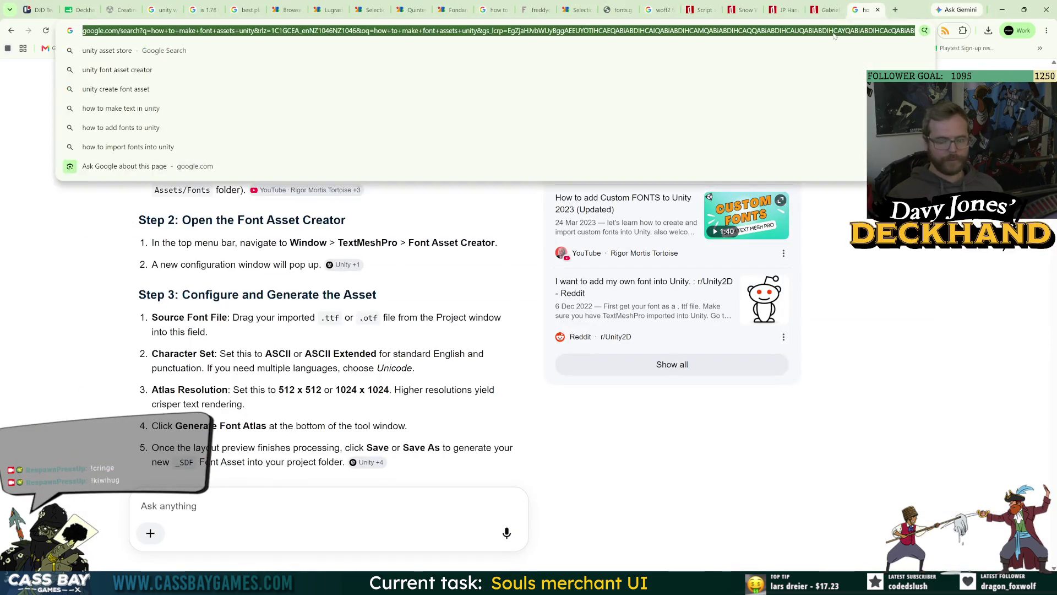
text(modesto font)
key(Return)
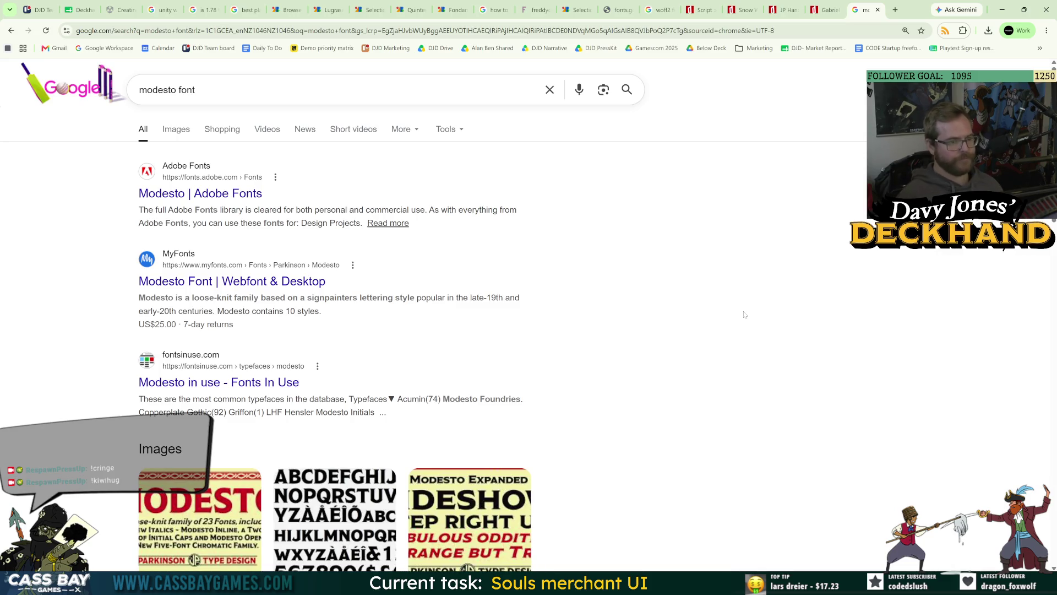
click(270, 90)
text(ttf)
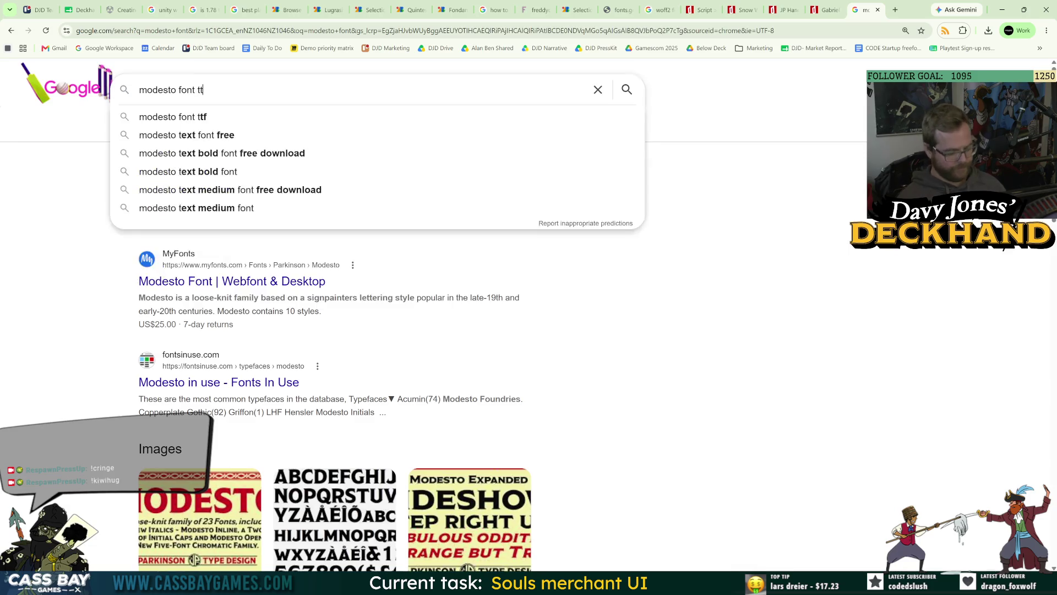
key(Return)
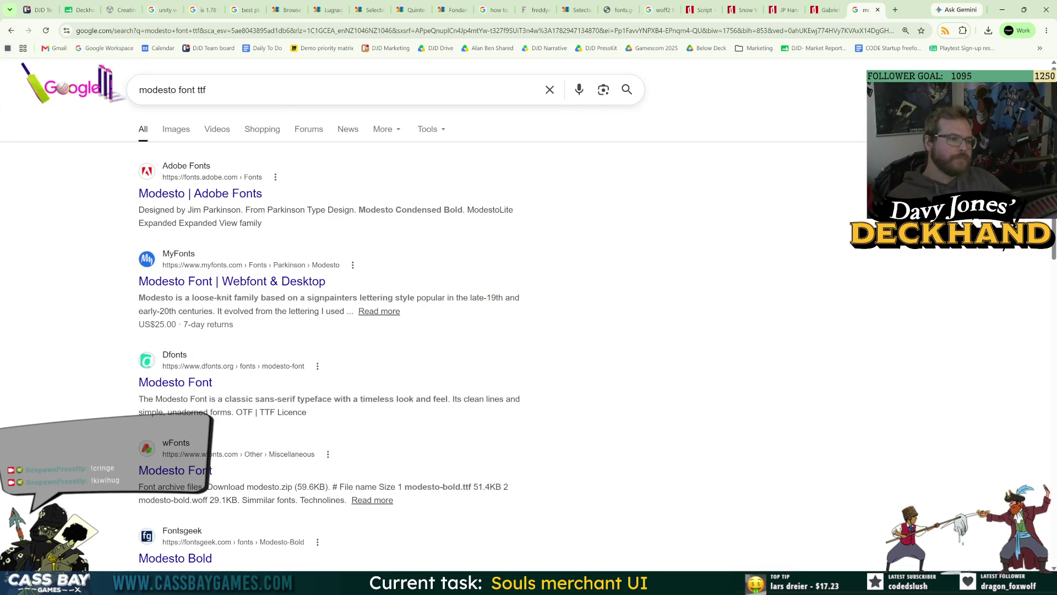
click(237, 286)
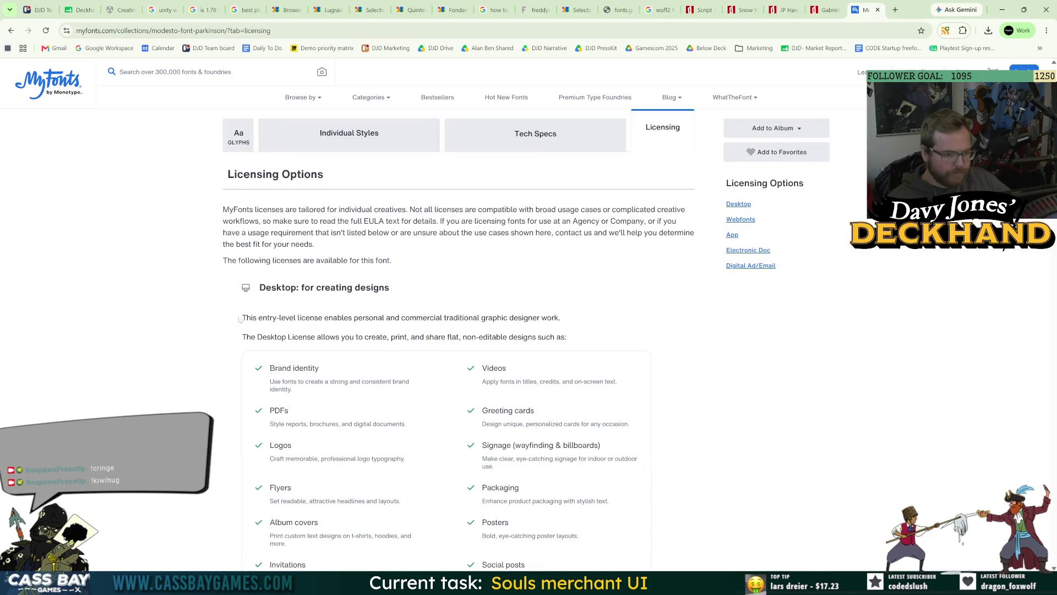
scroll(356, 325, down, 4)
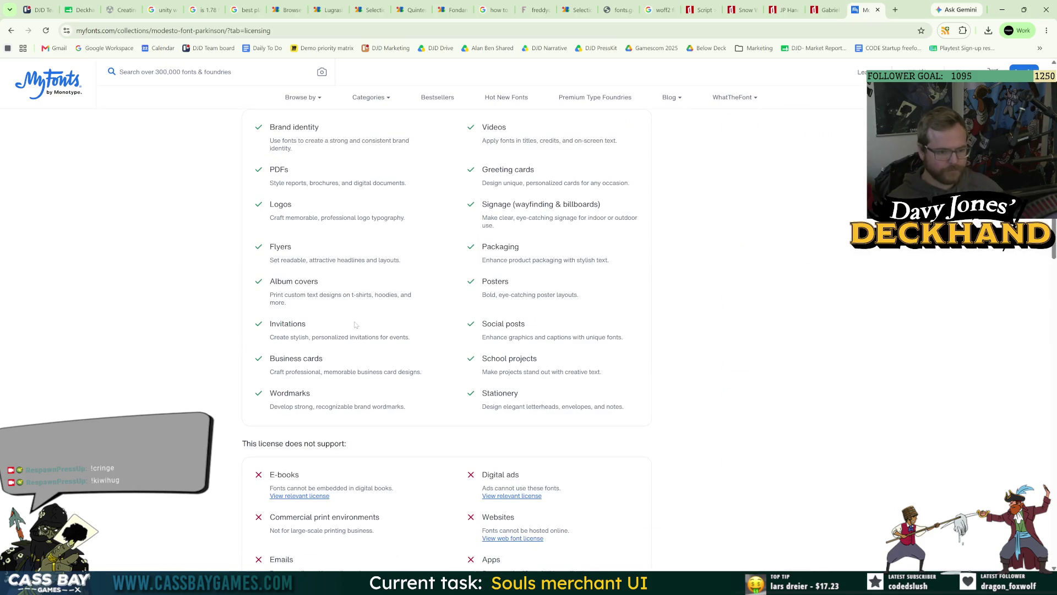
scroll(272, 332, down, 3)
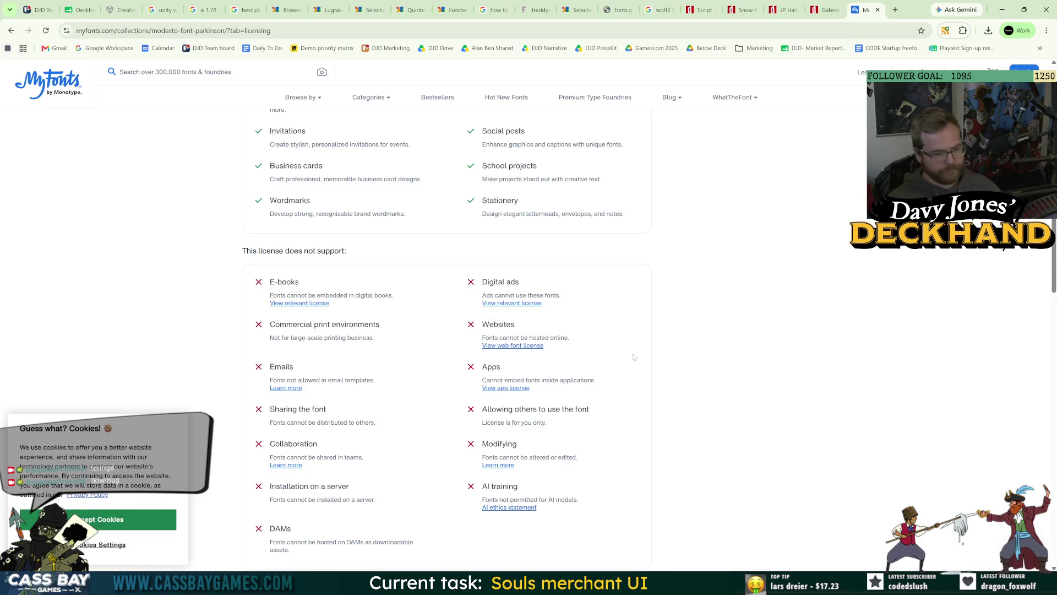
scroll(652, 359, up, 6)
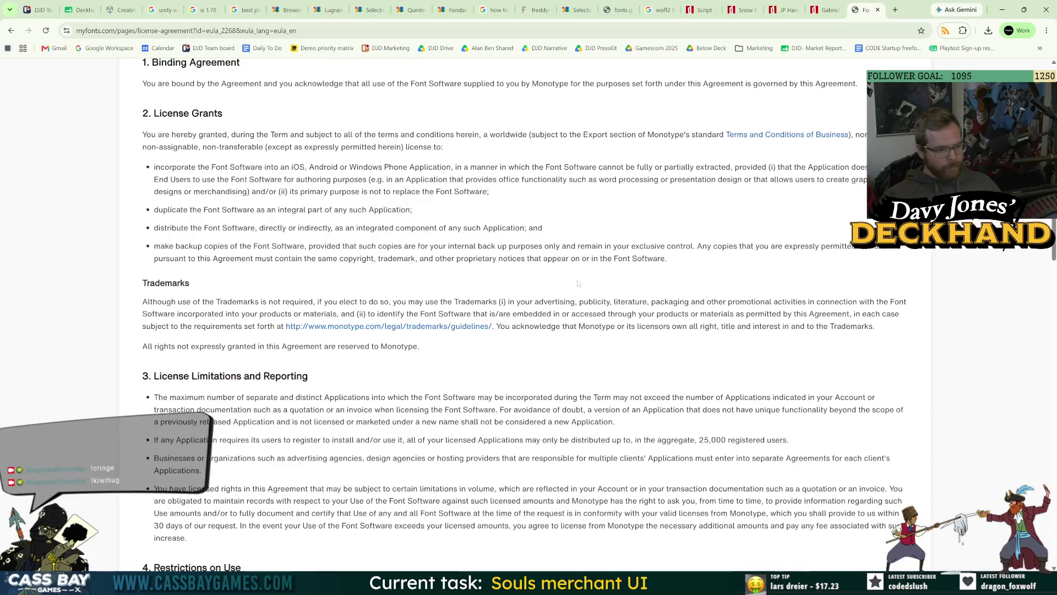
scroll(578, 283, down, 7)
drag(407, 277, 568, 352)
click(730, 396)
scroll(685, 450, down, 8)
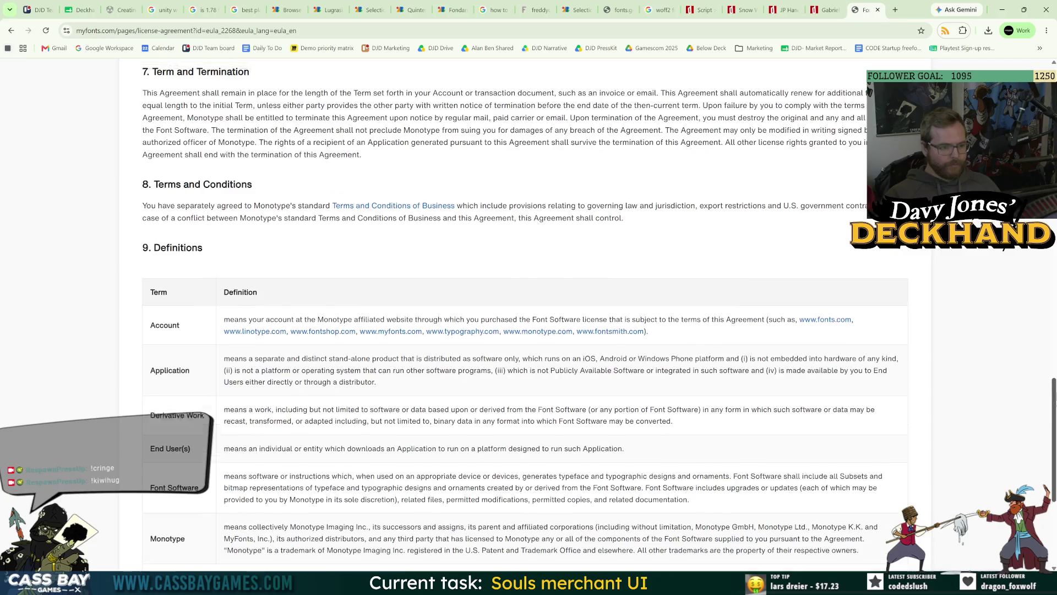
key(Home)
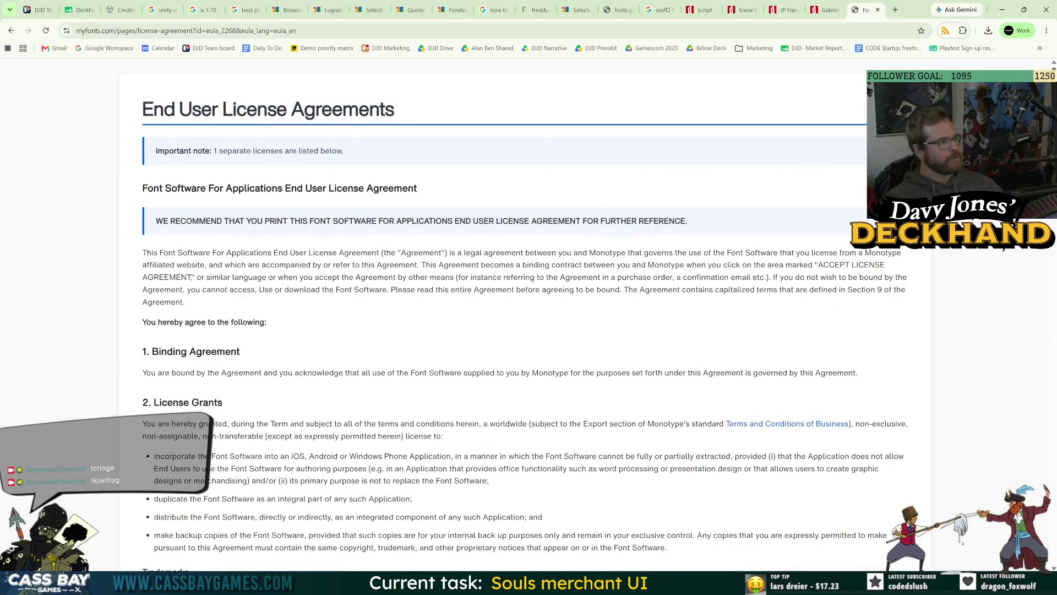
click(12, 32)
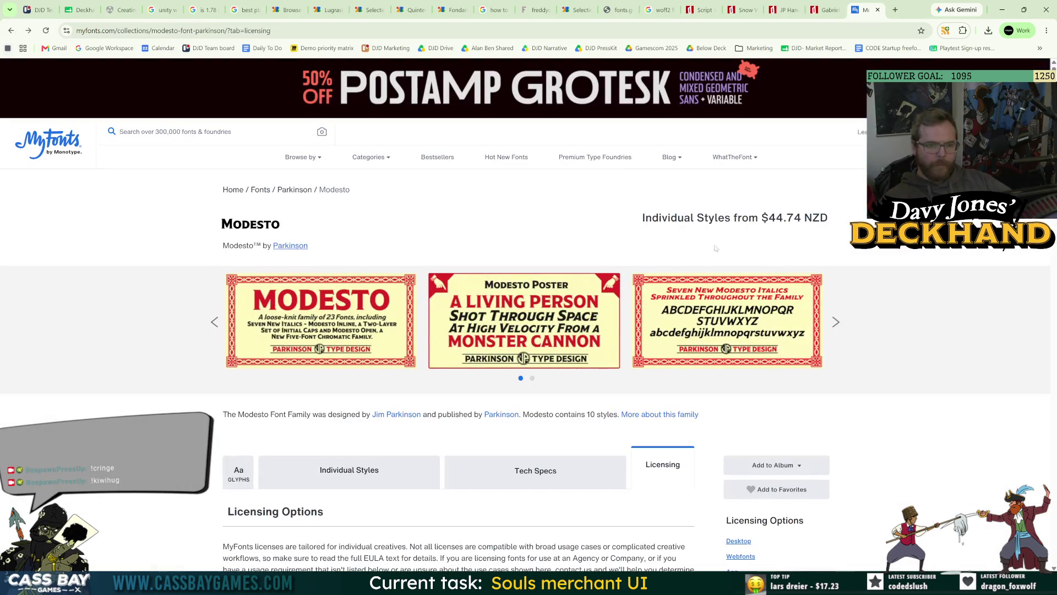
click(11, 31)
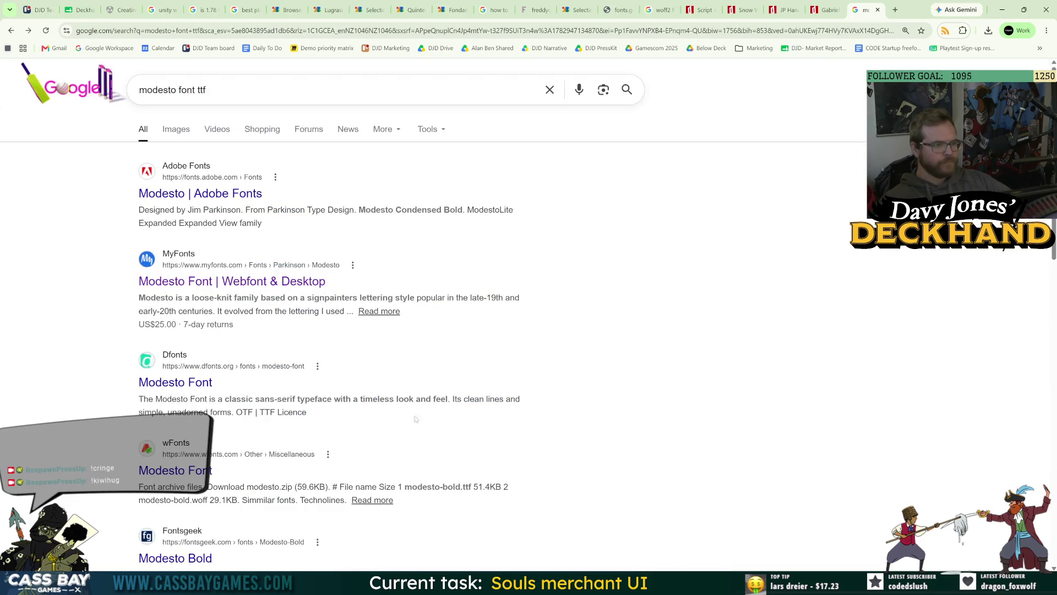
Step: Load the dfonts Modesto page, glance at the Gabrielle and DaFont tabs, then return to Unity
click(168, 380)
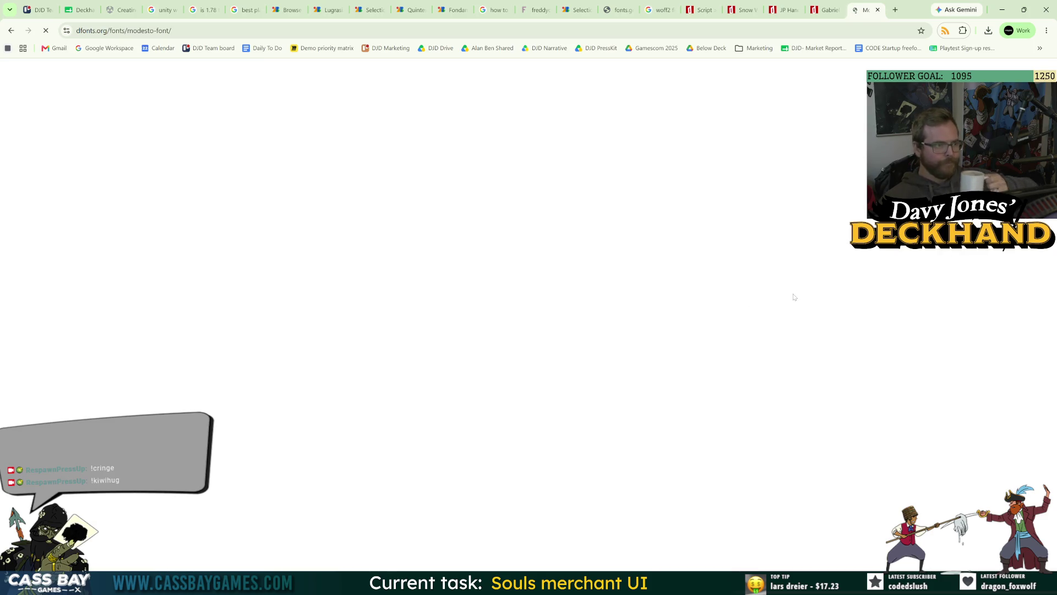
click(828, 9)
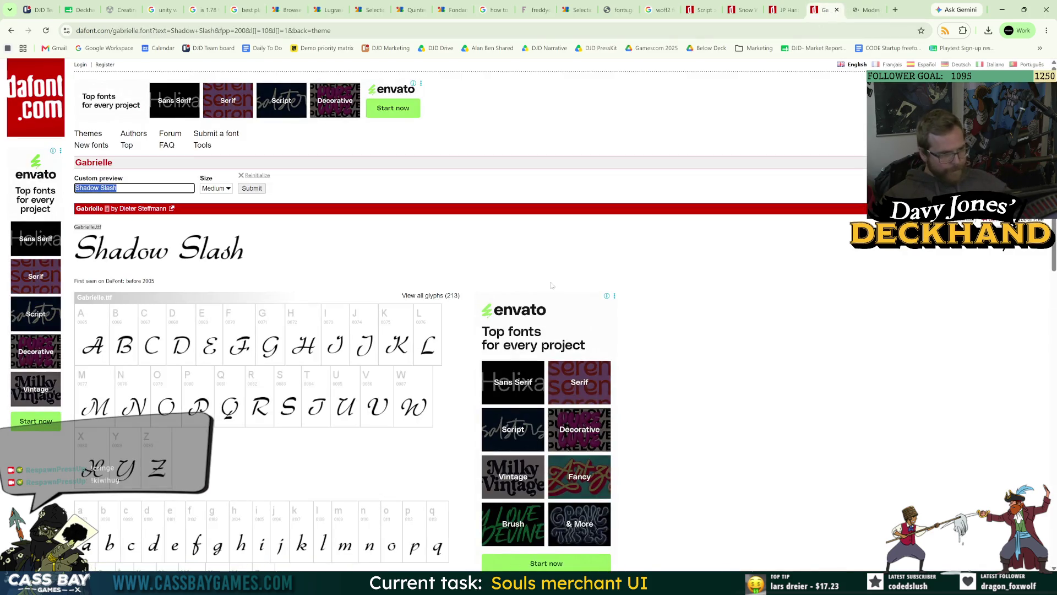
text(modesto)
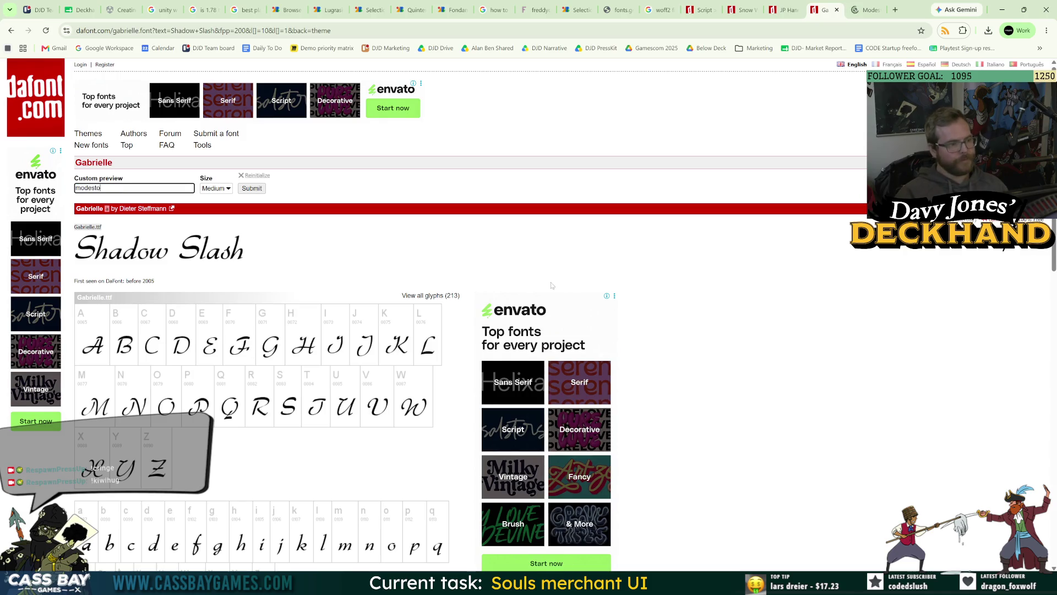
click(863, 11)
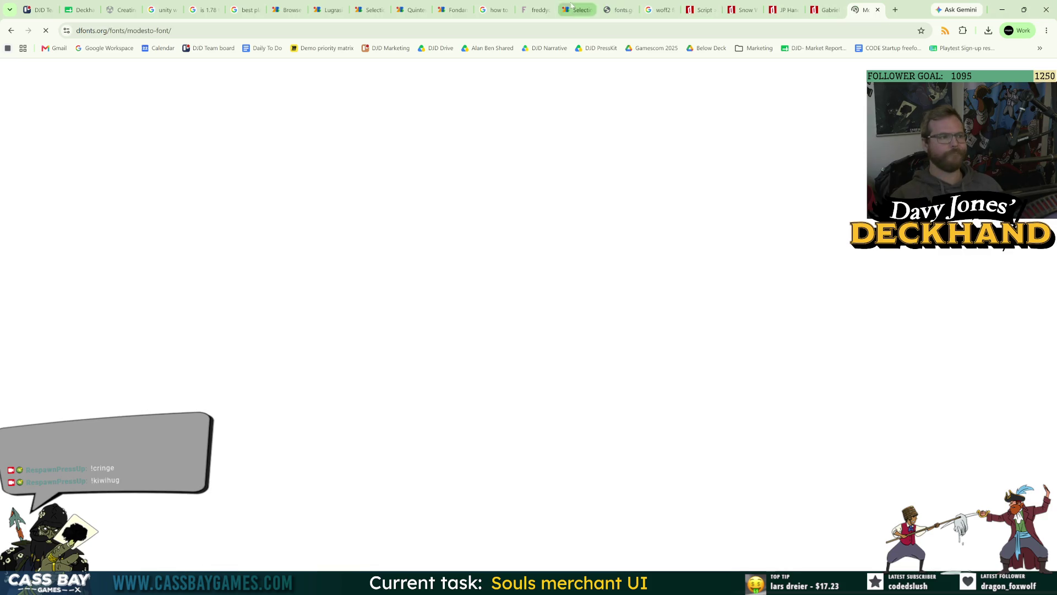
click(705, 7)
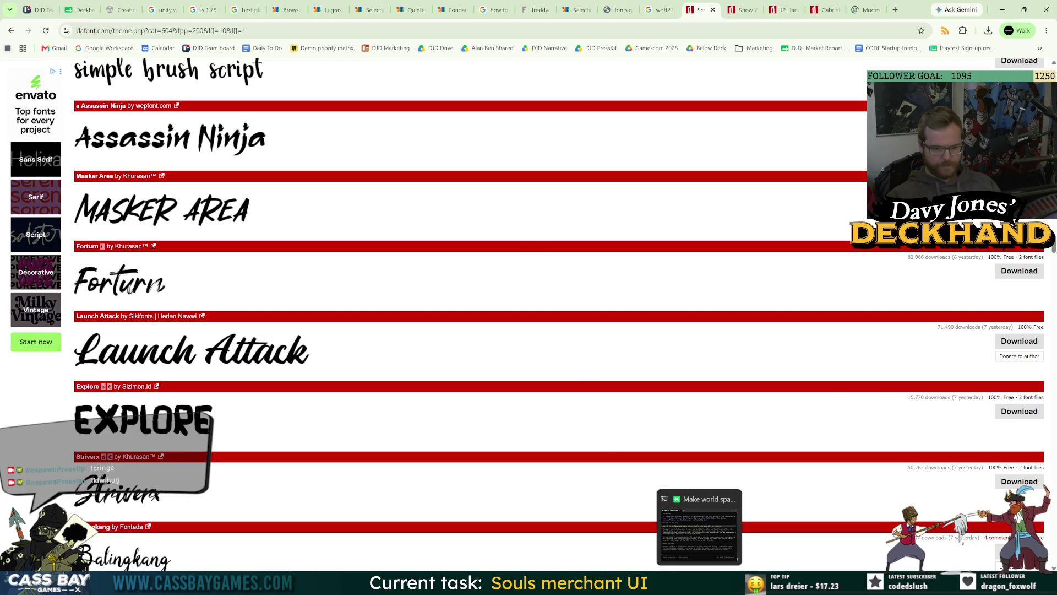
click(699, 584)
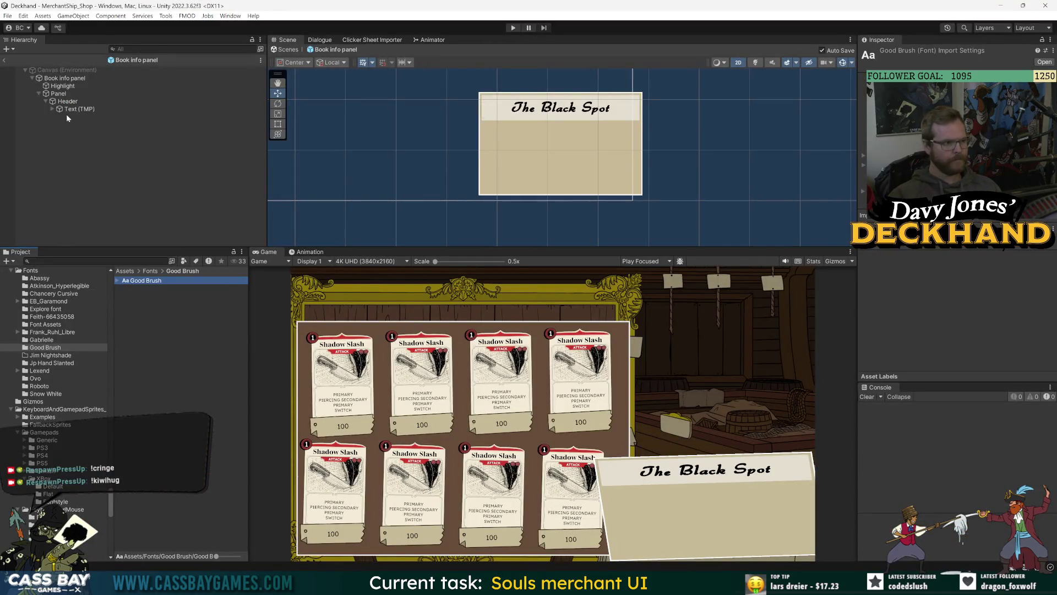
Step: Generate a Good Brush font atlas in the Font Asset Creator and save it as Good Brush SDF
click(158, 312)
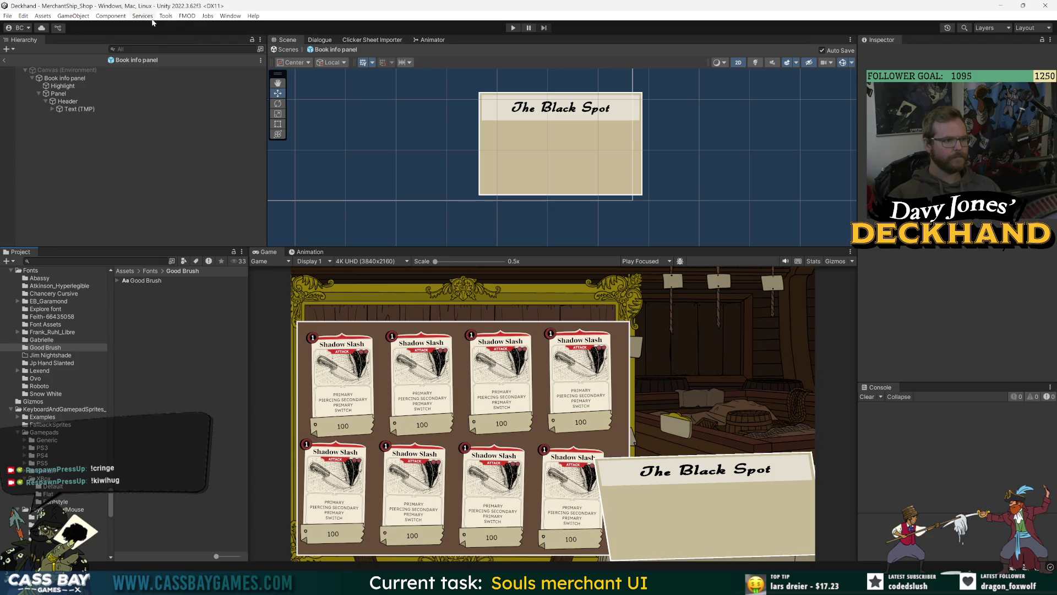
click(165, 15)
mouse_move(187, 16)
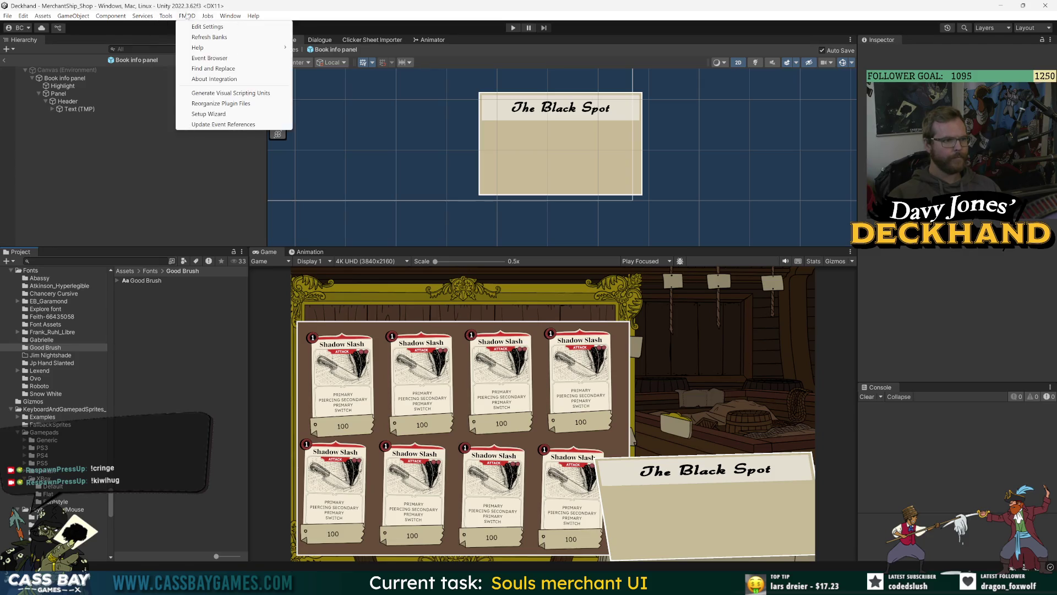
mouse_move(230, 15)
mouse_move(251, 149)
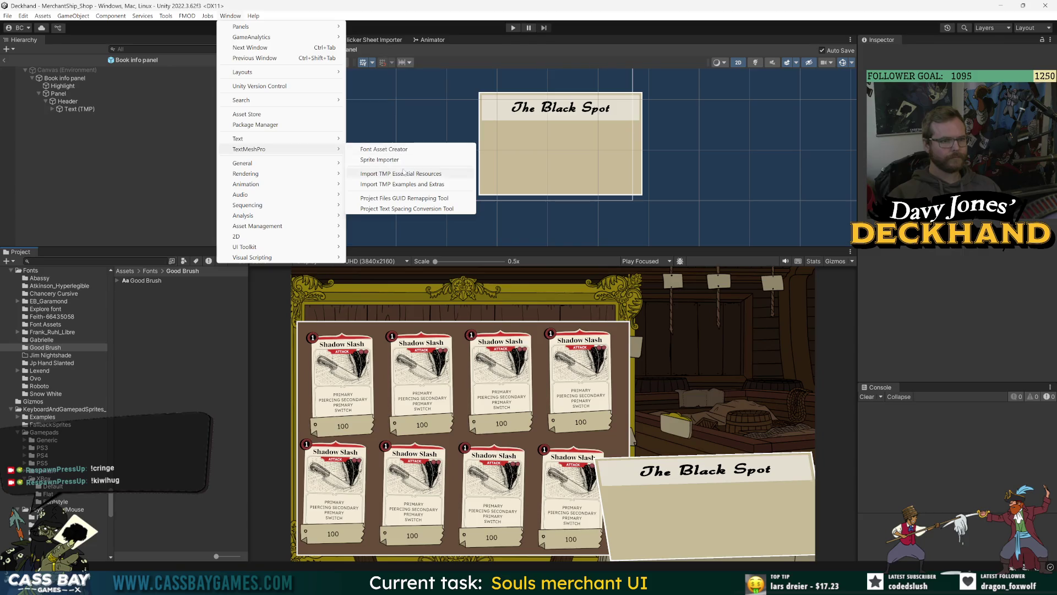
click(412, 149)
click(454, 102)
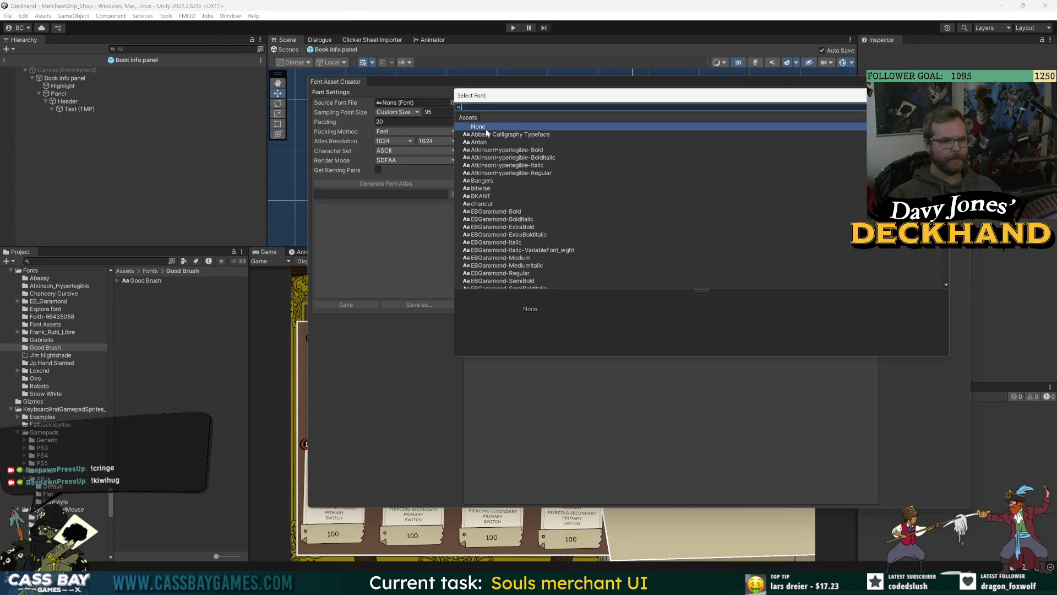
text(goodb)
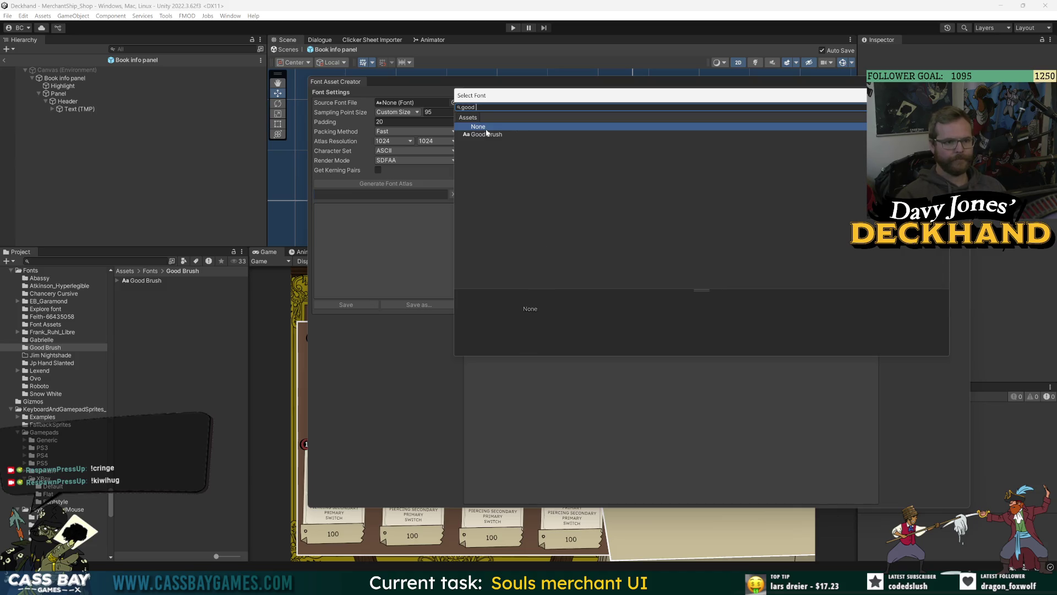
double_click(487, 133)
click(396, 184)
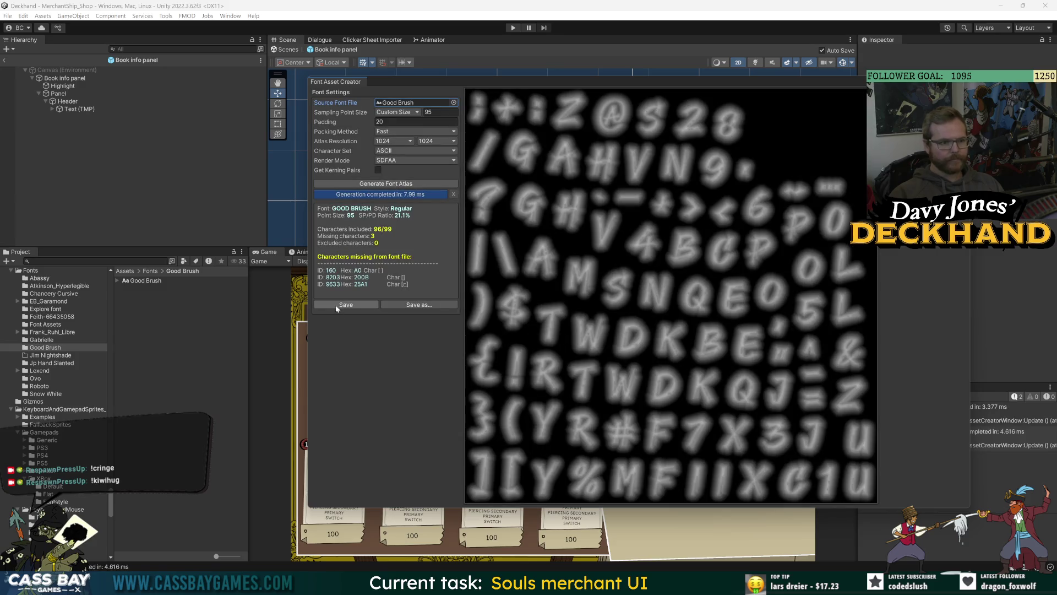
click(335, 305)
click(669, 497)
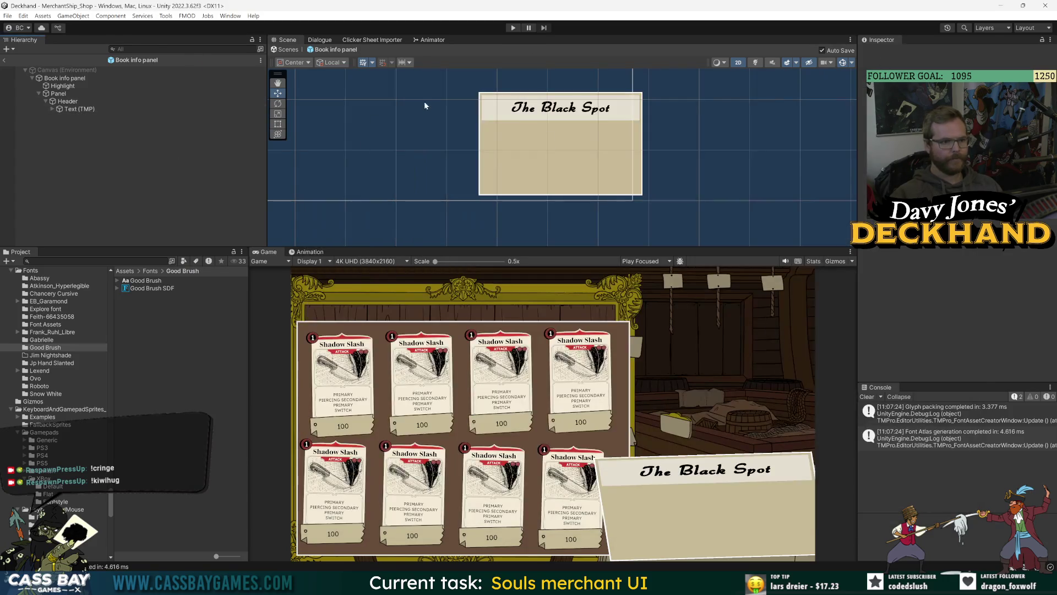
Step: Apply Good Brush SDF to The Black Spot header and turn off bold
click(80, 109)
click(1043, 315)
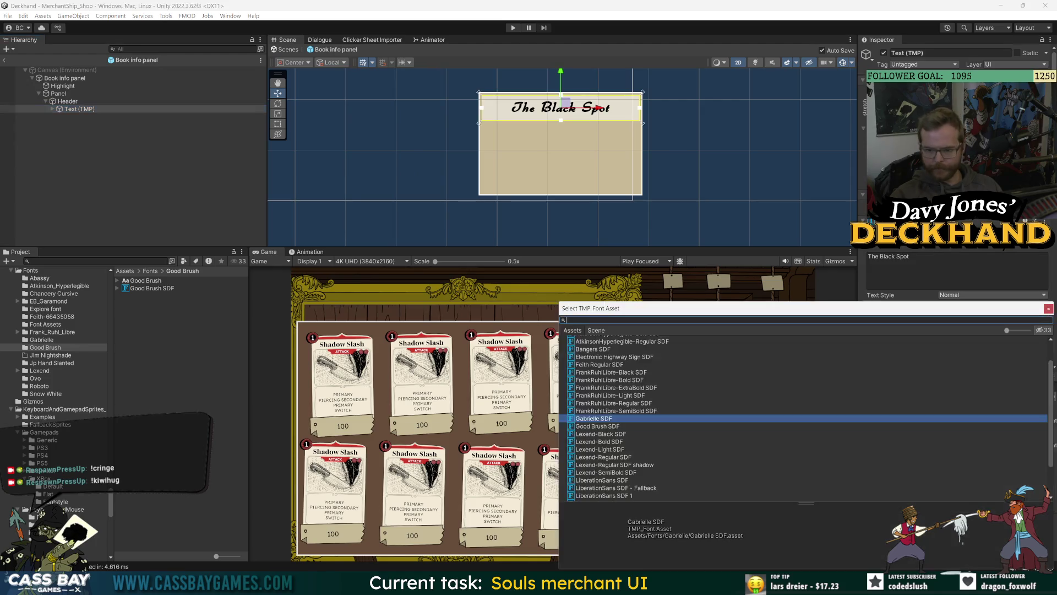
text(g)
double_click(596, 417)
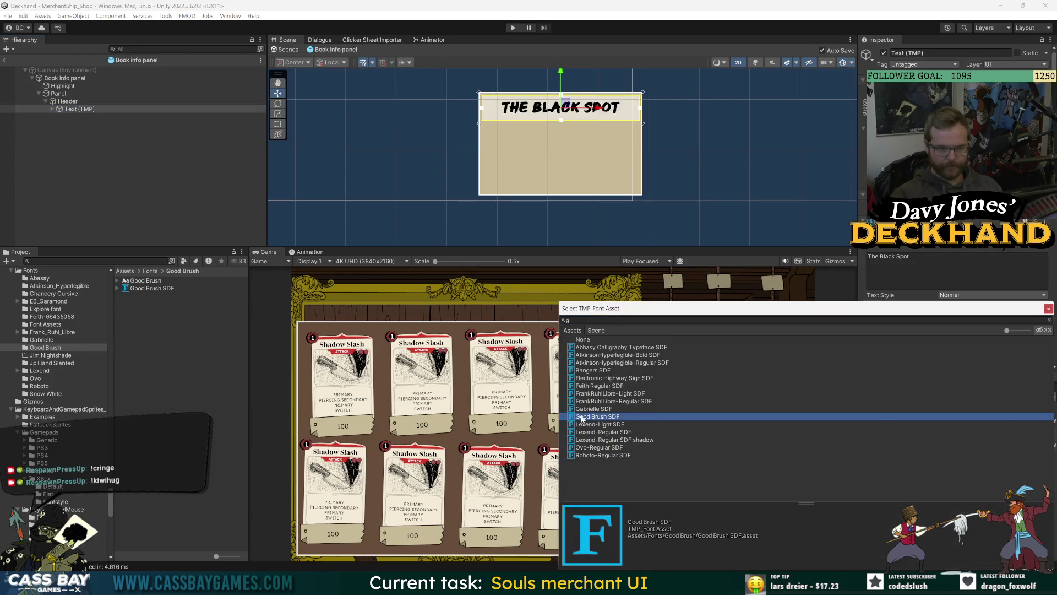
click(945, 335)
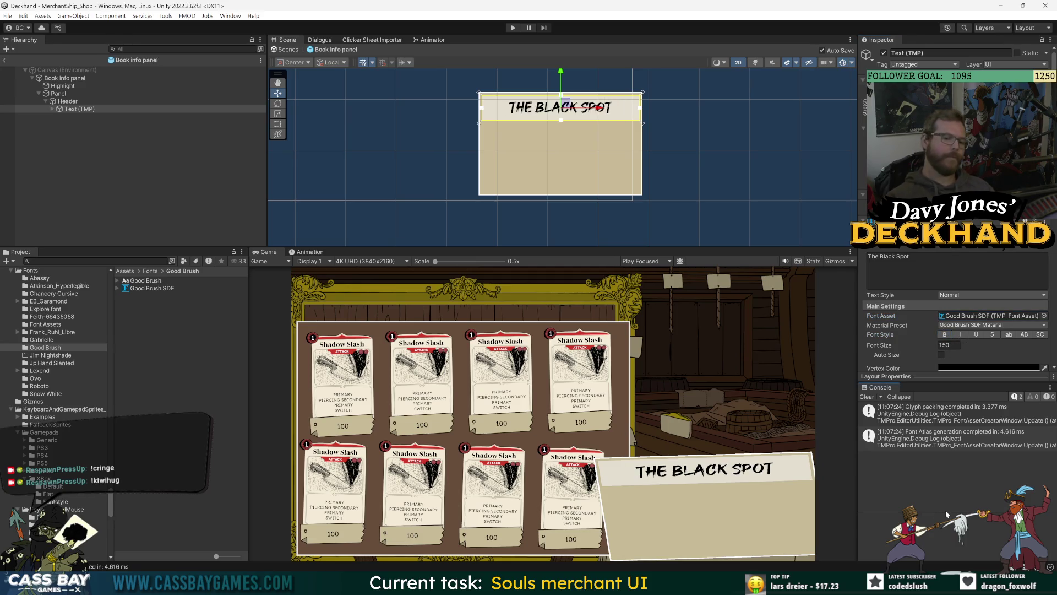
click(150, 271)
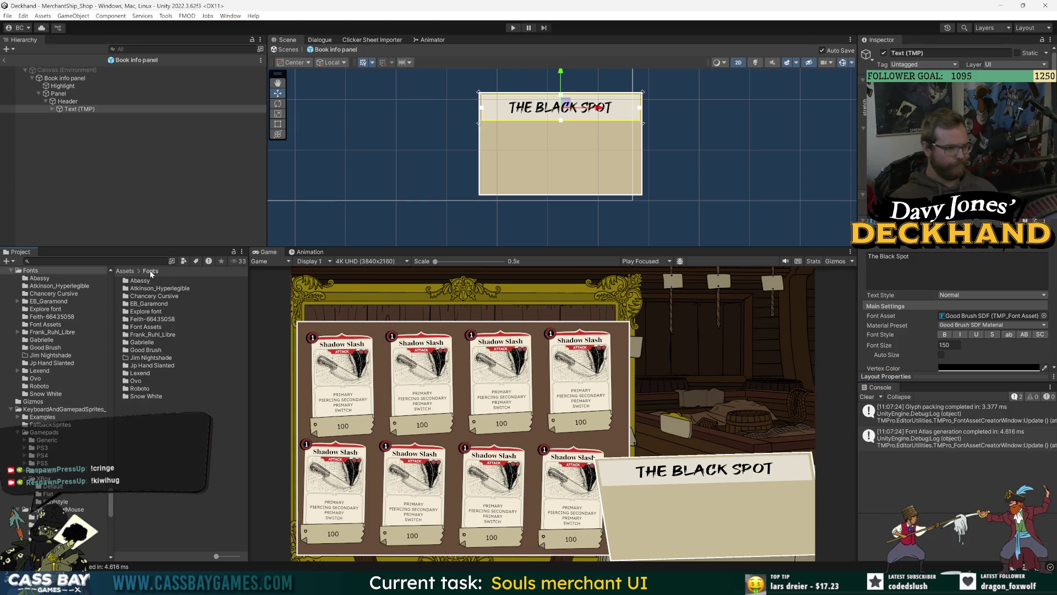
Step: Generate a font atlas from the Explore font and save it as Explore SDF
double_click(149, 313)
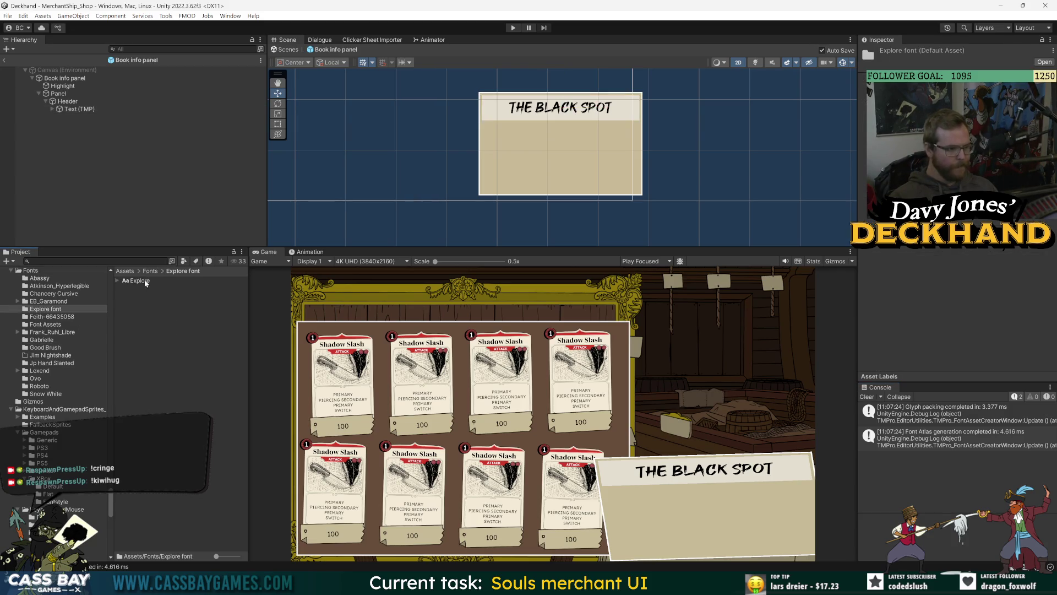
click(187, 16)
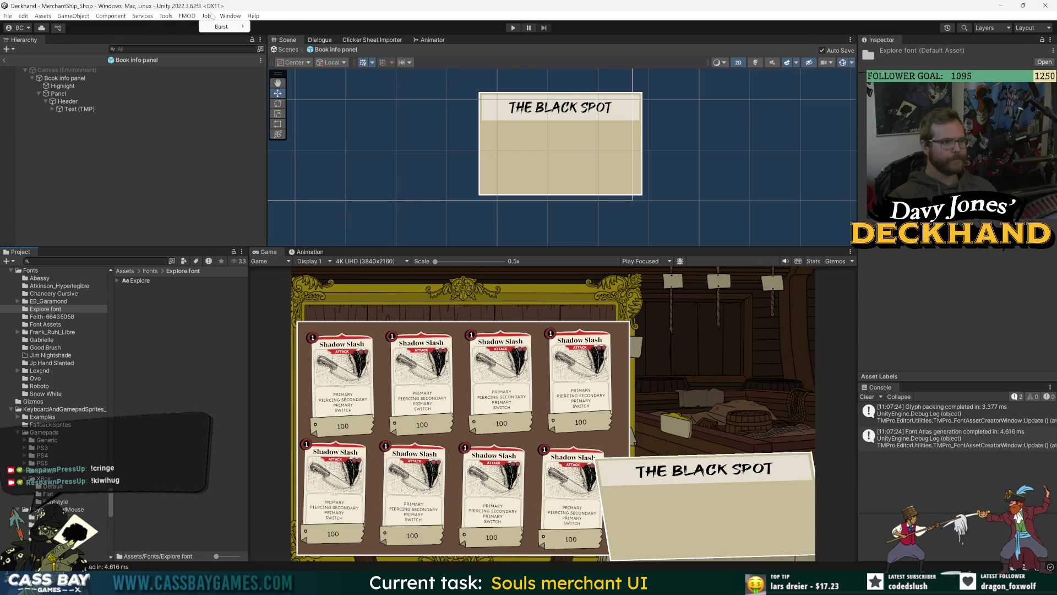
mouse_move(230, 16)
mouse_move(286, 148)
click(386, 147)
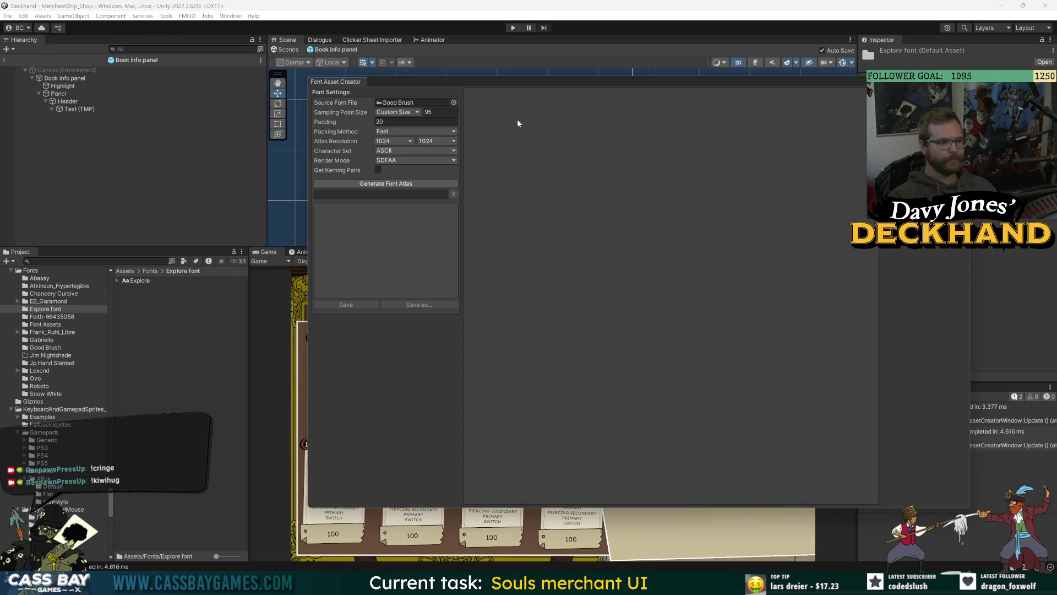
click(454, 103)
text(ex)
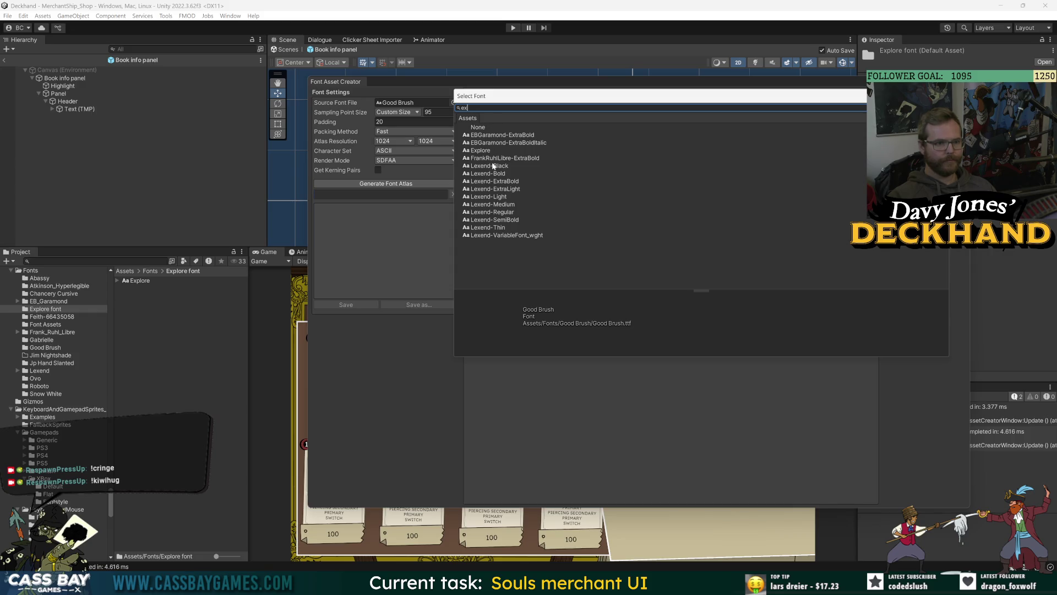
double_click(487, 151)
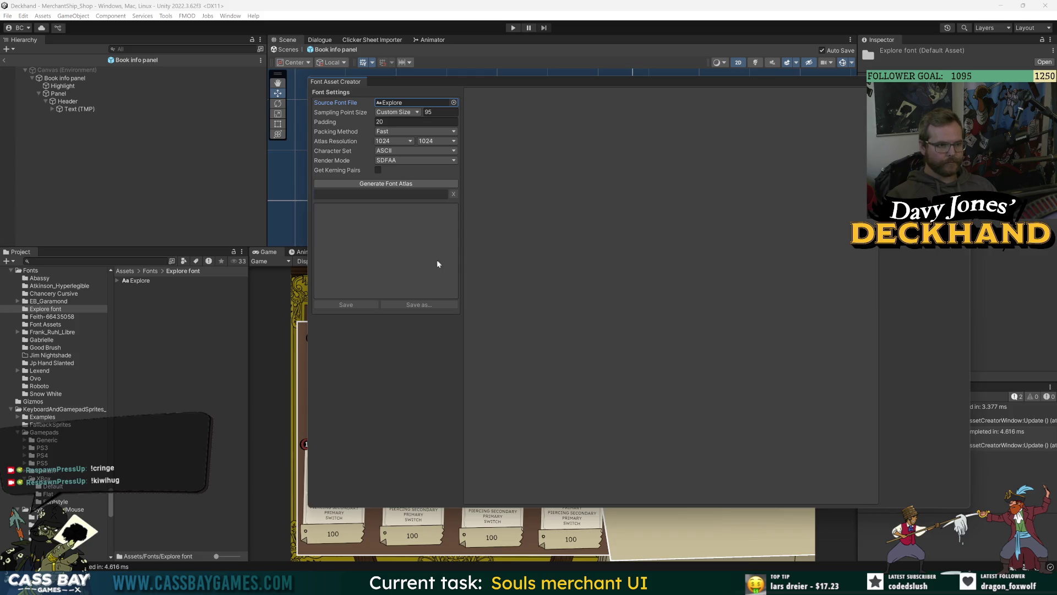
click(389, 184)
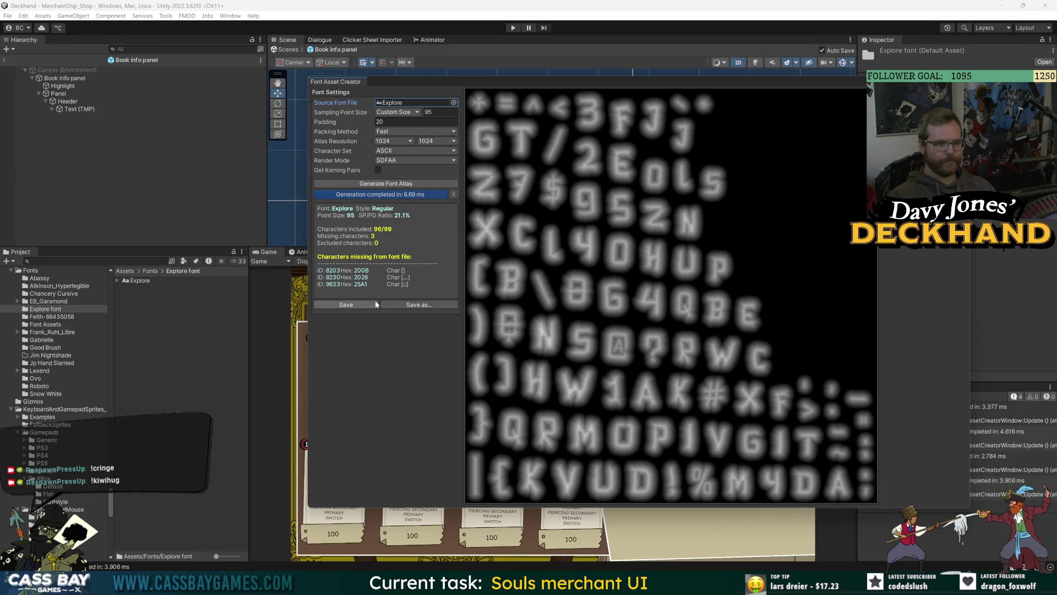
click(347, 304)
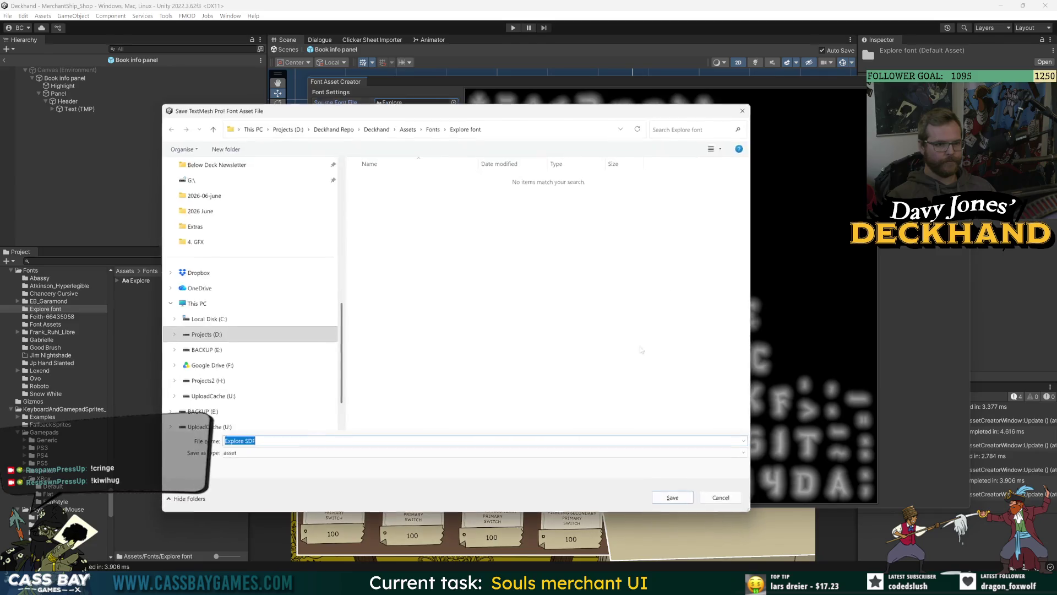
click(672, 497)
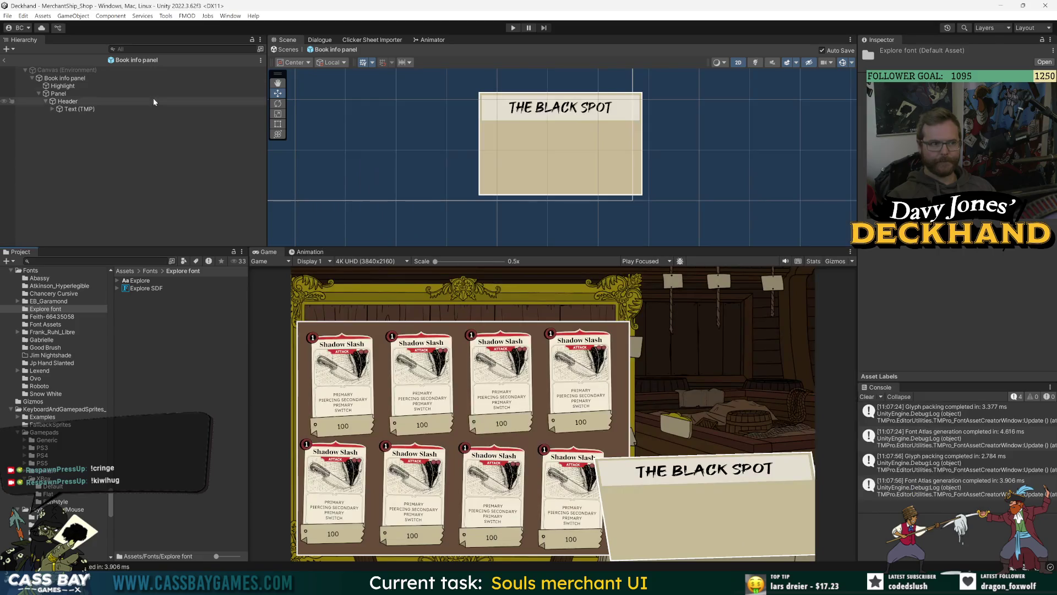
Step: Set the header's font asset to Explore SDF and retype its text as 'THE BLACK SPOT'
click(154, 109)
click(1044, 318)
text(ex)
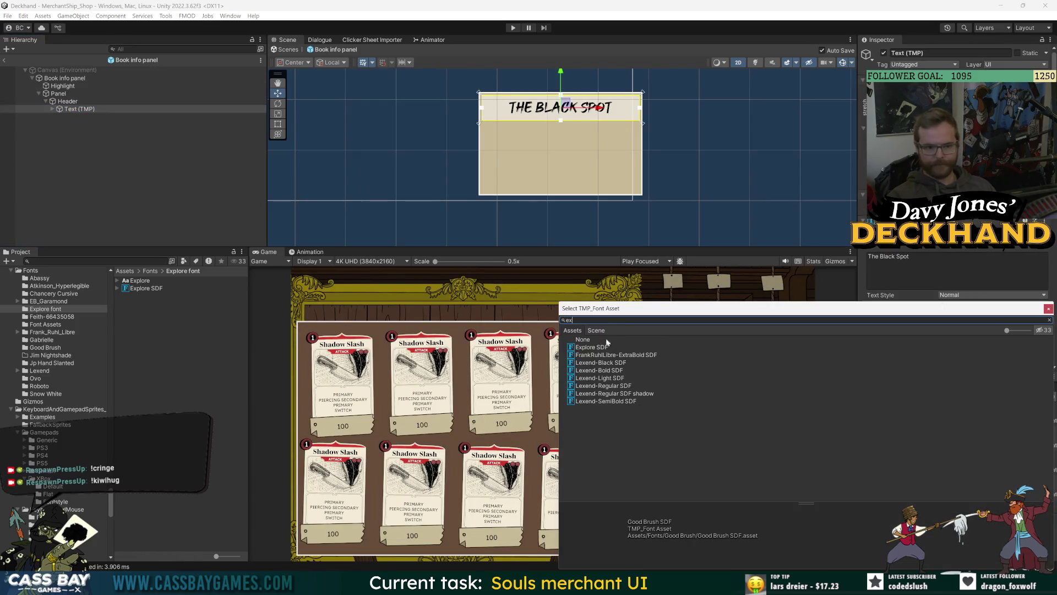
double_click(601, 348)
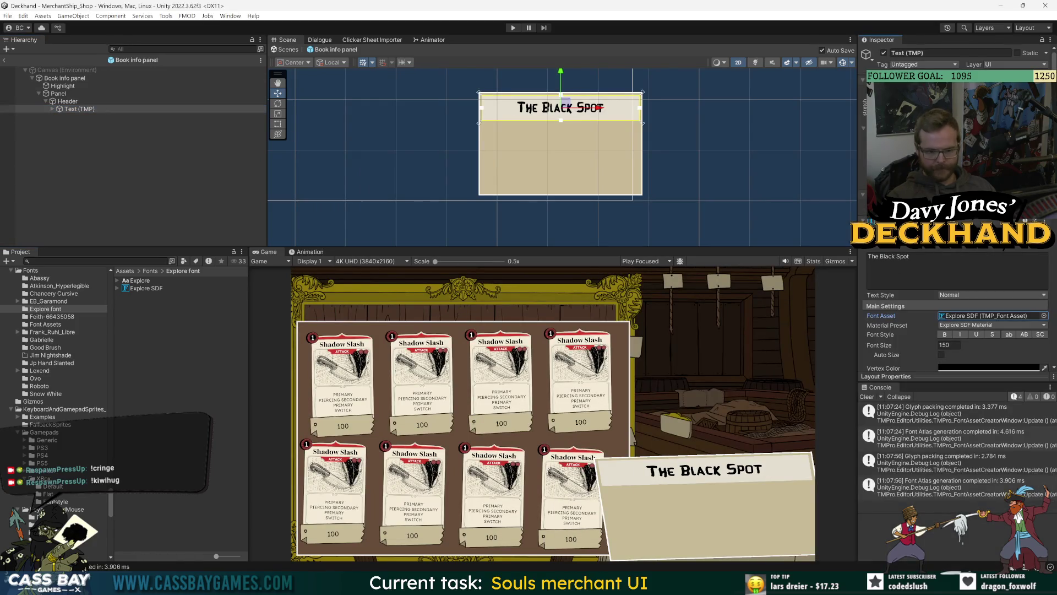
click(903, 256)
text(THE BLACK SPOT)
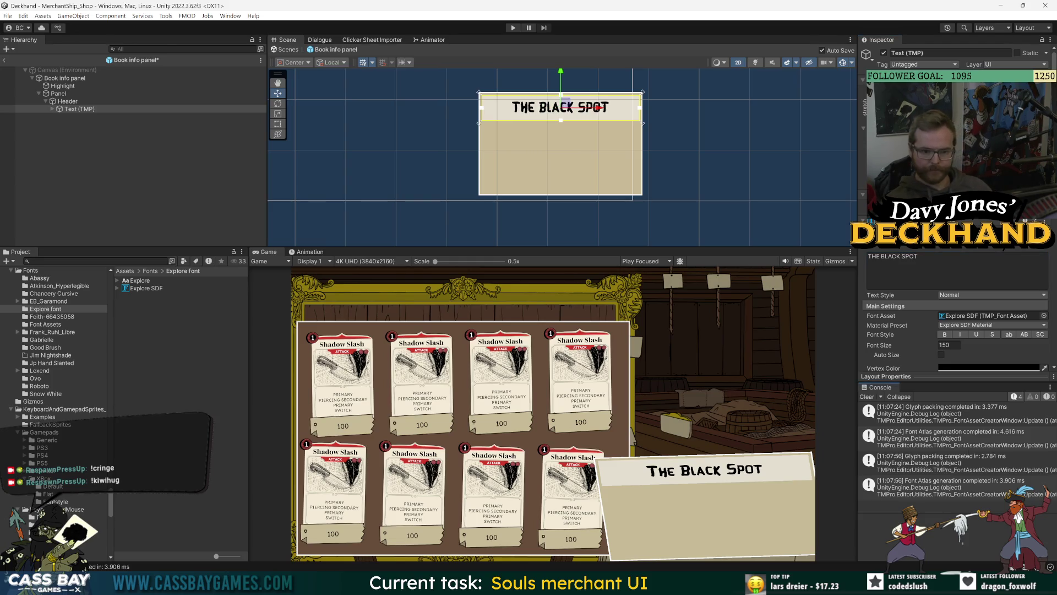
click(201, 167)
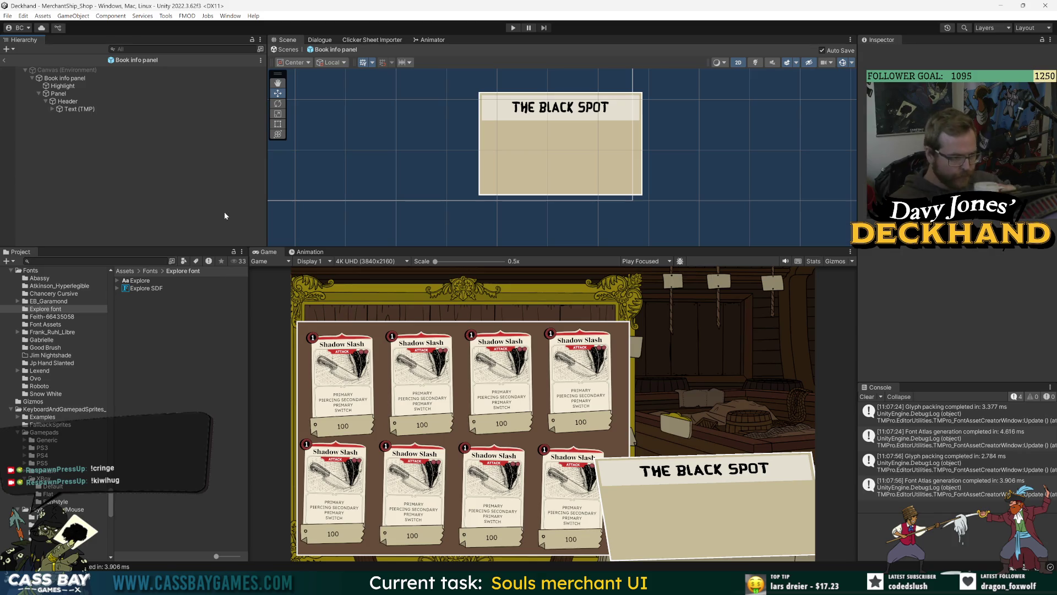
Step: Browse into the Feith-66435058 folder and look at the Feith Italic and Feith Regular fonts
click(150, 271)
click(148, 303)
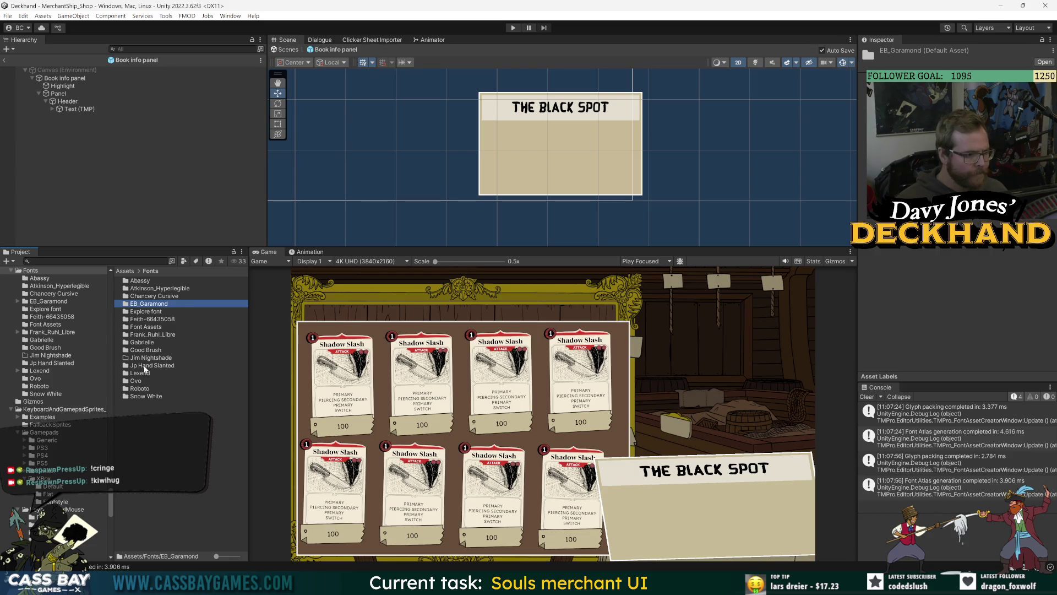
double_click(148, 320)
click(144, 287)
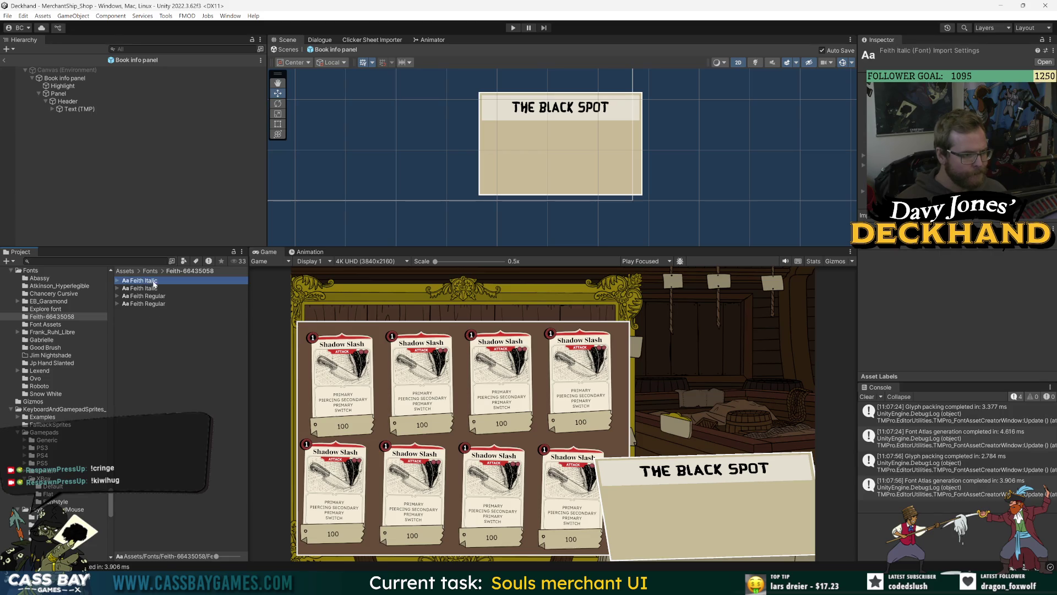
click(155, 296)
click(162, 408)
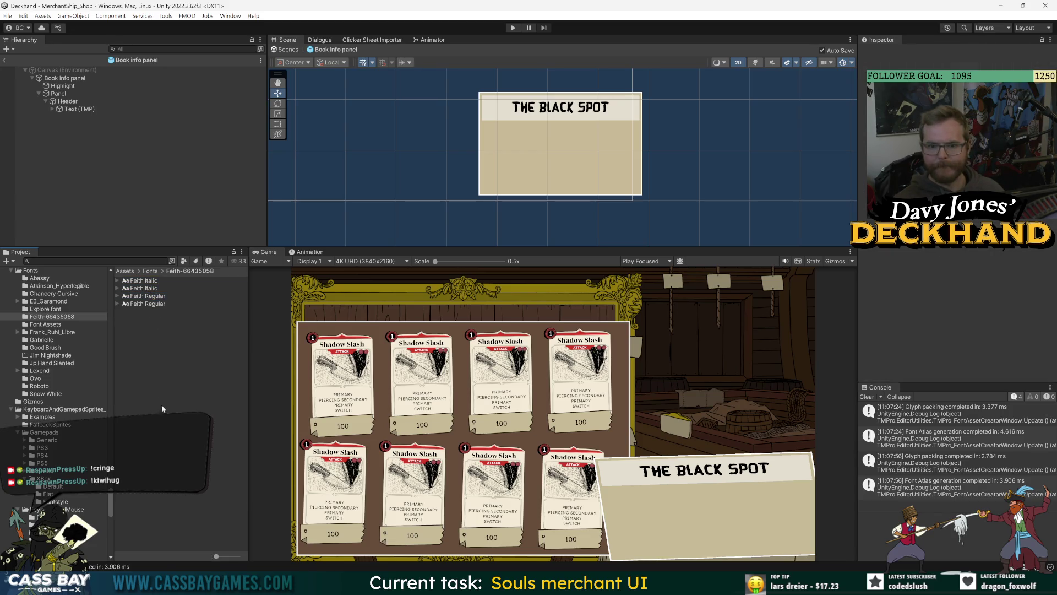
Step: Try Anton SDF, then Roboto-Black SDF, as the header's font asset
click(77, 109)
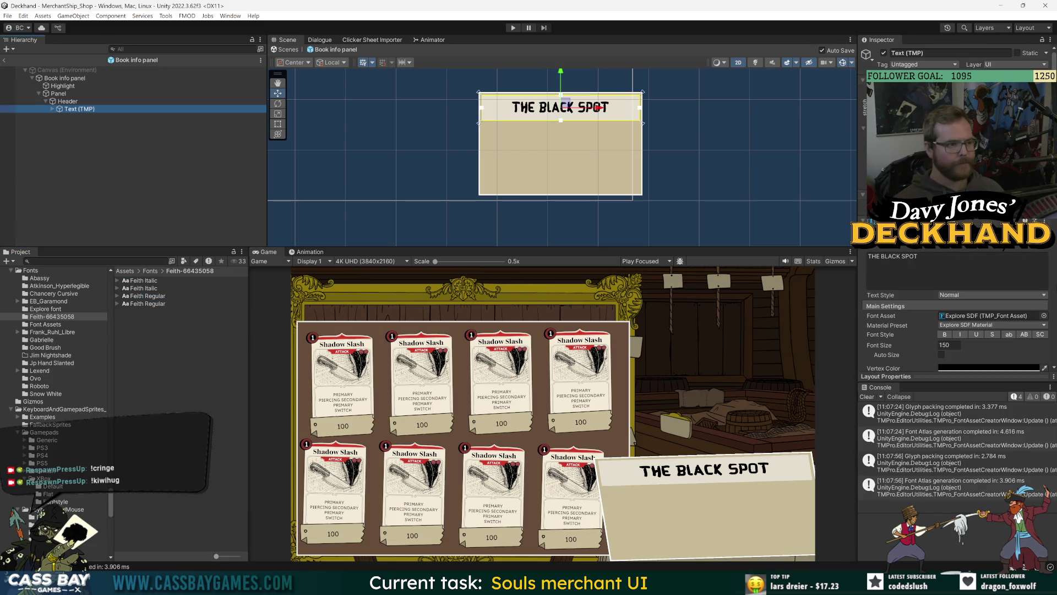
click(1044, 316)
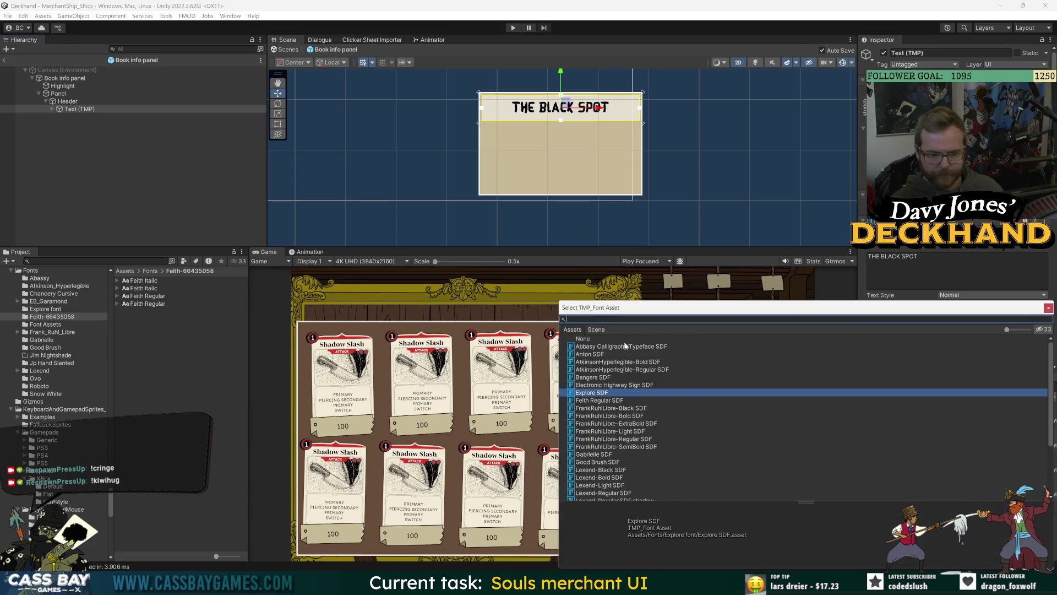
click(597, 353)
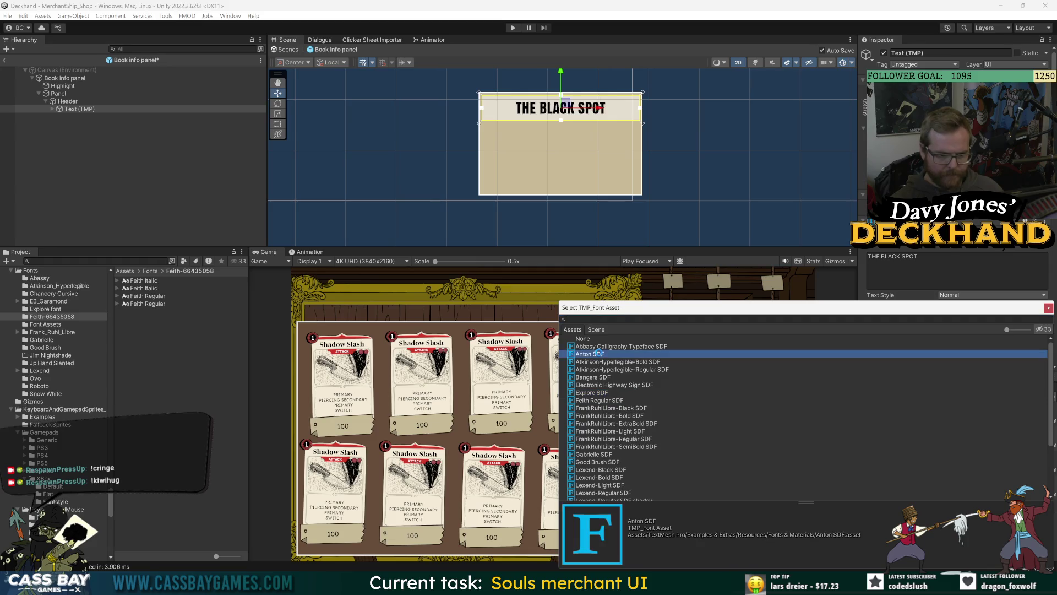
scroll(661, 418, down, 3)
click(600, 473)
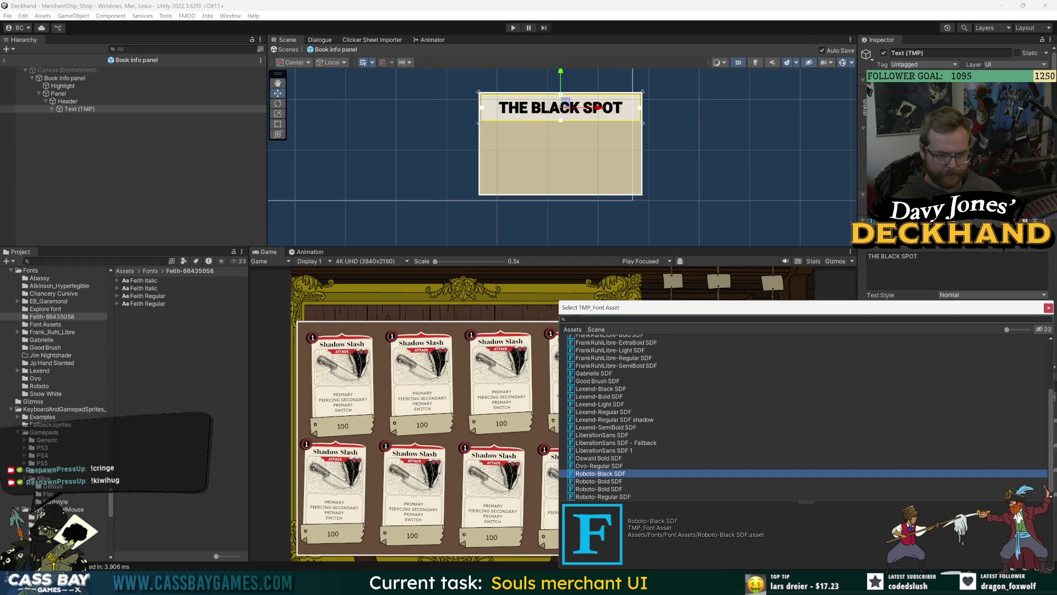
Step: Inspect the Feith Italic sub-assets and the Feith Regular font in the Project window
click(218, 282)
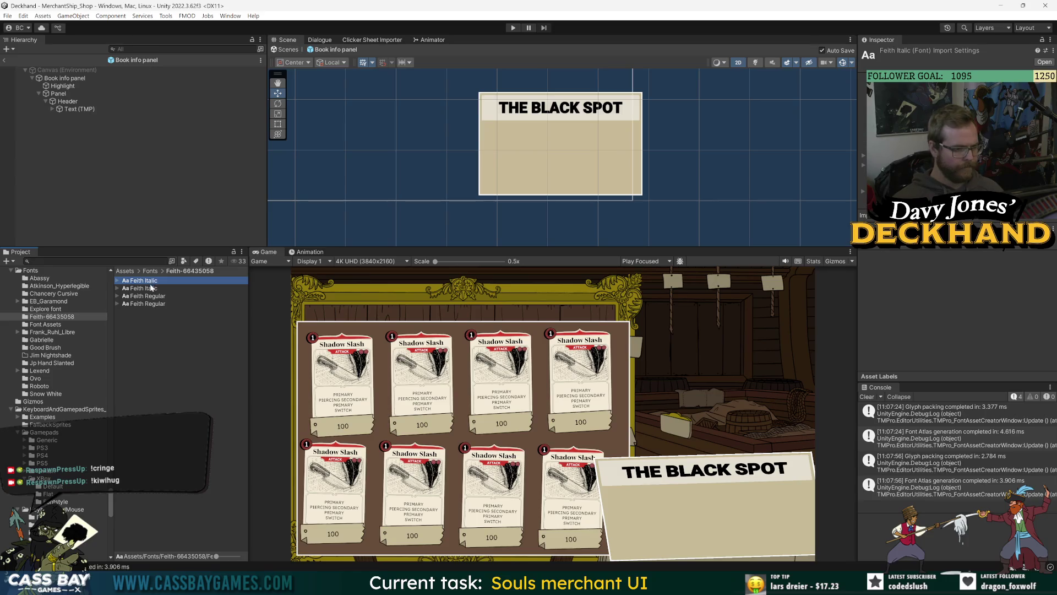
click(118, 281)
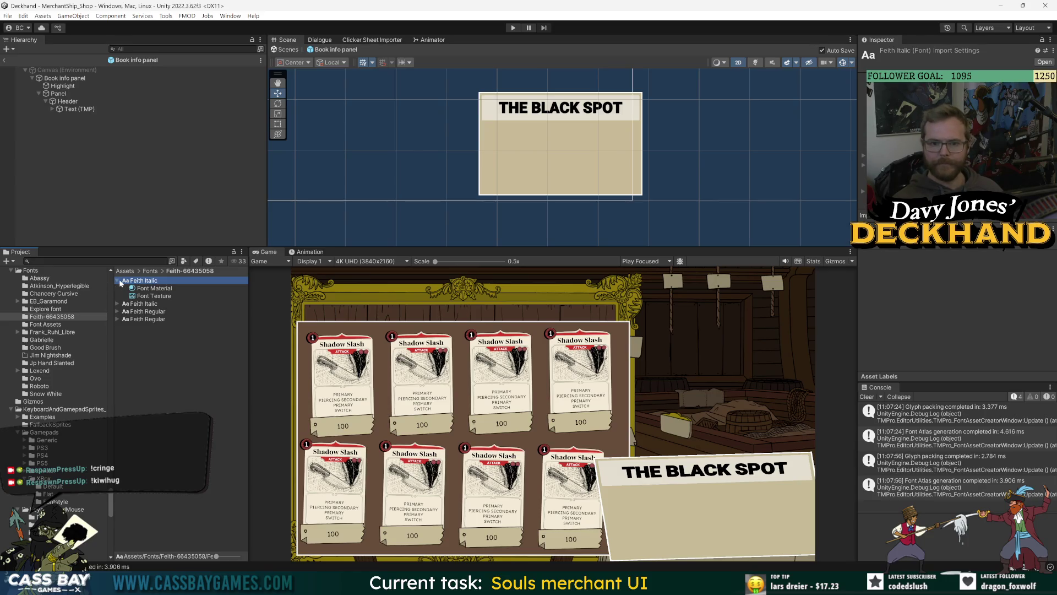
click(149, 296)
click(146, 303)
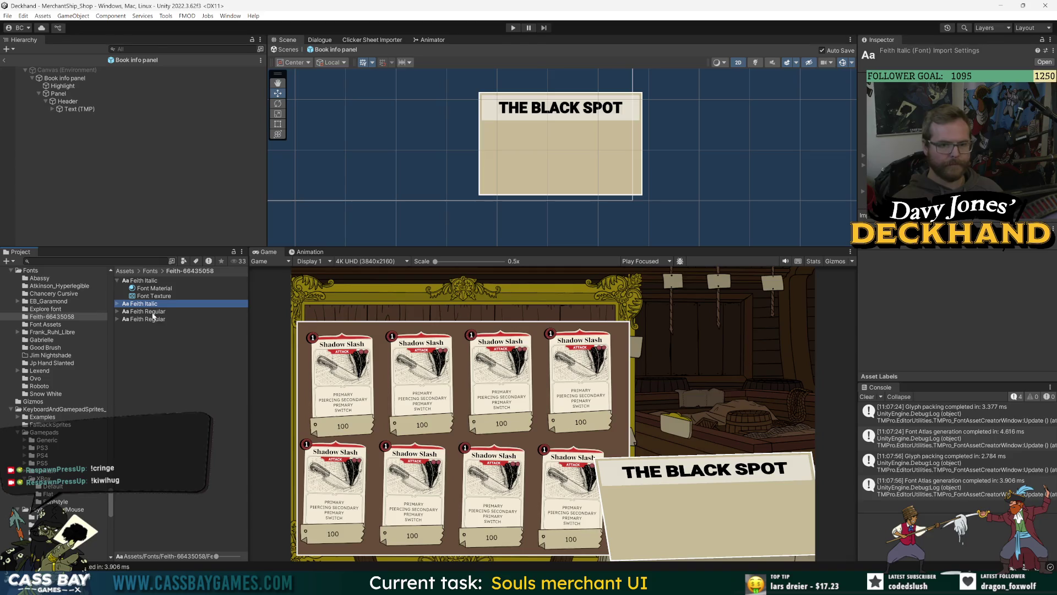
click(154, 312)
click(168, 364)
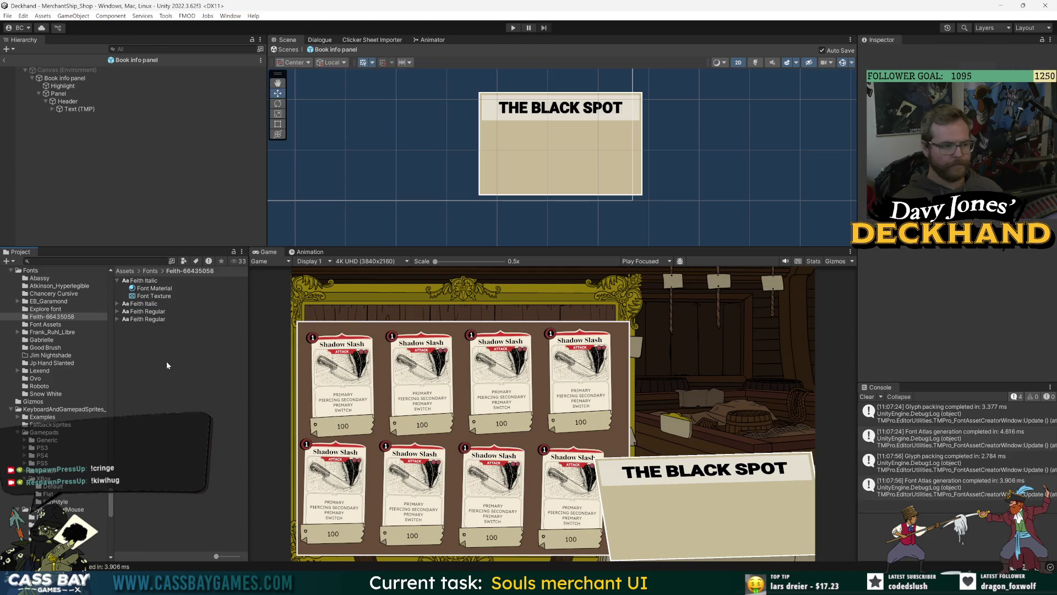
click(117, 281)
Step: Open Window > TextMeshPro > Font Asset Creator
click(227, 17)
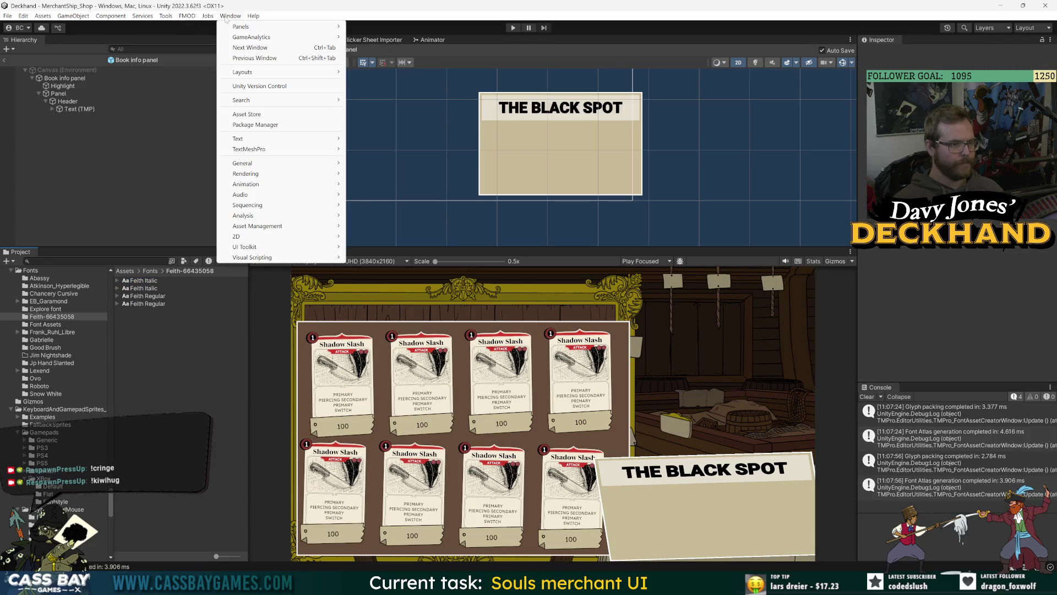
mouse_move(286, 149)
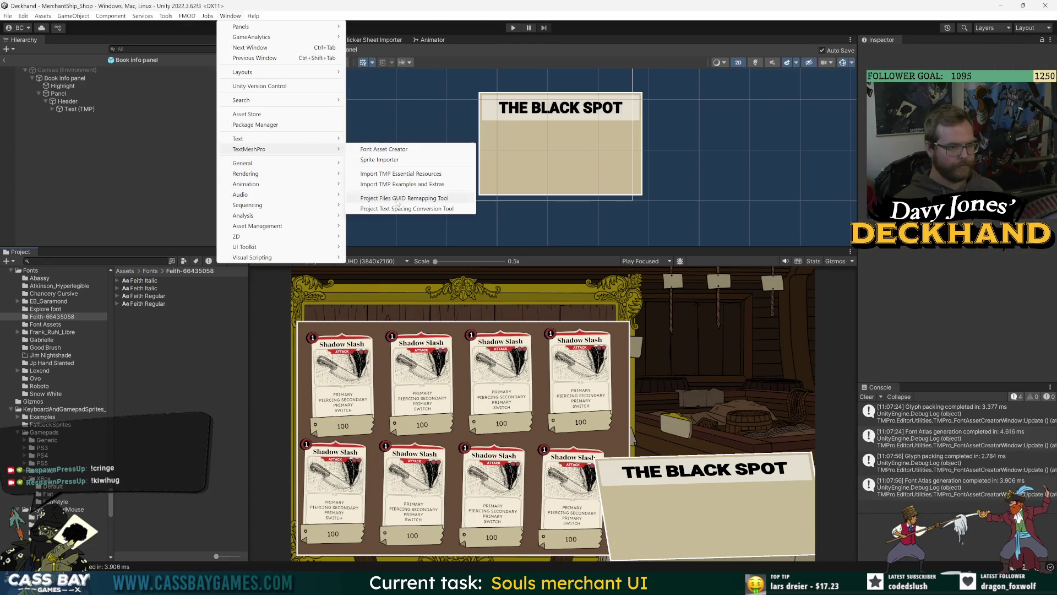
click(376, 149)
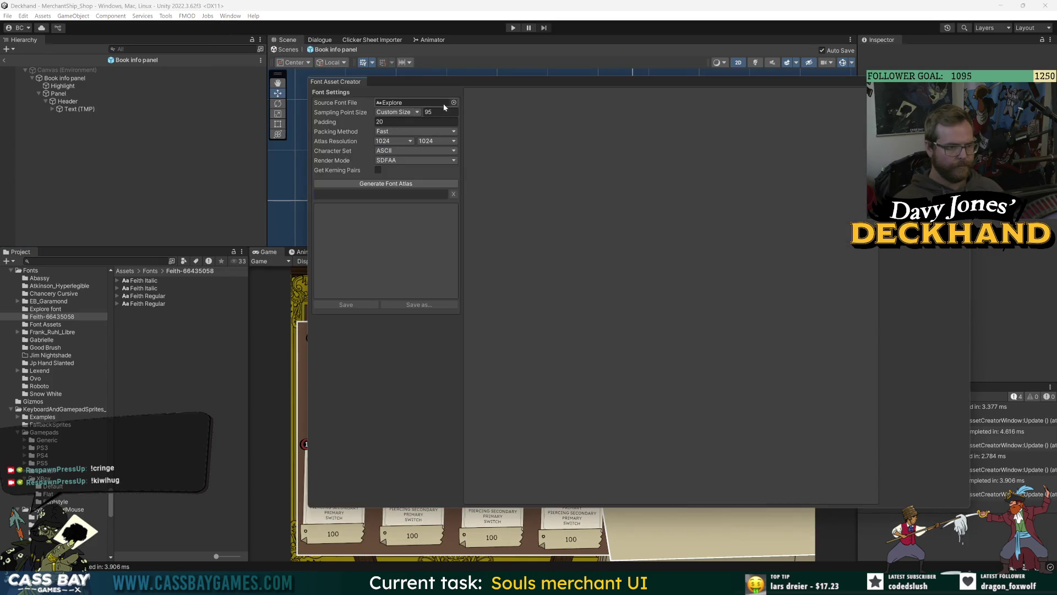
Step: Pick Feith Regular as source font, generate the atlas, and save it as Feith Regular SDF
click(454, 102)
text(f)
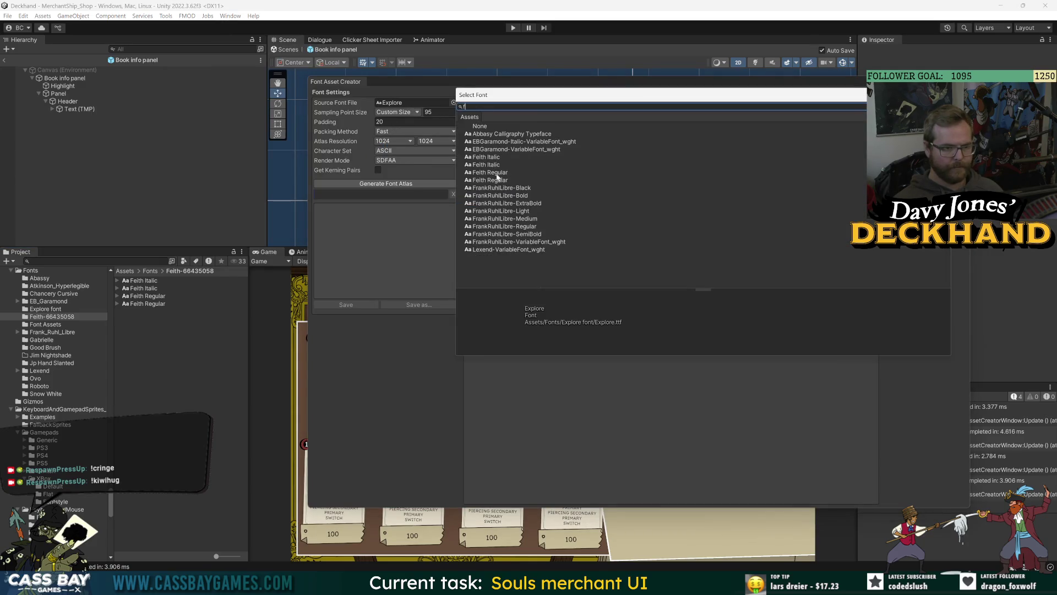
click(498, 172)
click(491, 181)
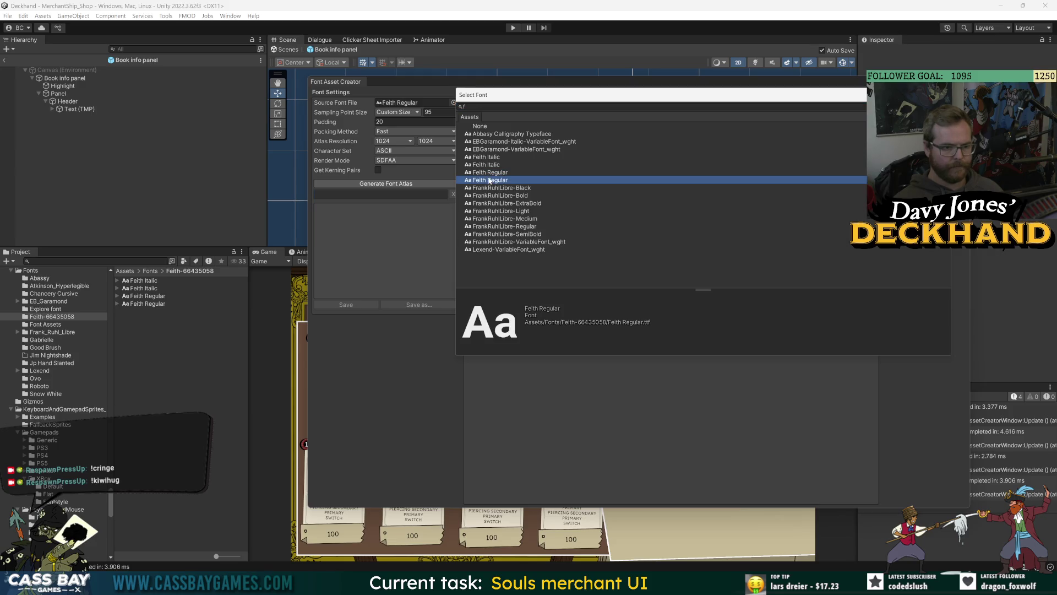
click(490, 173)
click(491, 180)
double_click(485, 180)
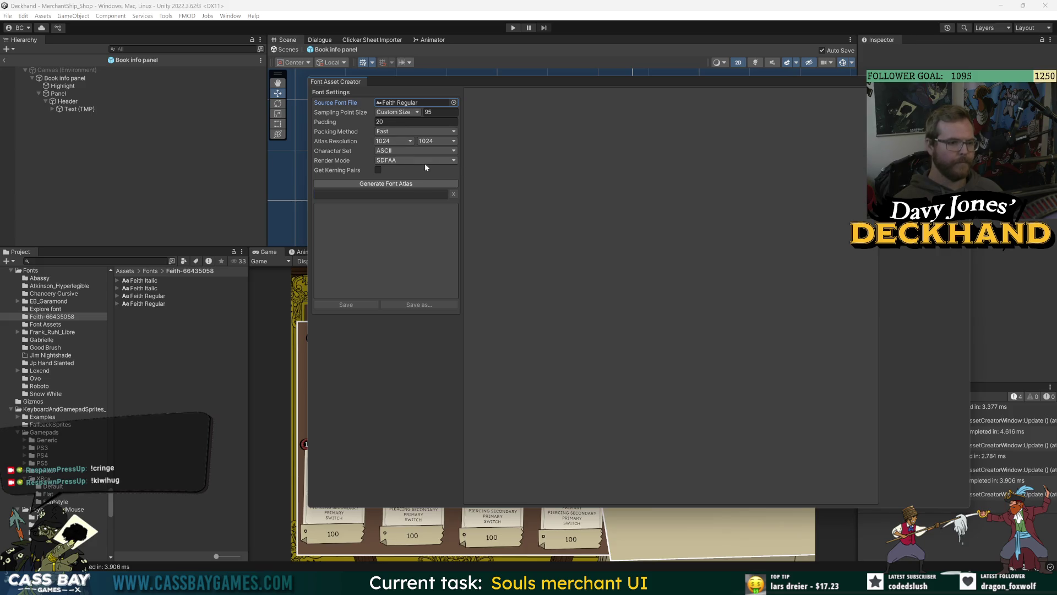
click(393, 185)
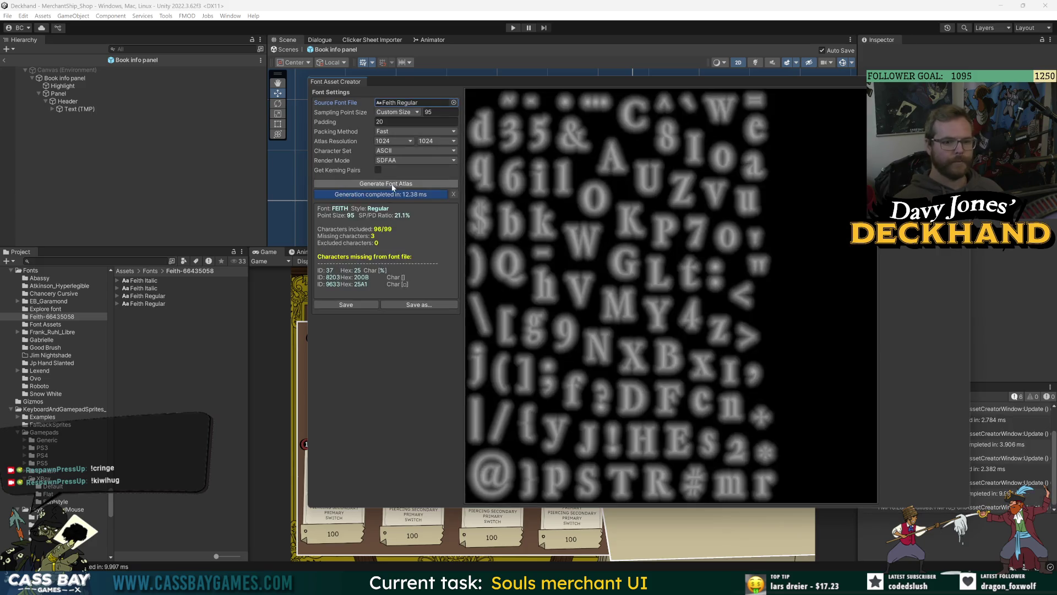
click(365, 306)
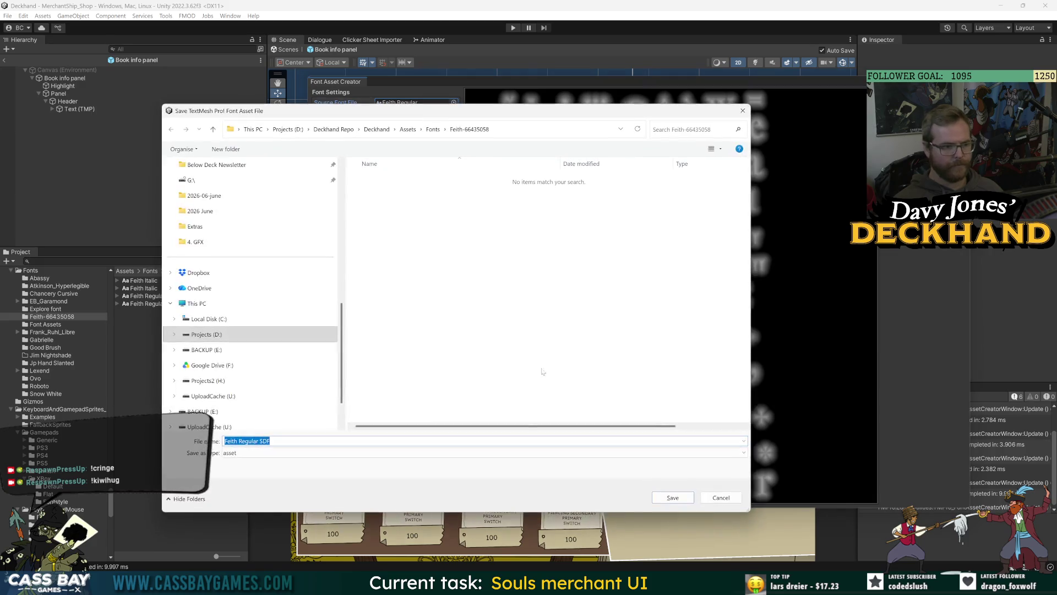
click(665, 499)
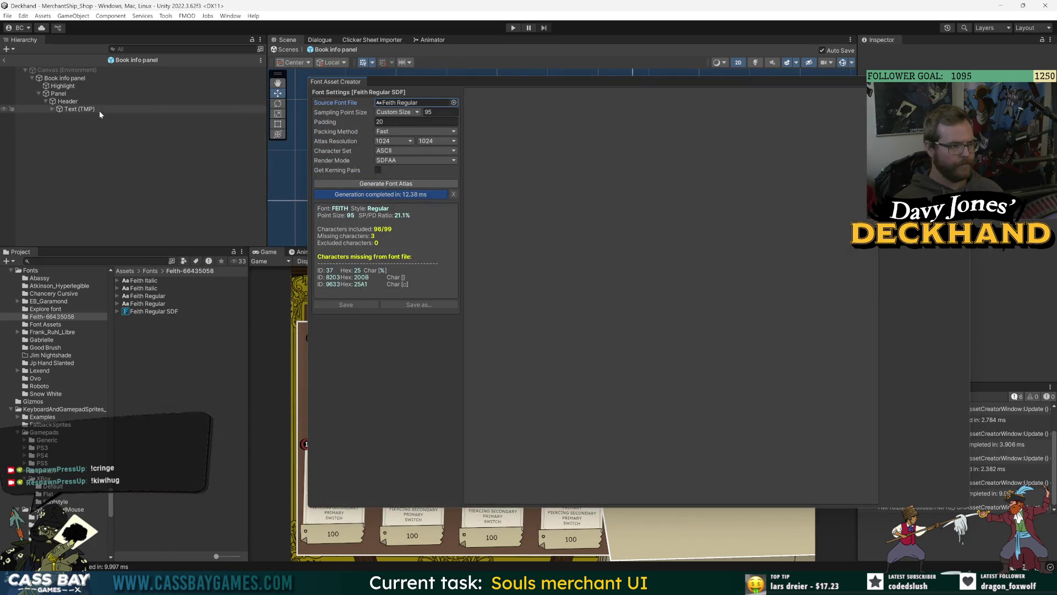
click(80, 109)
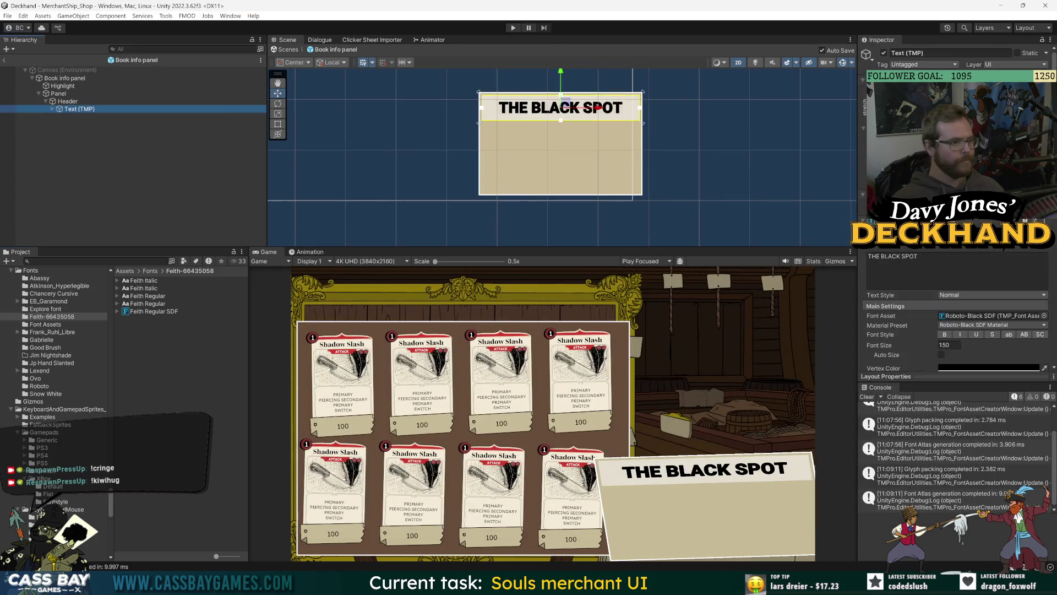
Step: Switch the header's font asset to Feith Regular SDF, trying bold but leaving it off
click(1043, 315)
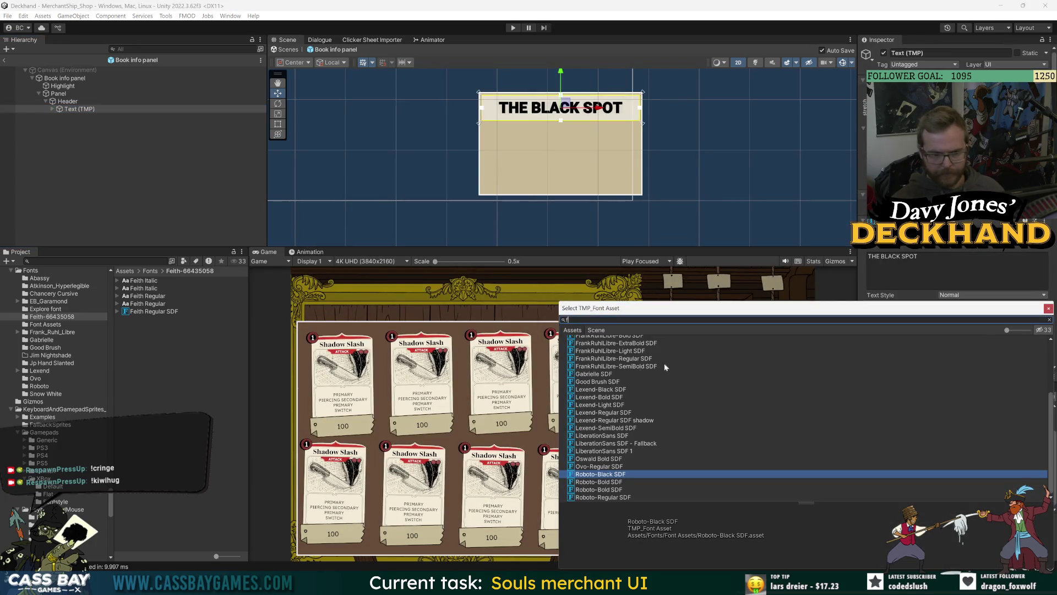
text(ie)
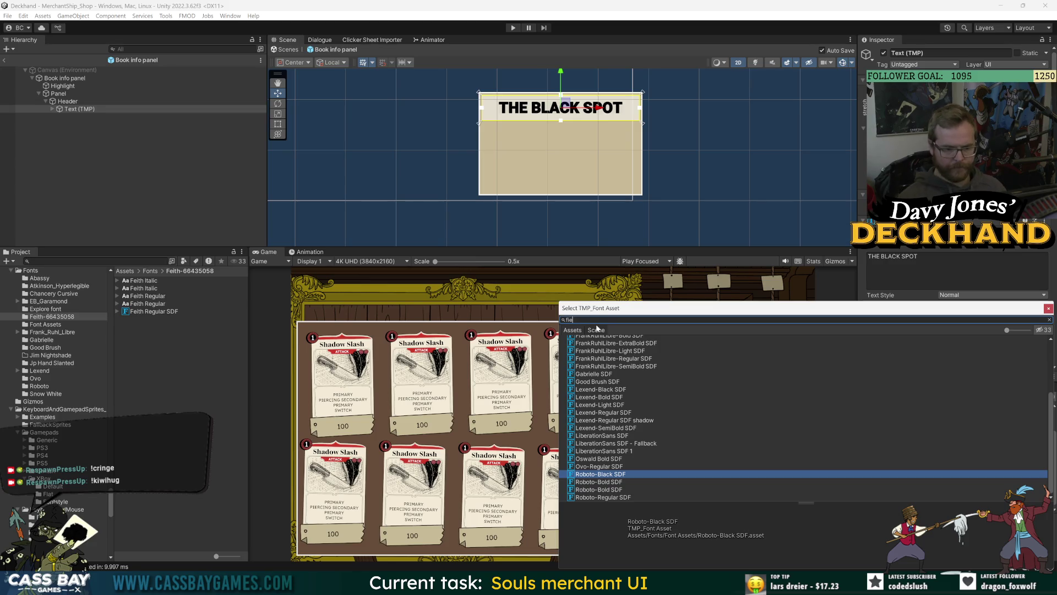
key(BackSpace)
text(e)
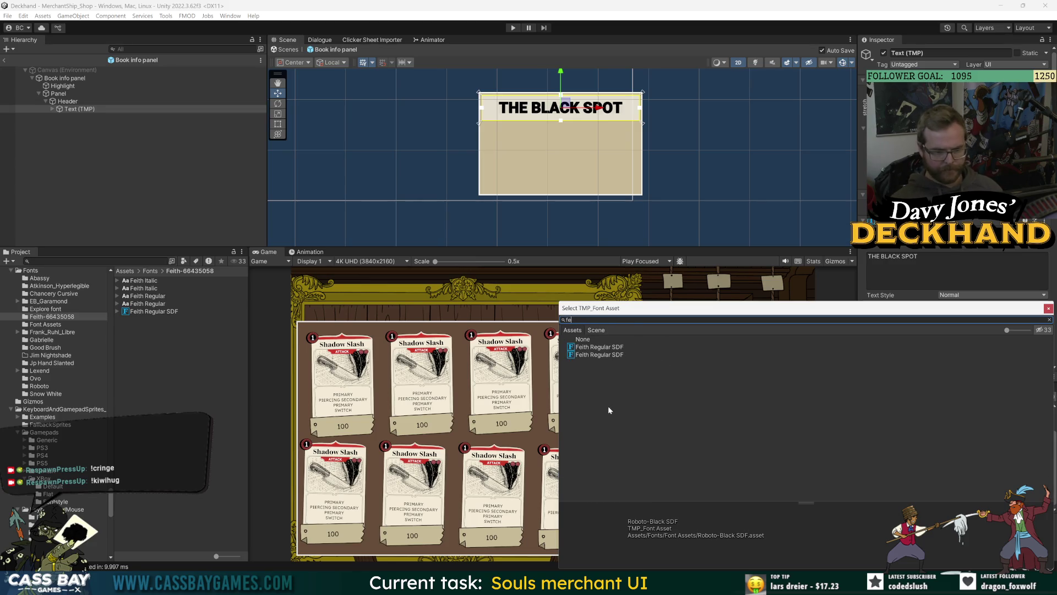
click(608, 348)
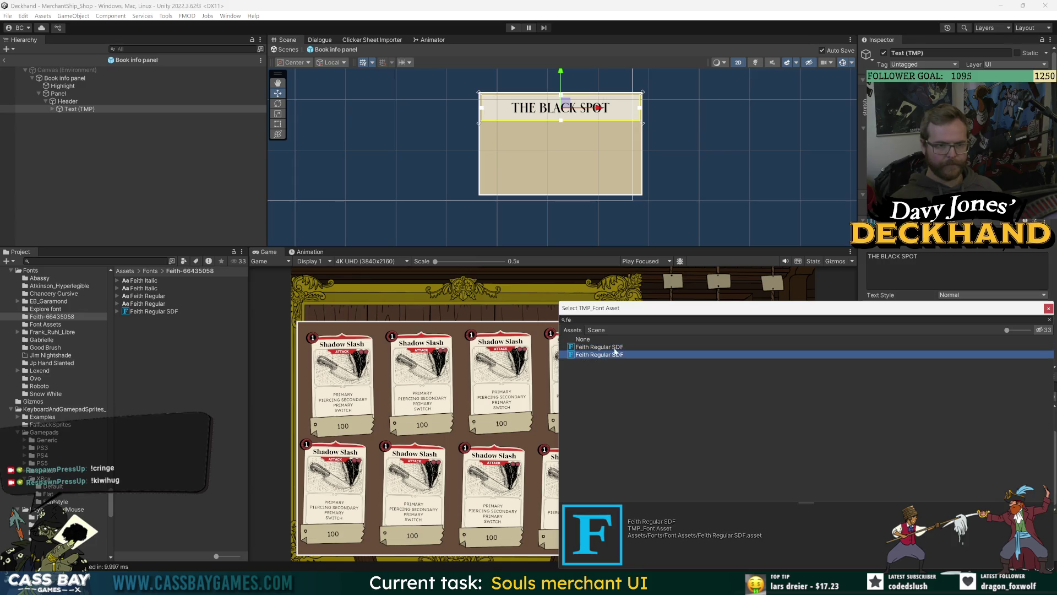
double_click(608, 355)
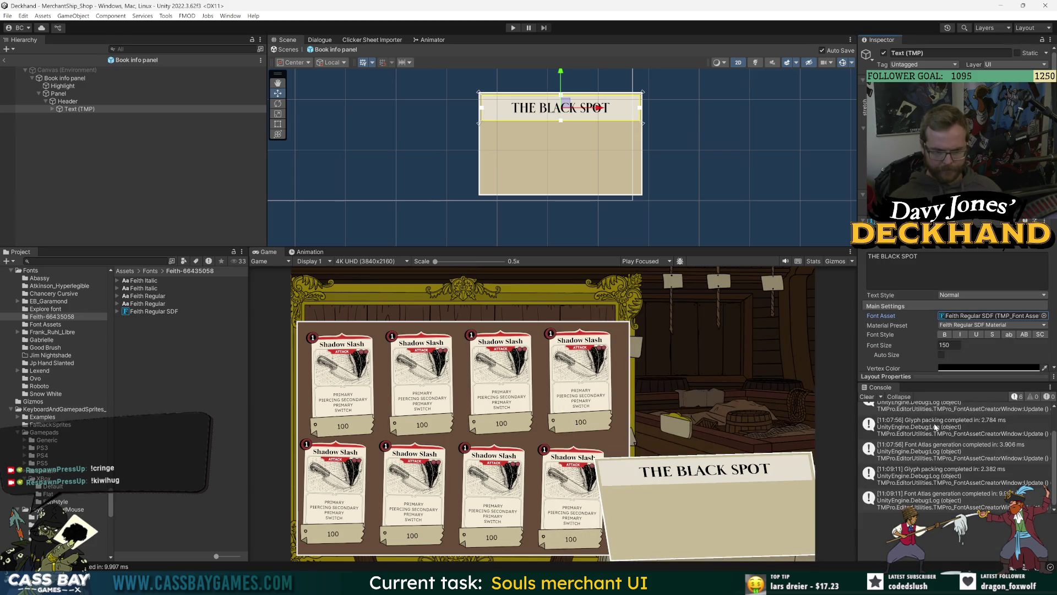
scroll(593, 170, up, 3)
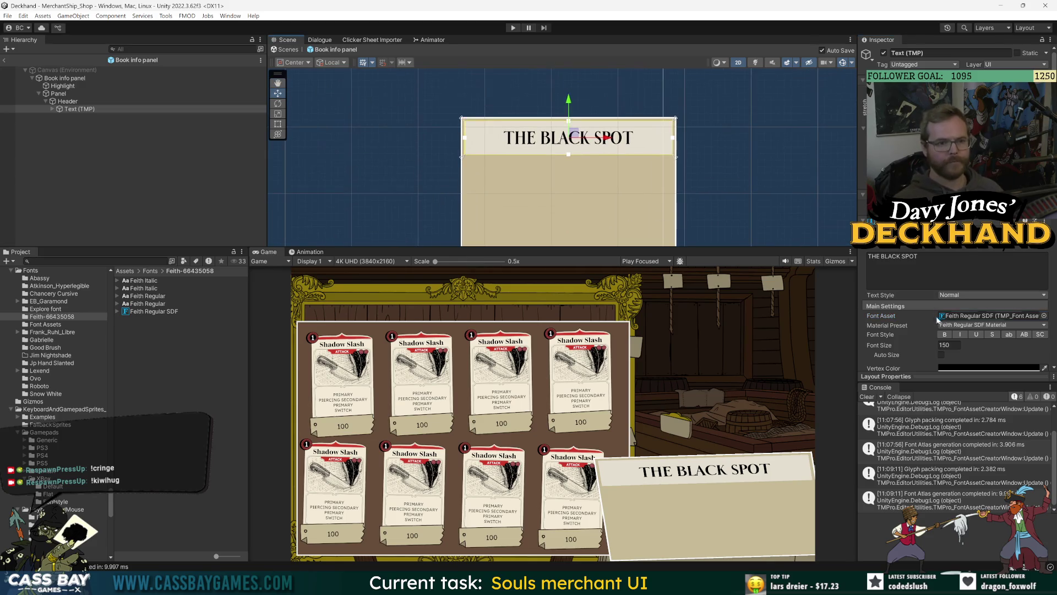
click(945, 335)
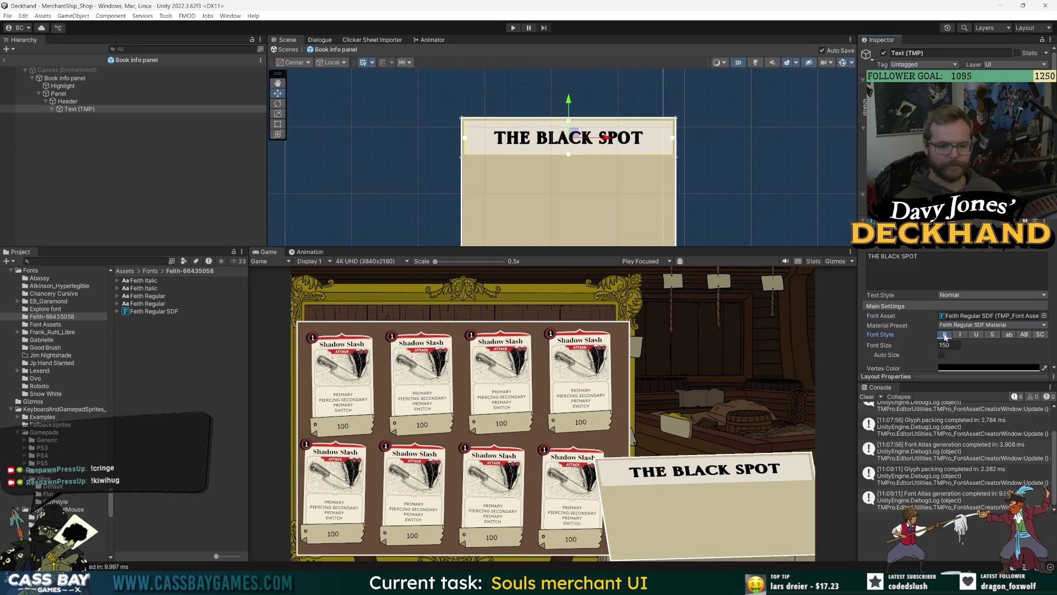
click(945, 334)
click(581, 187)
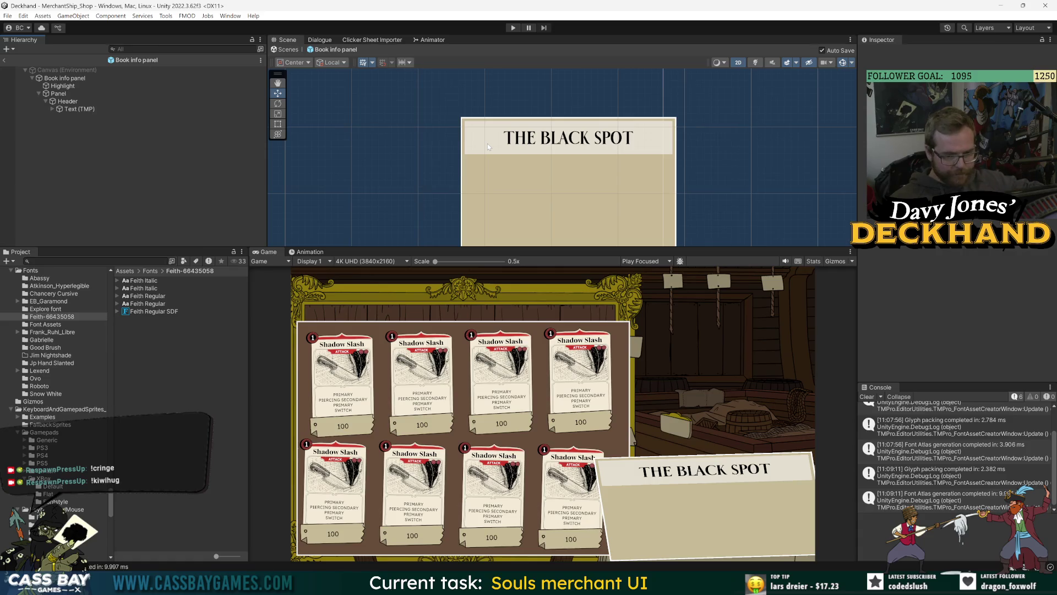
click(149, 270)
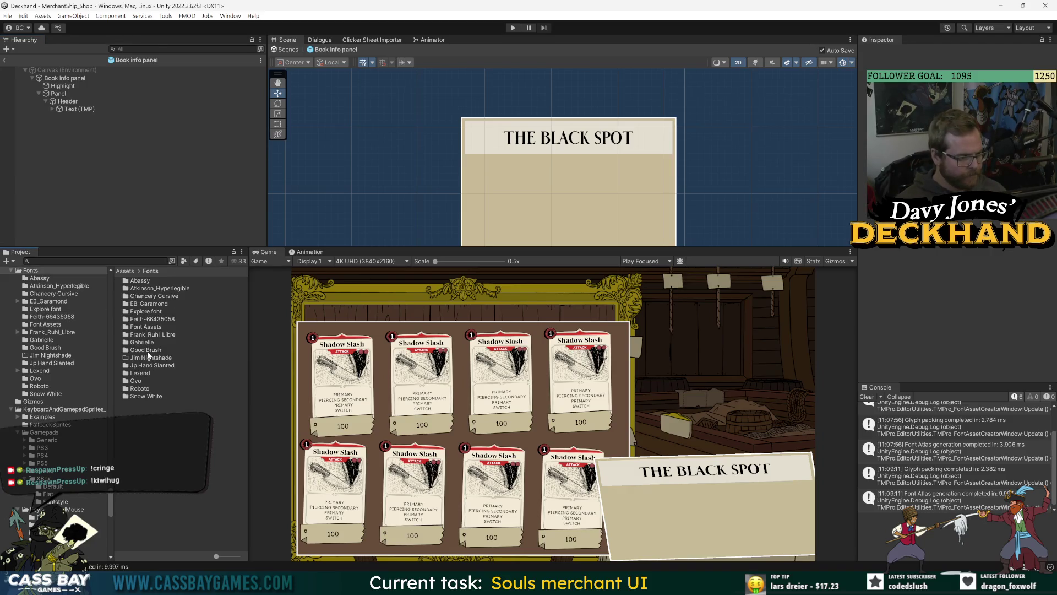
Step: Open the EB_Garamond folder, check its variable fonts, then open the static fonts folder
click(152, 334)
click(149, 318)
click(150, 304)
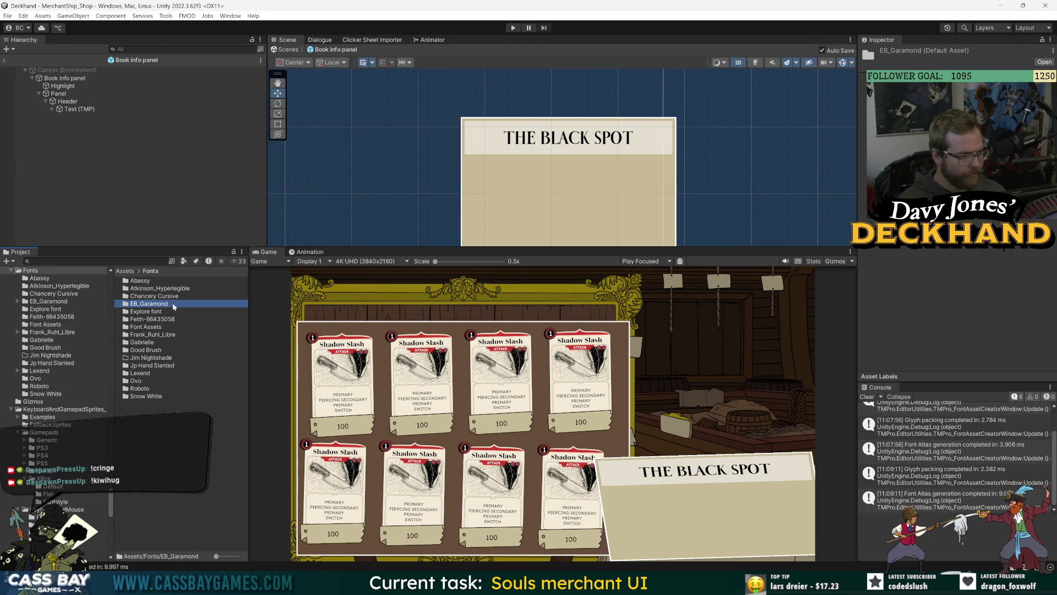
double_click(157, 303)
click(161, 289)
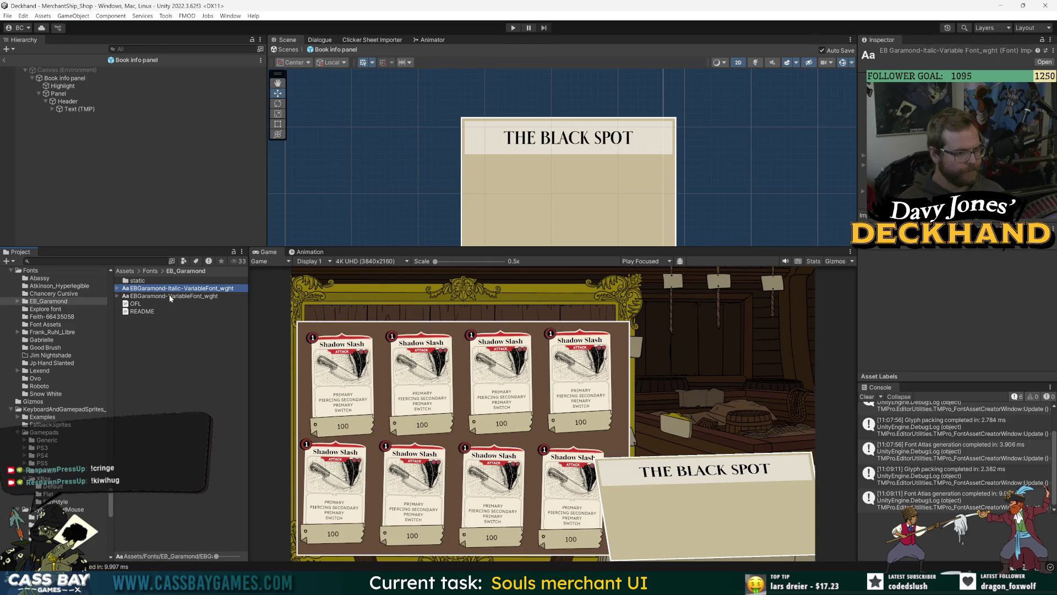
click(171, 297)
click(177, 320)
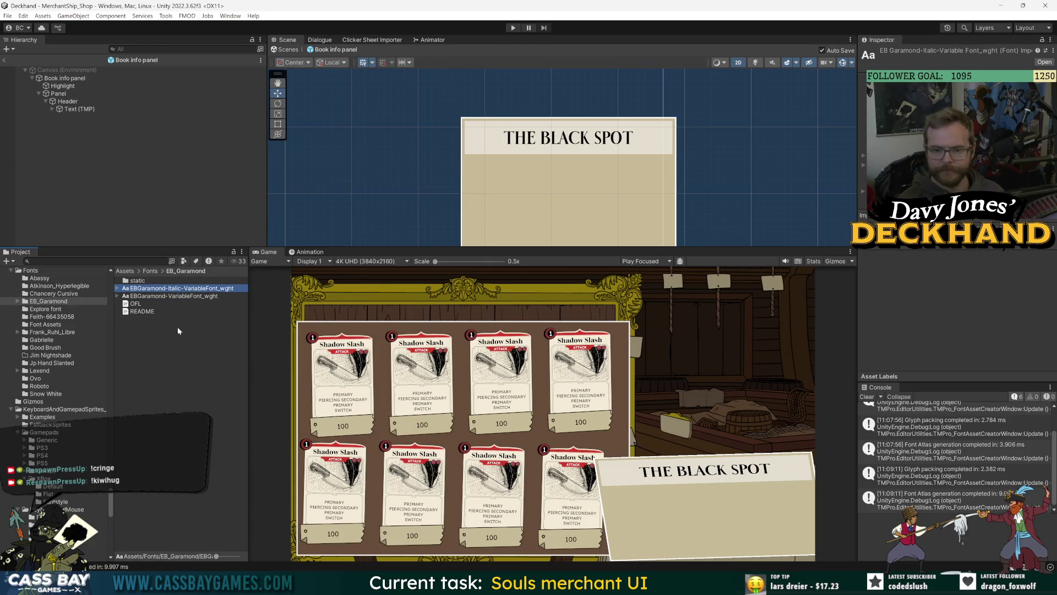
double_click(137, 280)
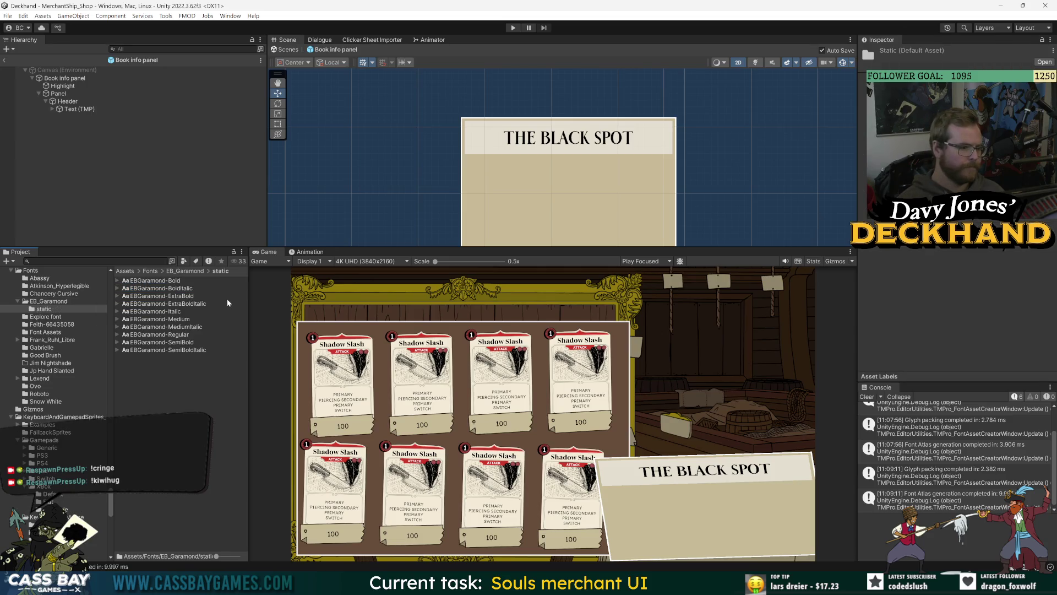
Step: Switch to Chrome and scroll up the dafont script font list
click(242, 17)
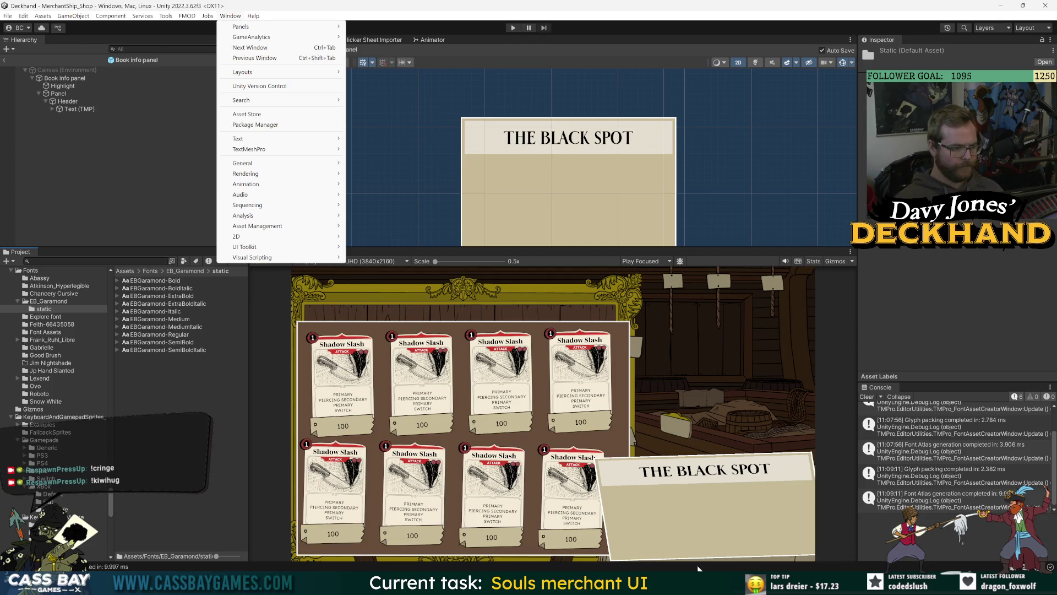
mouse_move(698, 573)
click(617, 512)
scroll(221, 265, up, 5)
scroll(221, 264, up, 20)
scroll(218, 240, up, 15)
Step: Search 'eb garamond font', open its Google Fonts specimen page, then return to Unity
key(ctrl+Tab)
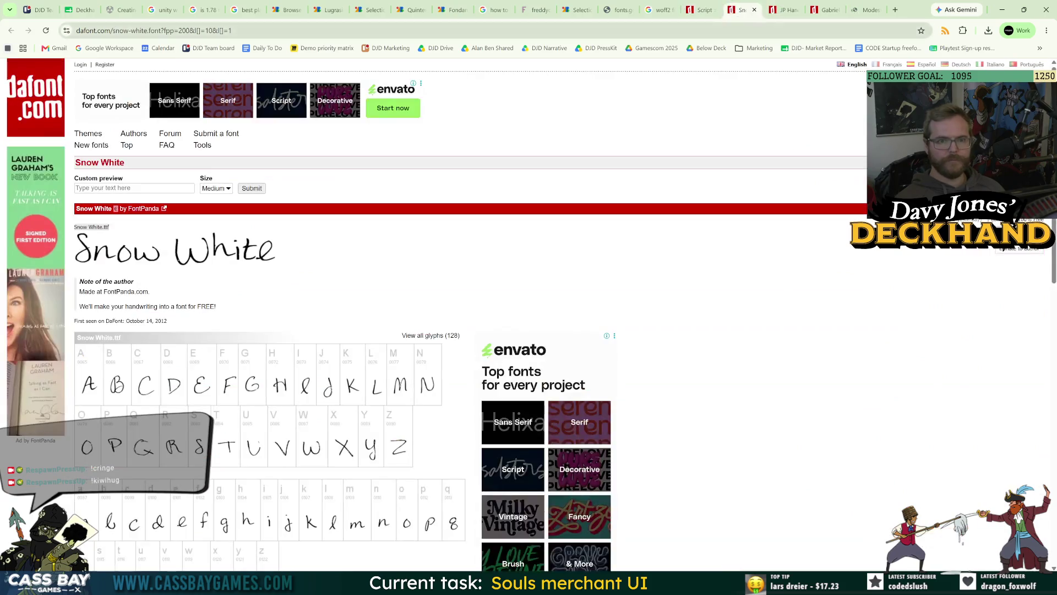
key(ctrl+l)
text(eb garamond f)
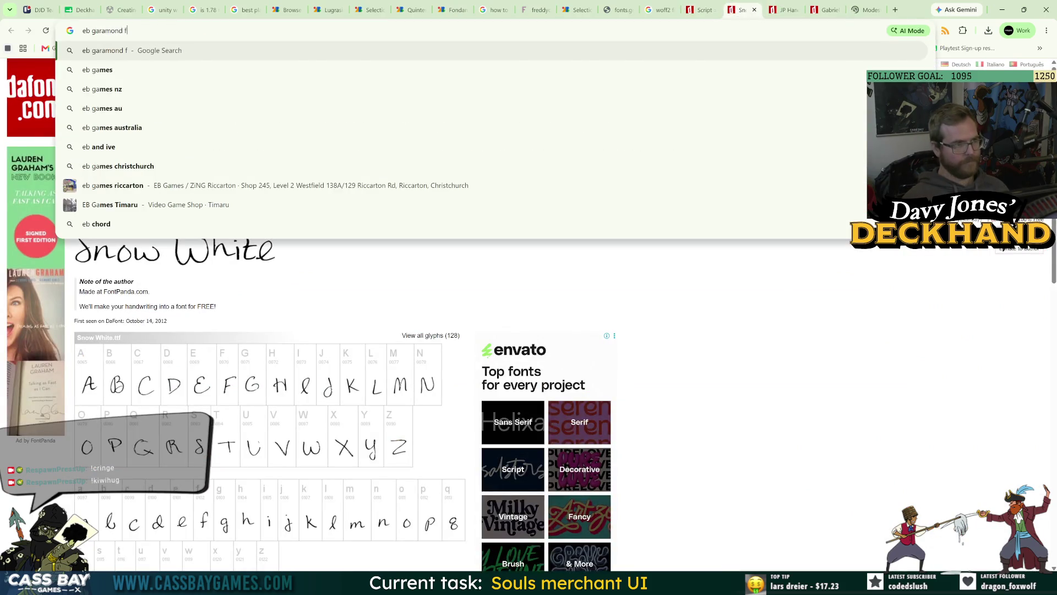
text(ont)
key(Return)
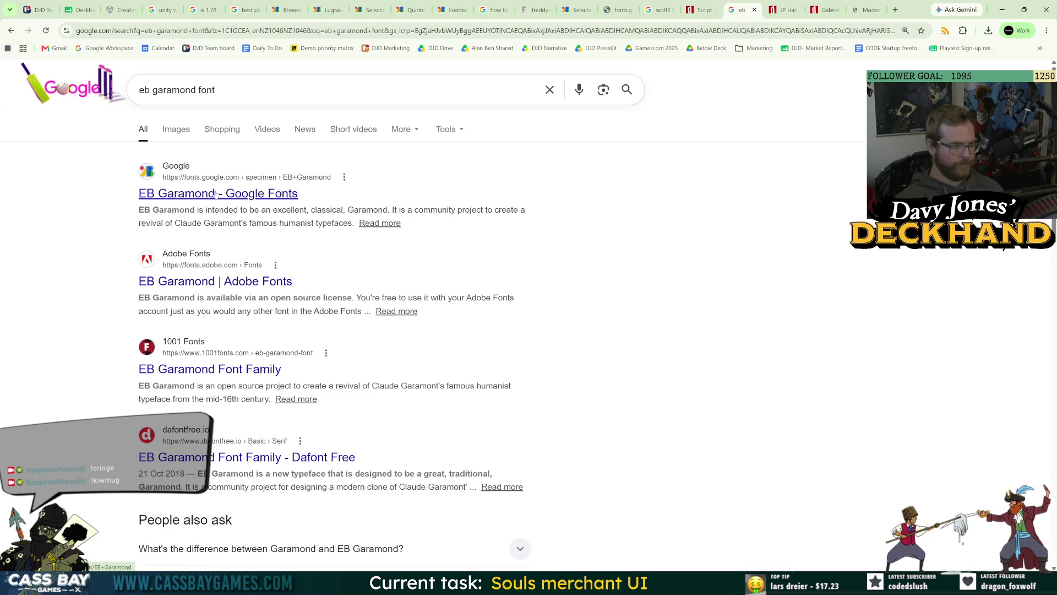
click(221, 193)
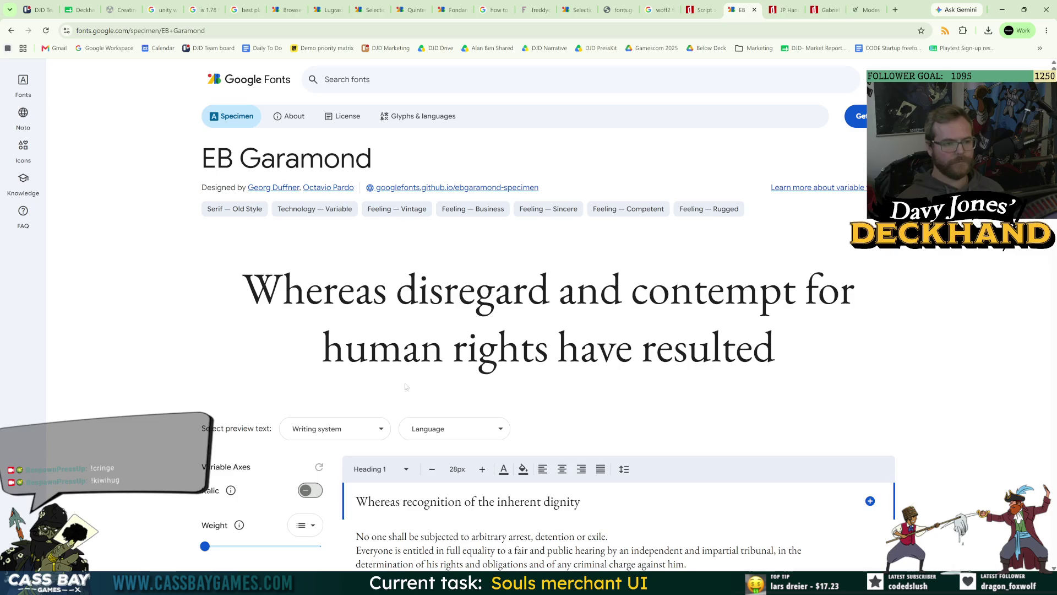
key(alt+Tab)
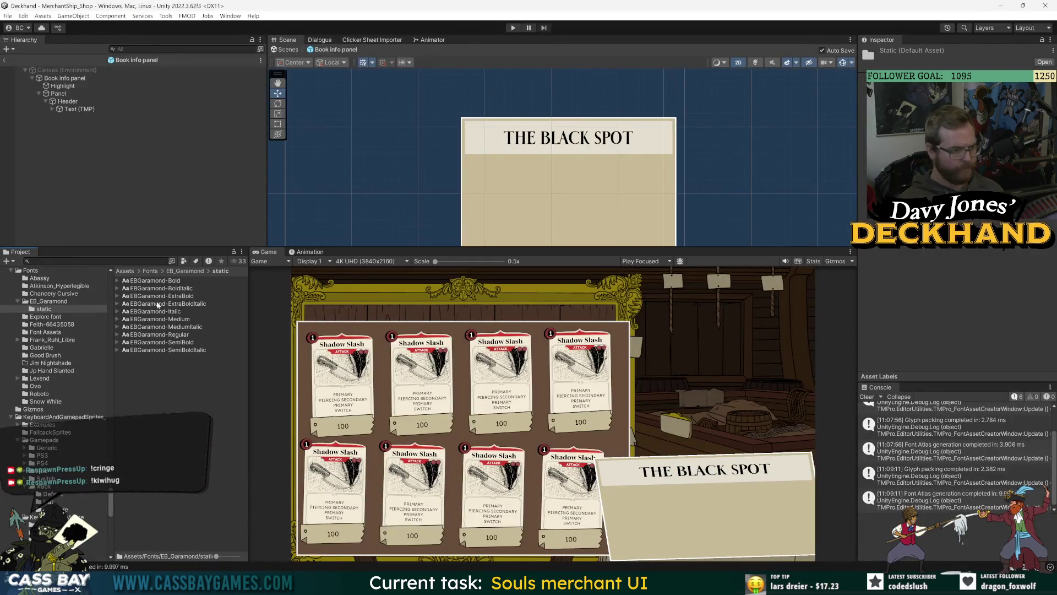
Step: Generate an atlas from EBGaramond-Regular and save it as EBGaramond-Regular SDF
click(175, 281)
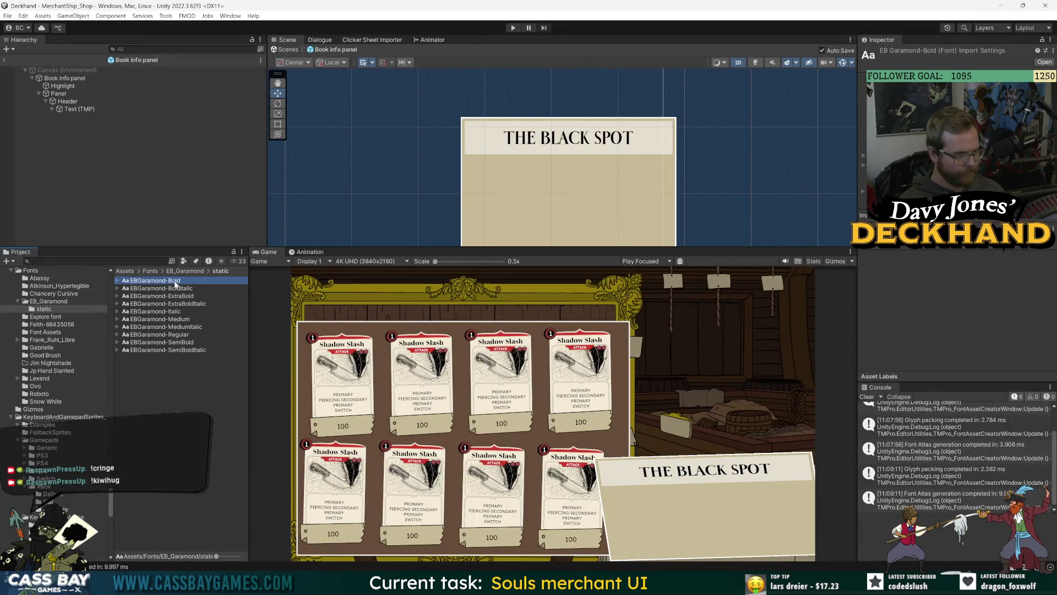
click(230, 15)
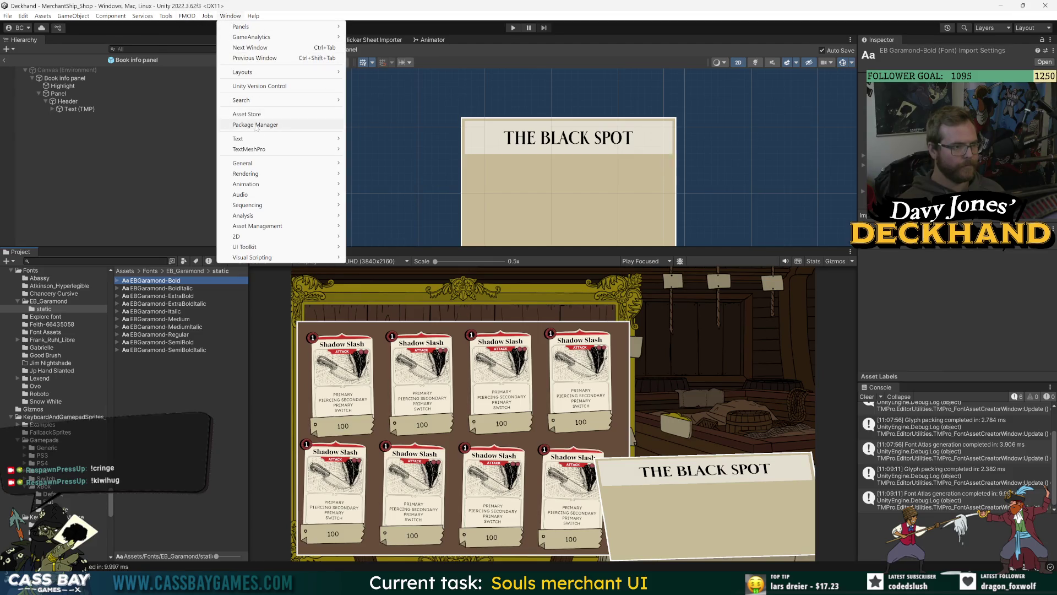
mouse_move(308, 149)
click(375, 150)
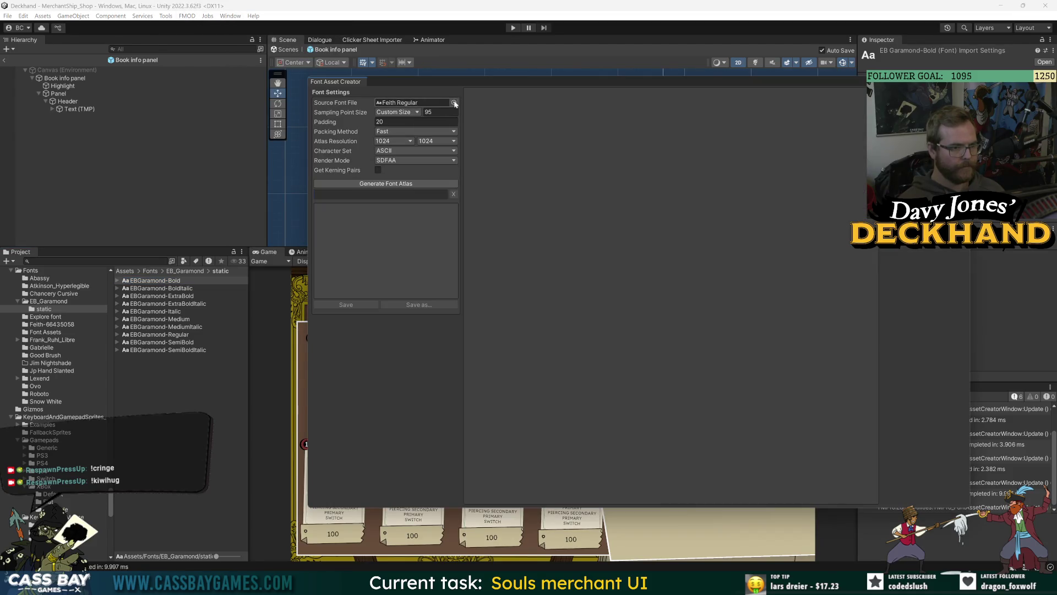
click(454, 103)
text(eb)
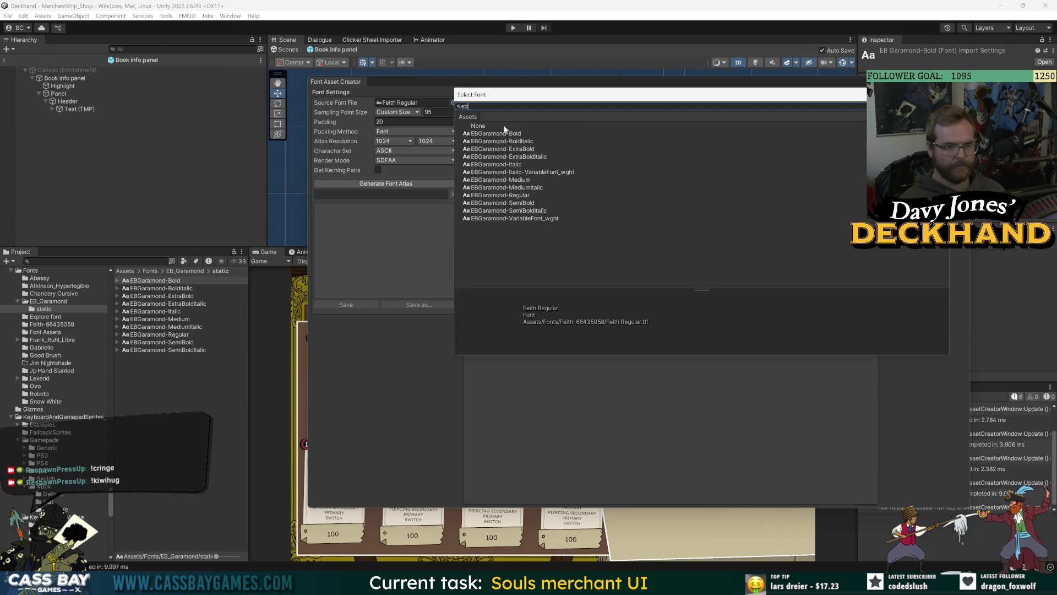
click(517, 198)
double_click(517, 196)
click(405, 183)
click(356, 305)
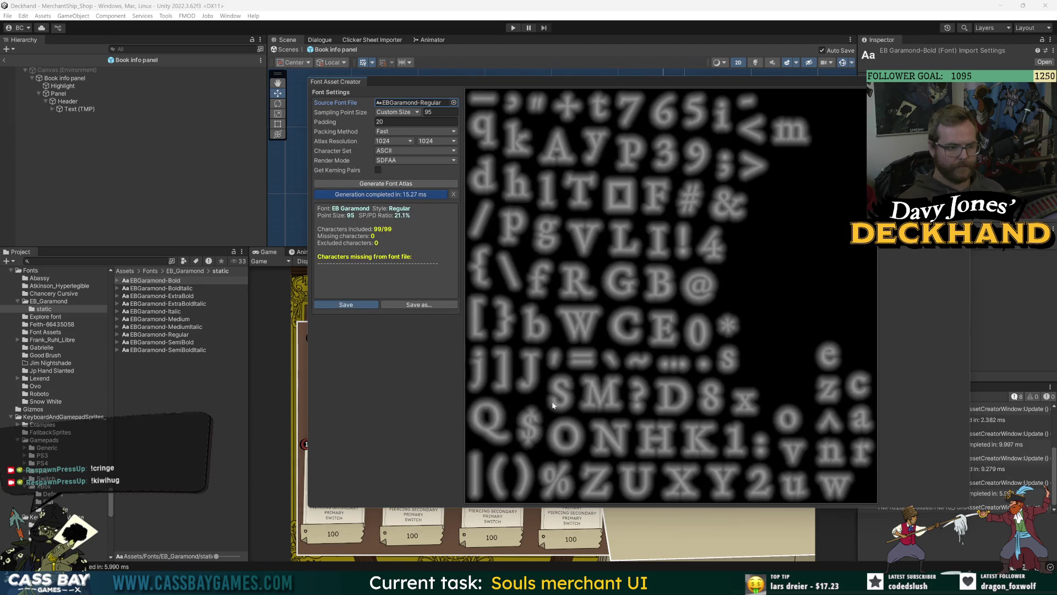
click(676, 497)
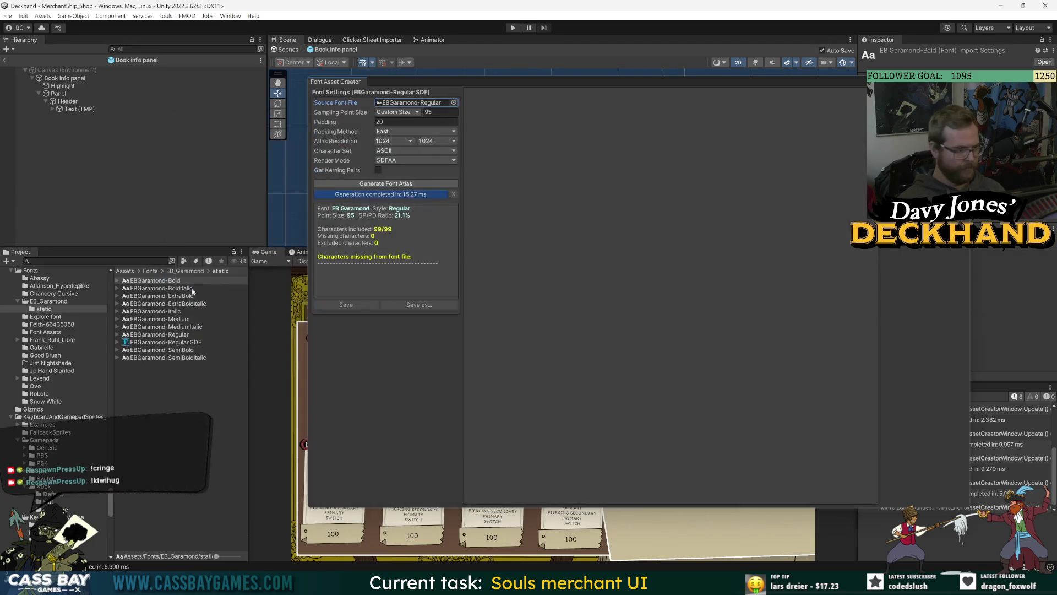
Step: Switch the source font to EBGaramond-Bold, generate, and save EBGaramond-Bold SDF
click(454, 102)
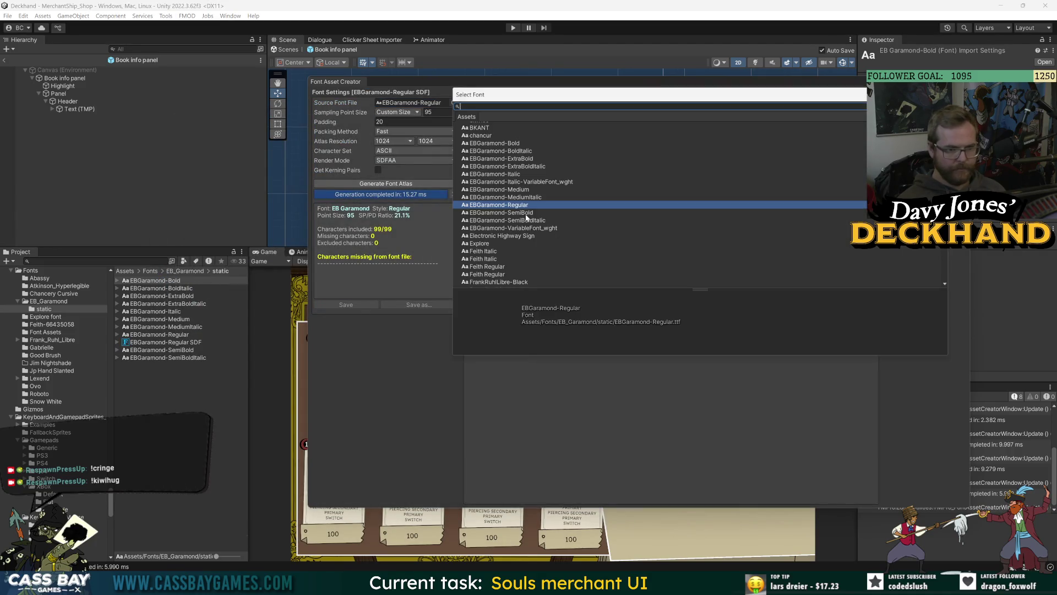
click(519, 144)
click(527, 158)
click(516, 145)
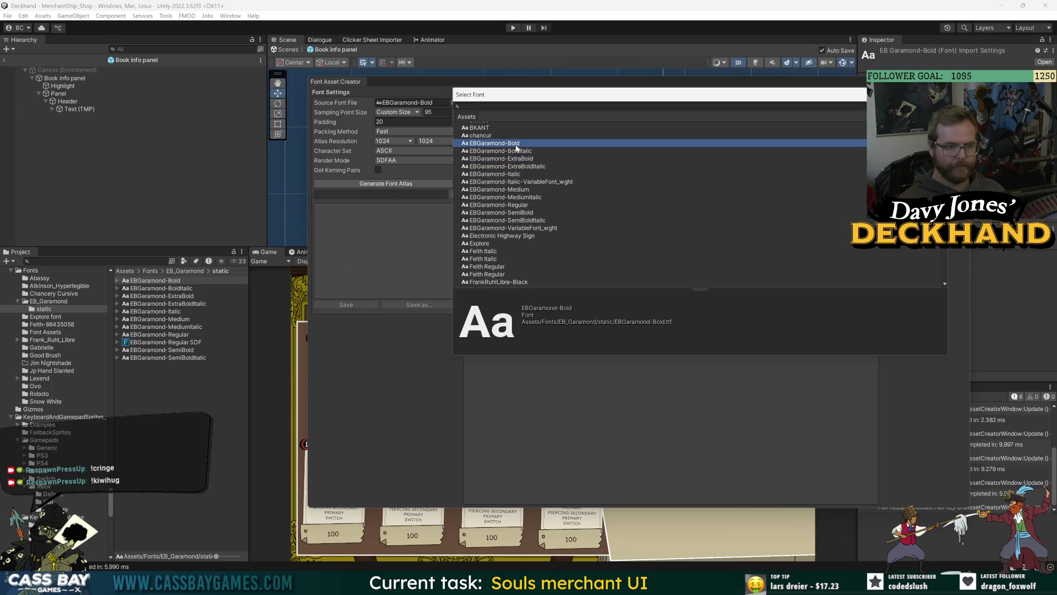
double_click(517, 145)
click(402, 184)
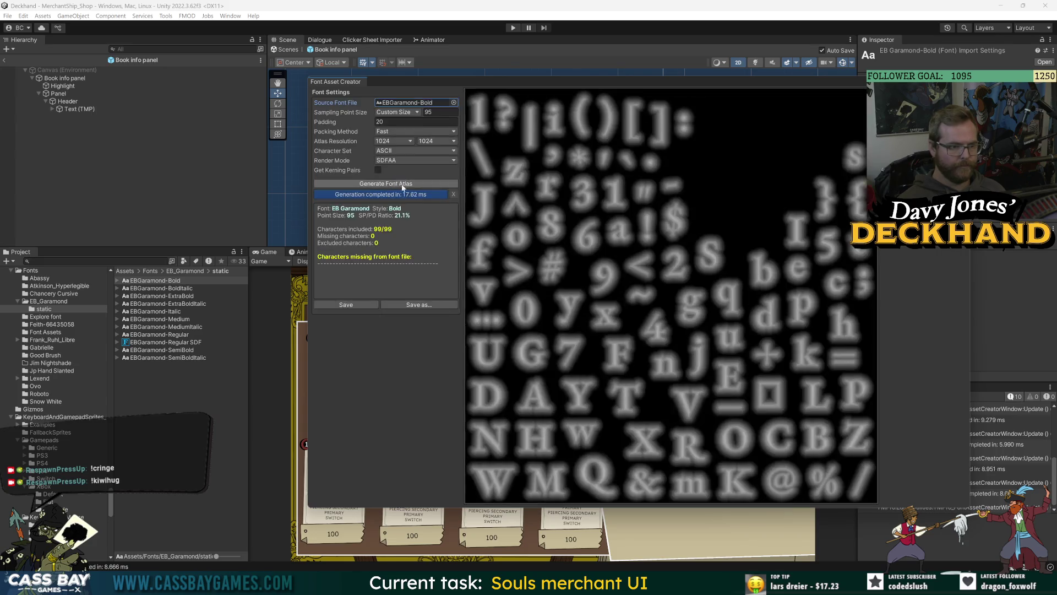
click(337, 306)
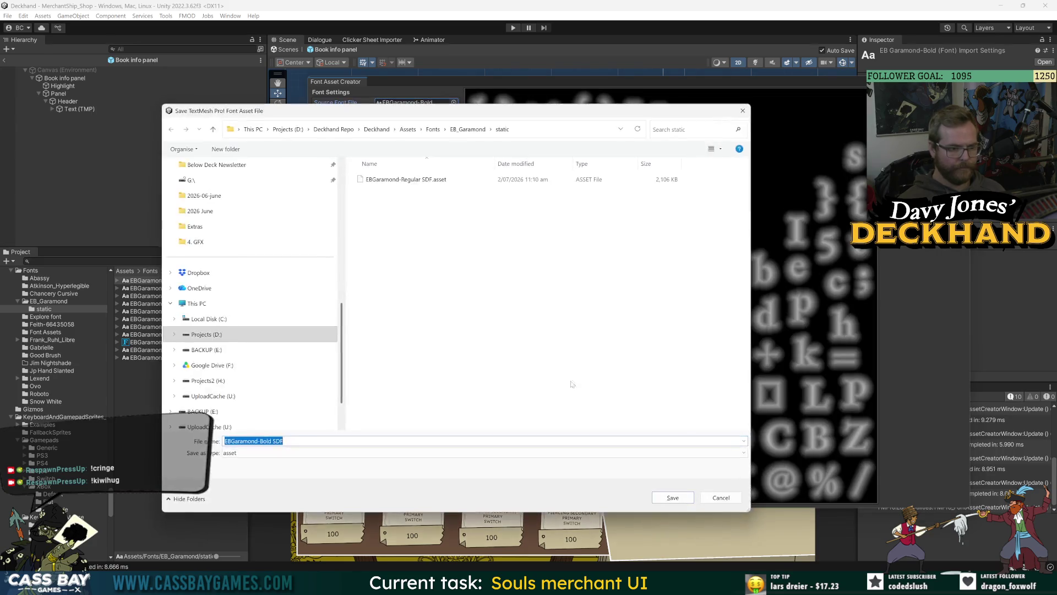
click(672, 497)
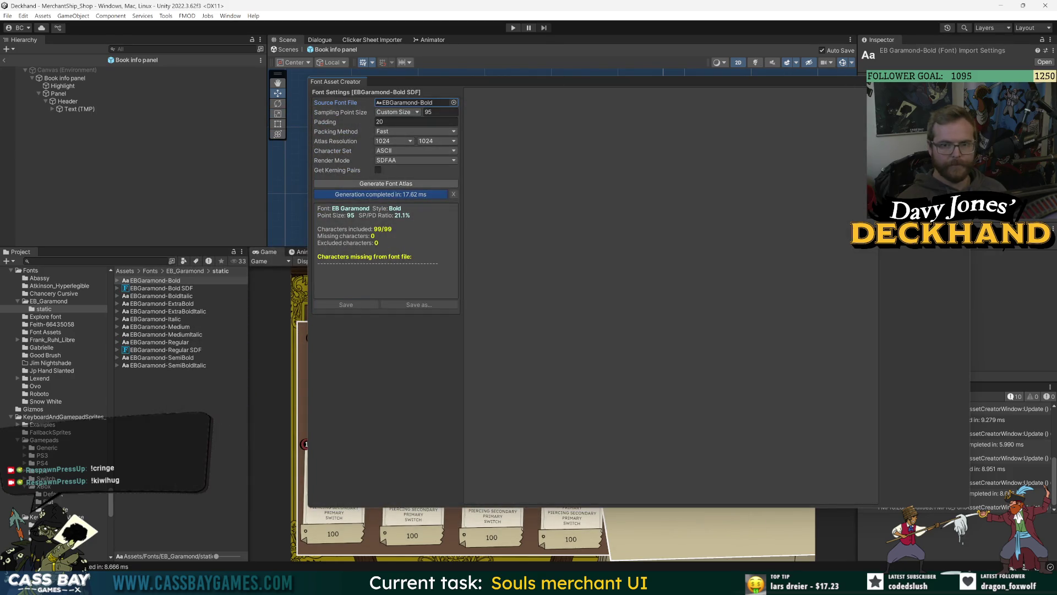
click(79, 109)
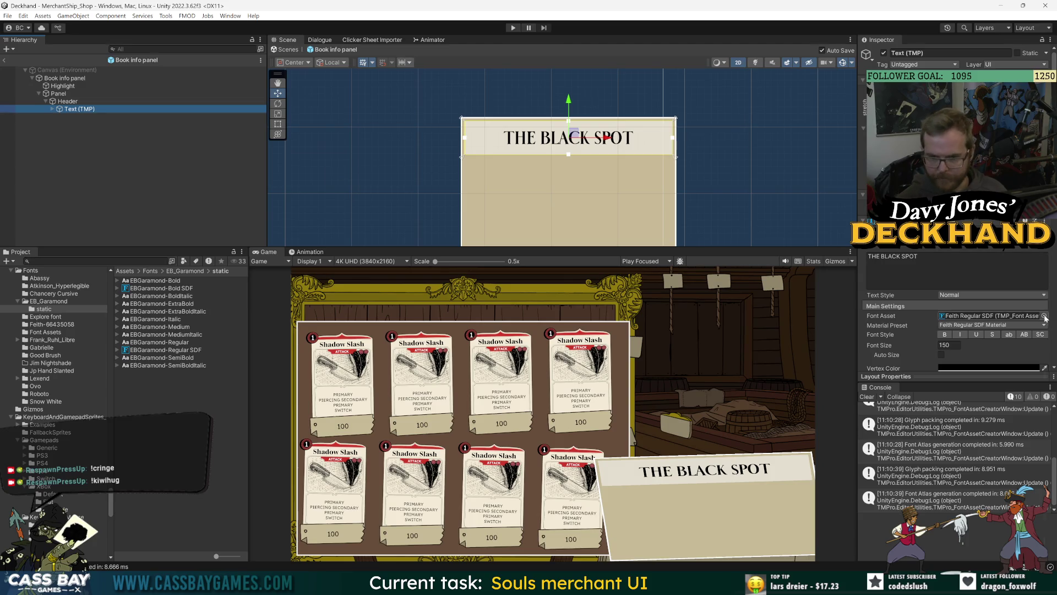
Step: Compare EBGaramond Bold and Regular SDF on the header, settling on EBGaramond-Bold SDF
click(1045, 316)
text(e)
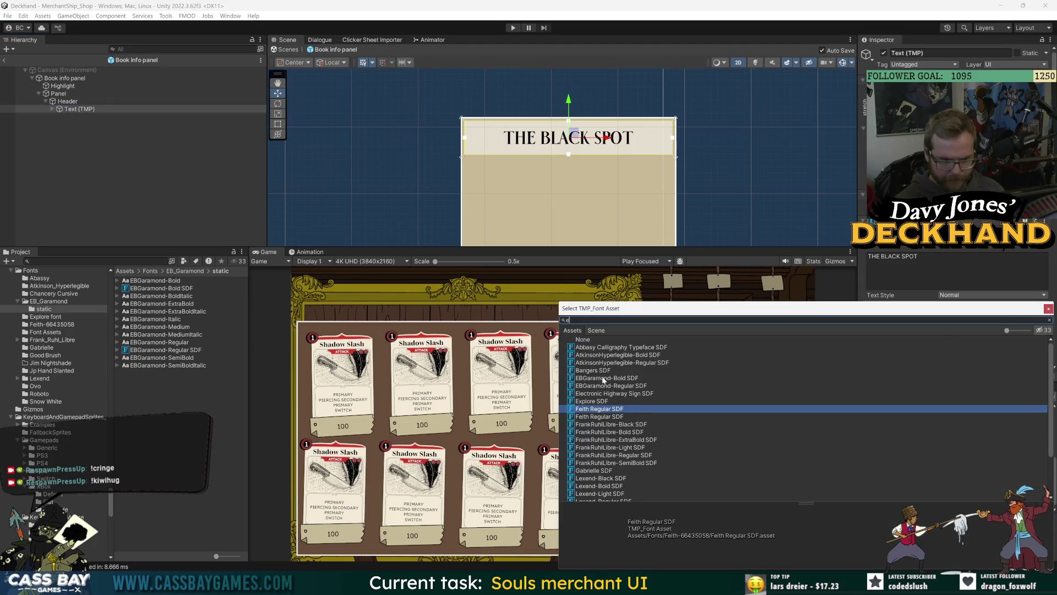
click(604, 378)
click(604, 386)
click(605, 378)
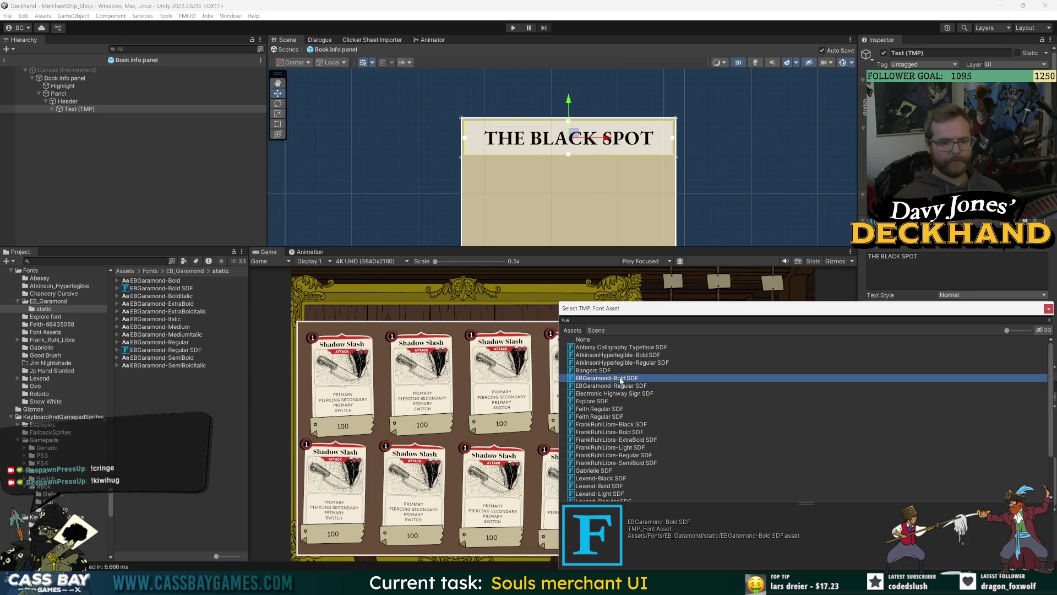
double_click(620, 379)
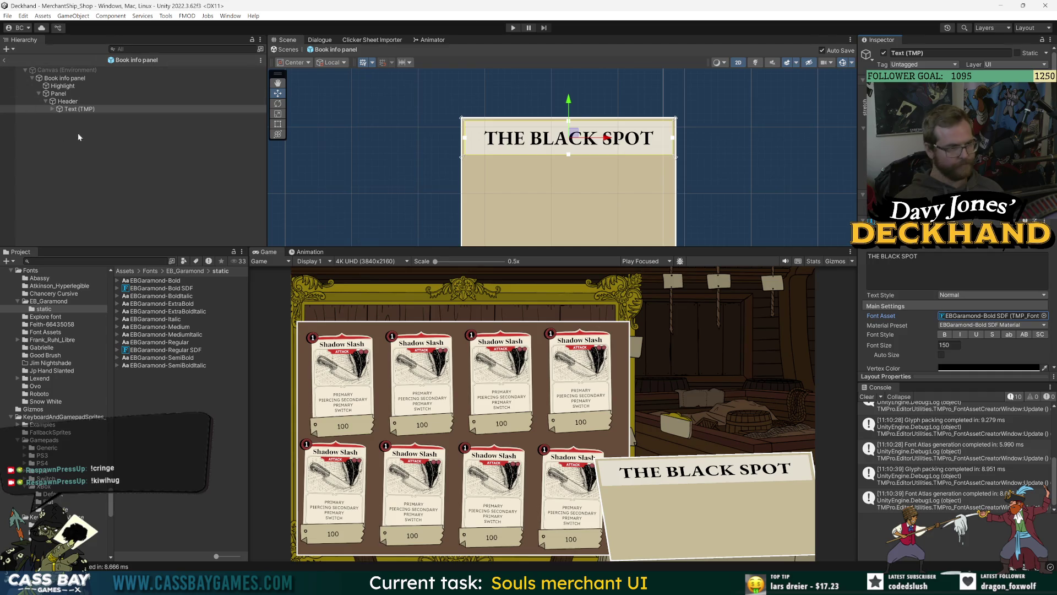
Step: Exit the Book info panel prefab and open the MerchantShip_Shop_Canvas prefab for editing
click(5, 60)
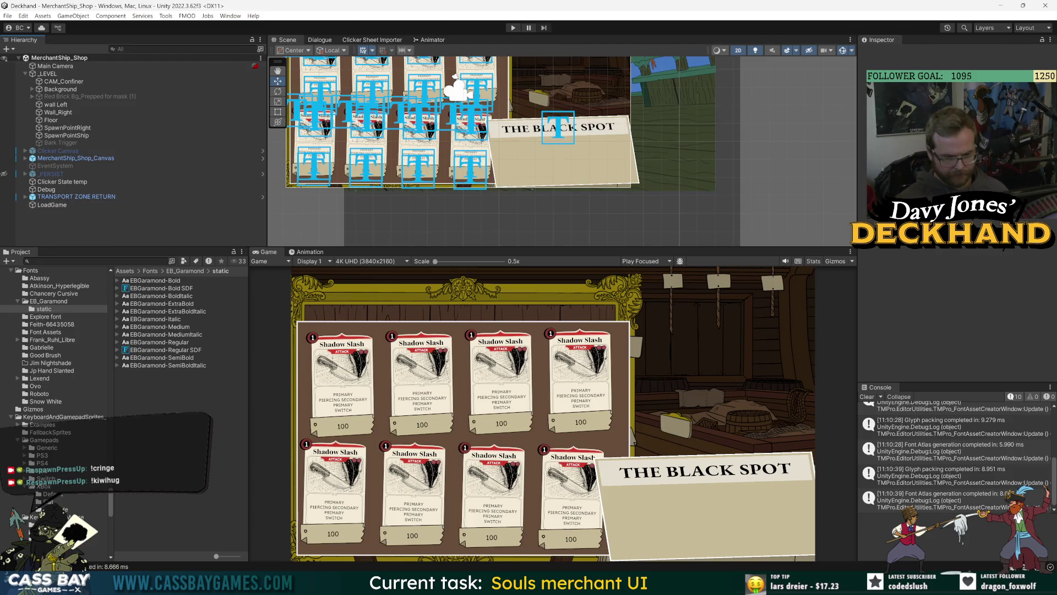
mouse_move(615, 583)
click(615, 529)
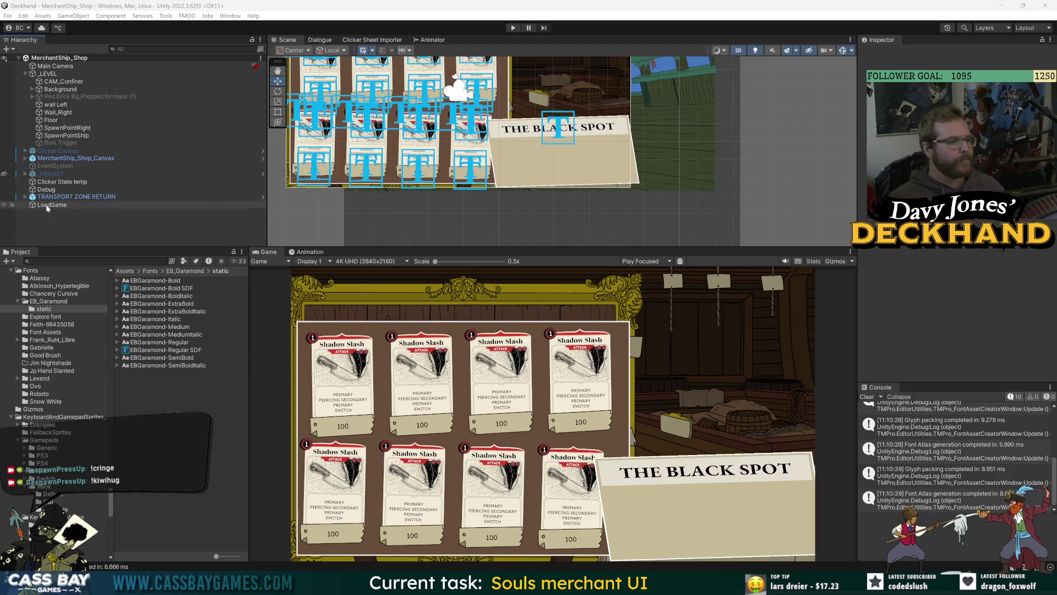
click(77, 159)
double_click(77, 158)
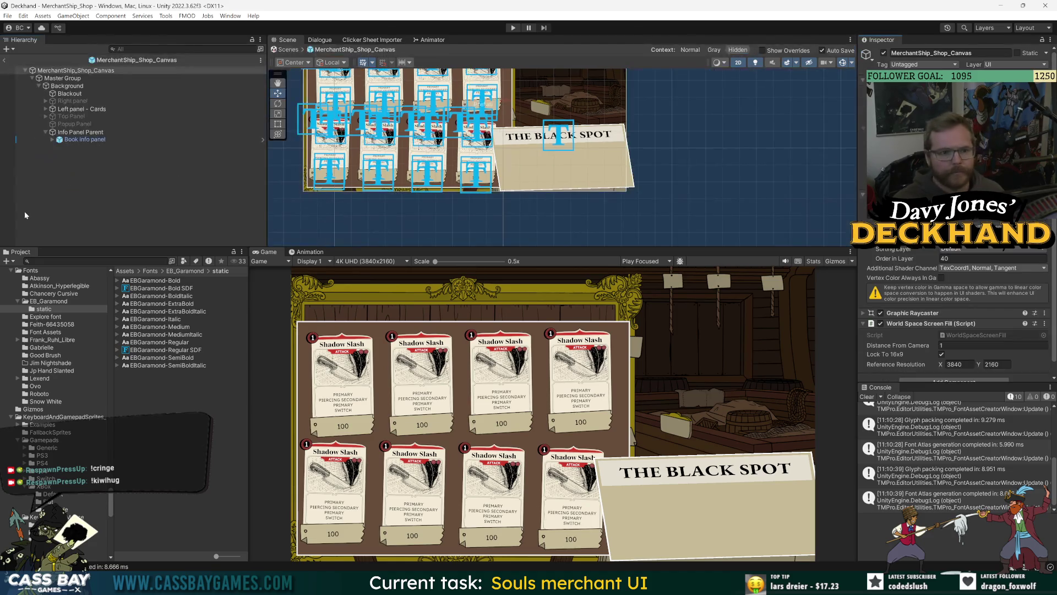
Step: Drag Info Panel Parent in the Scene view to nudge The Black Spot panel slightly lower
click(80, 132)
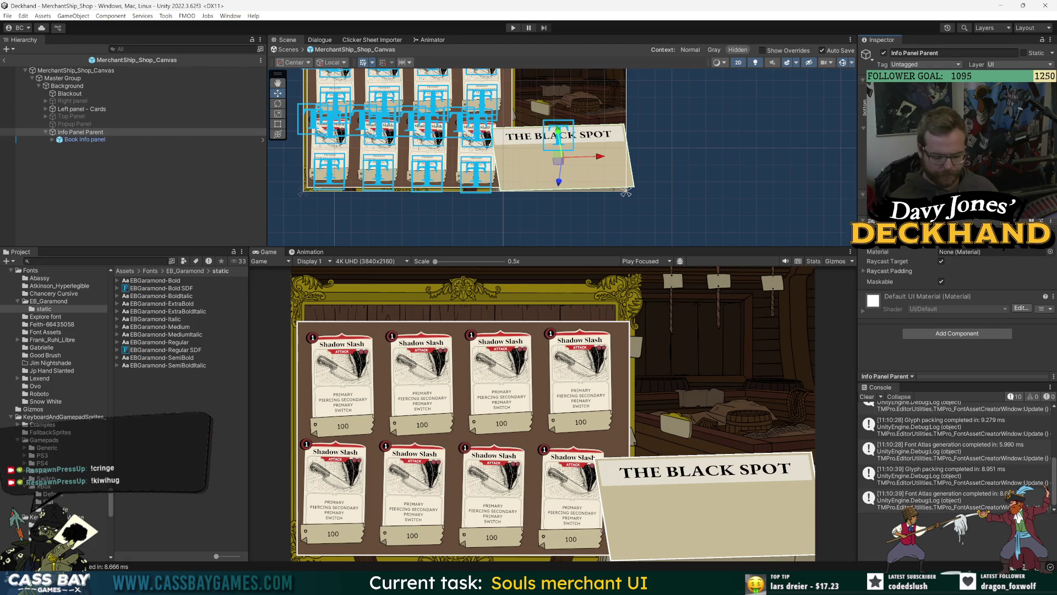
drag(558, 161, 559, 148)
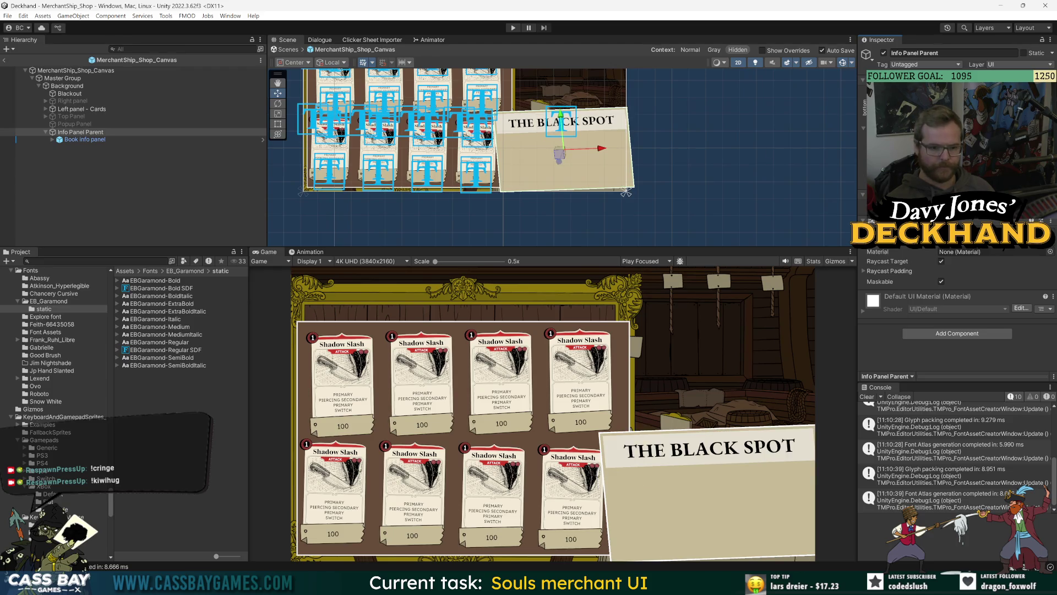
click(142, 133)
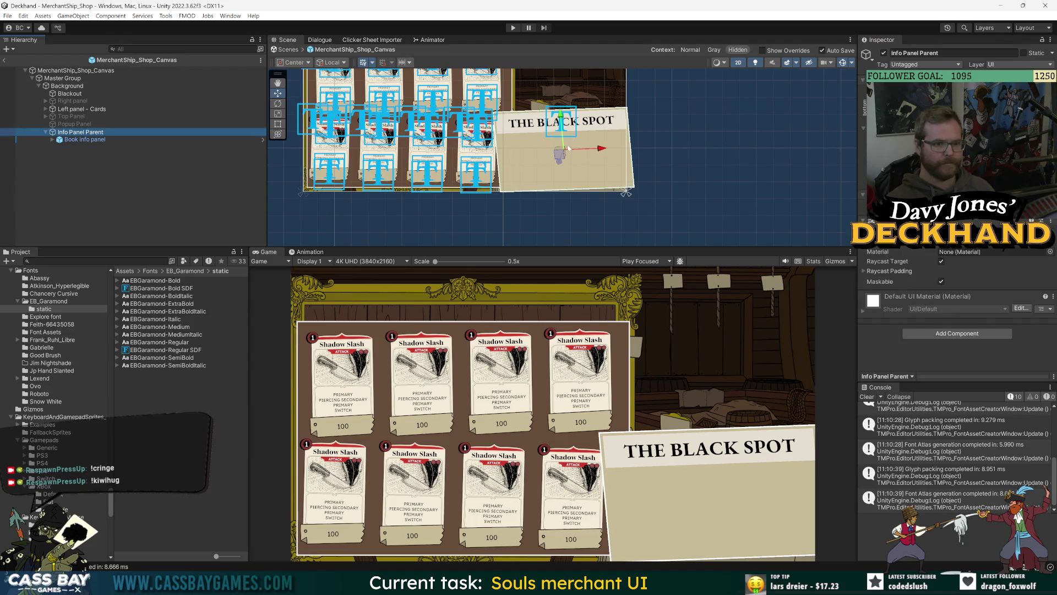
drag(569, 148, 563, 164)
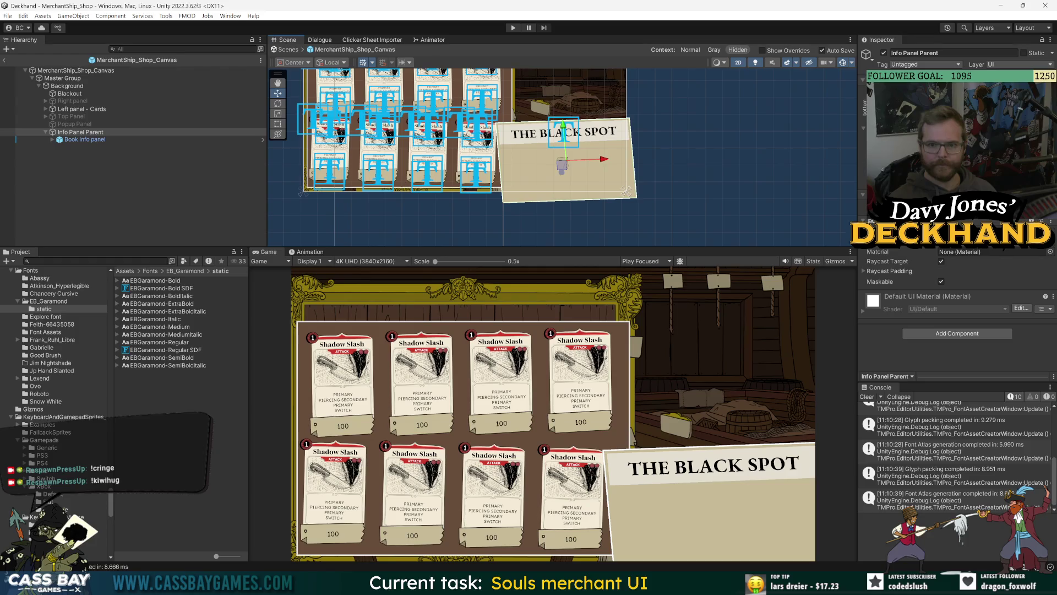
drag(563, 165, 563, 167)
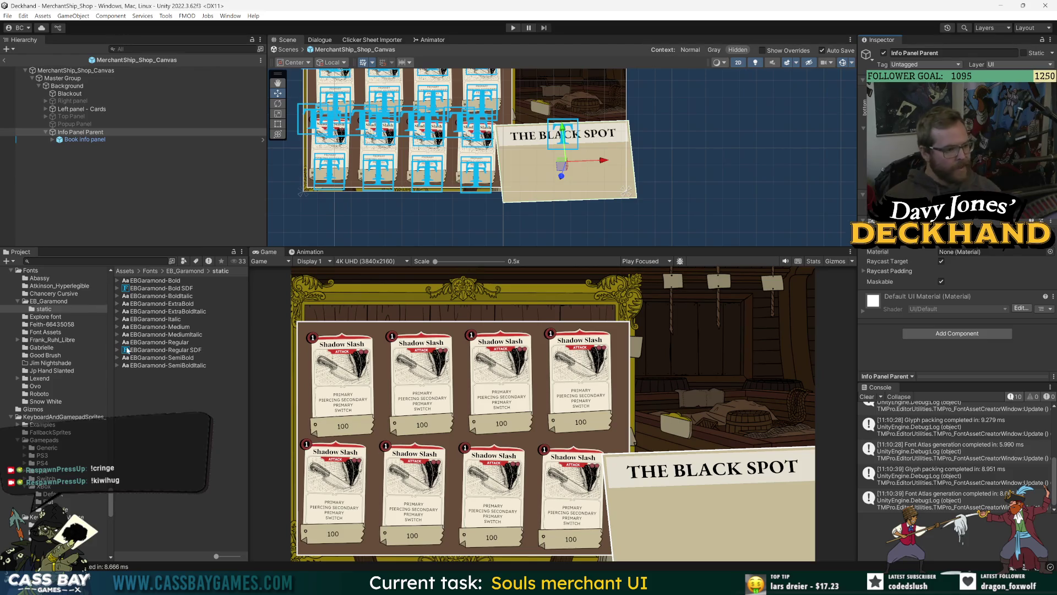
Step: Browse the Lexend font folder, its static subfolder, and the variable font's sub-assets
click(152, 395)
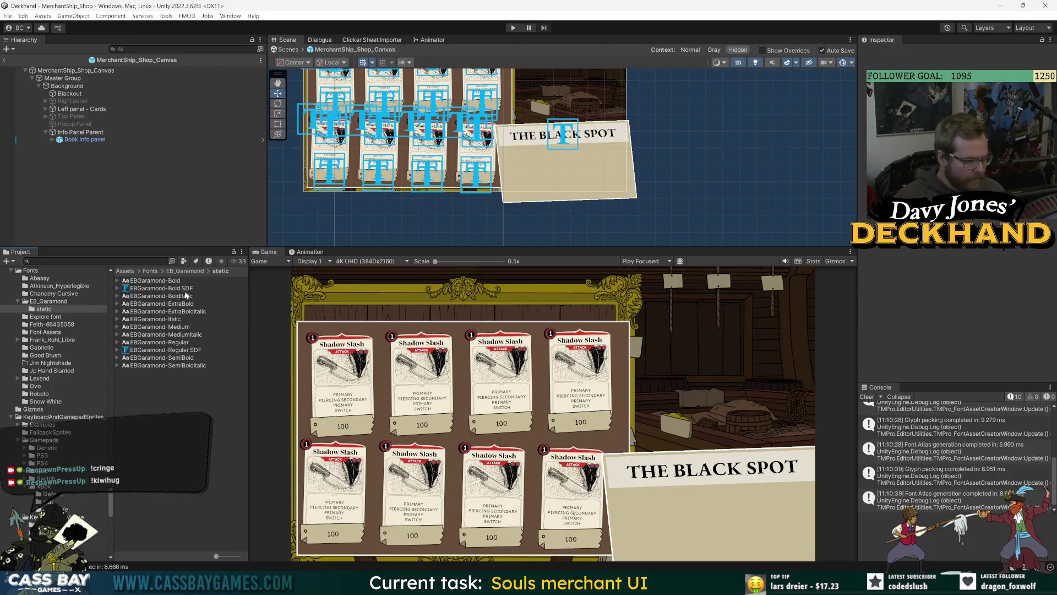
click(185, 272)
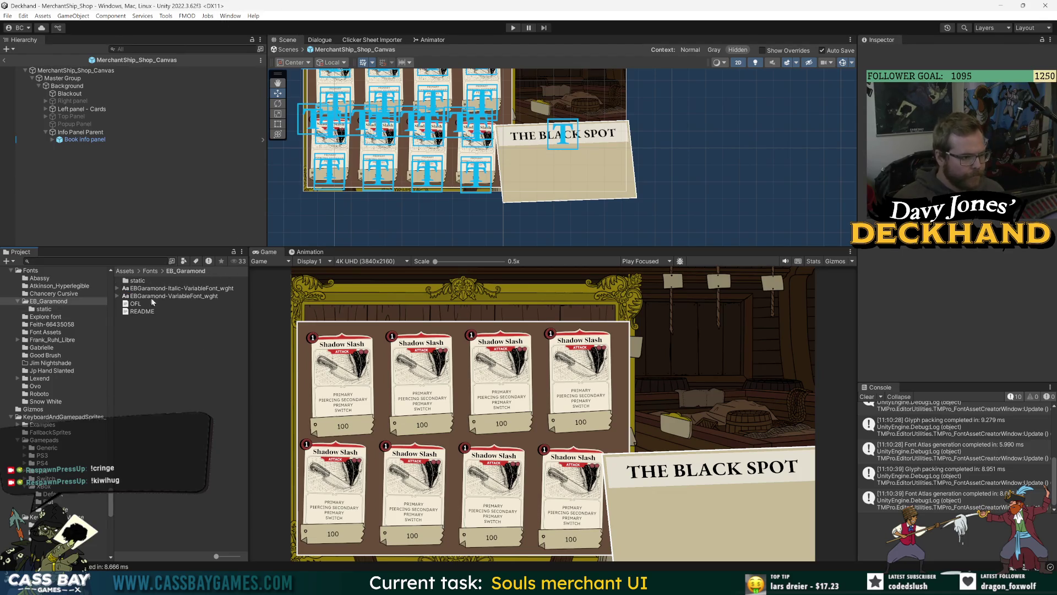
click(151, 271)
double_click(144, 373)
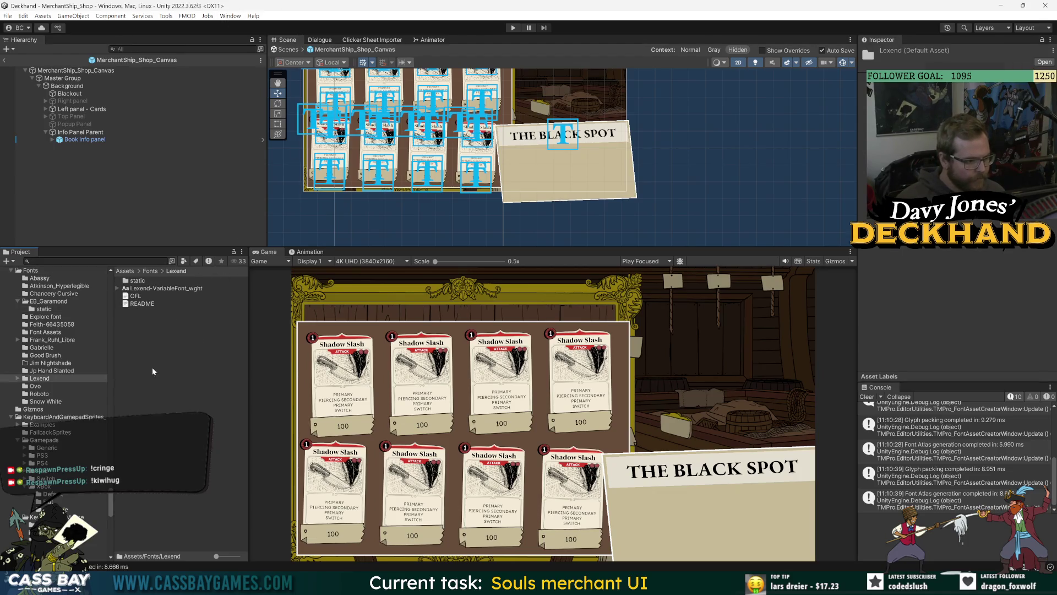
double_click(142, 281)
click(178, 380)
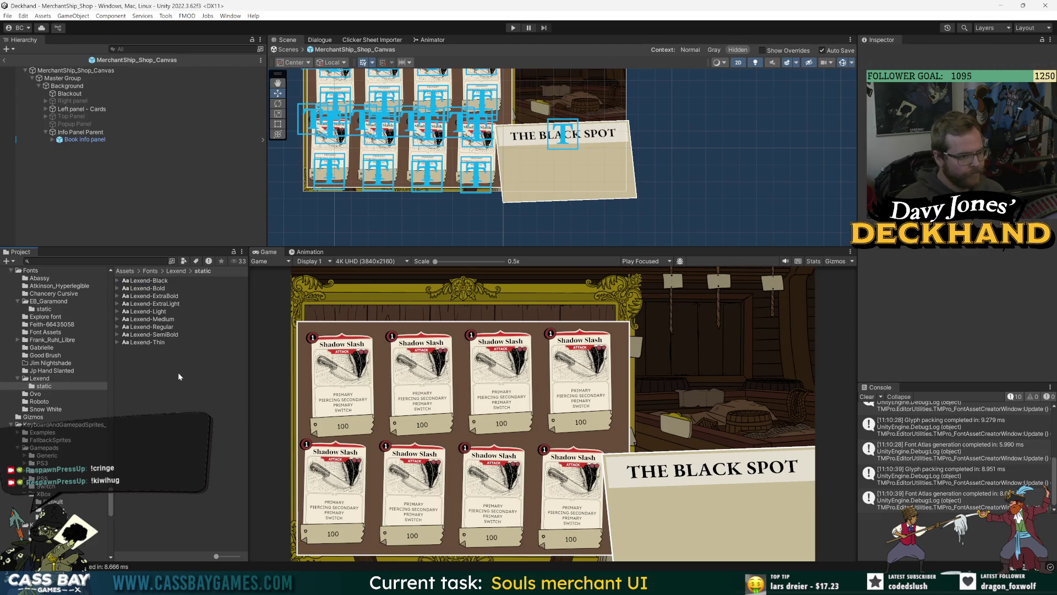
click(176, 271)
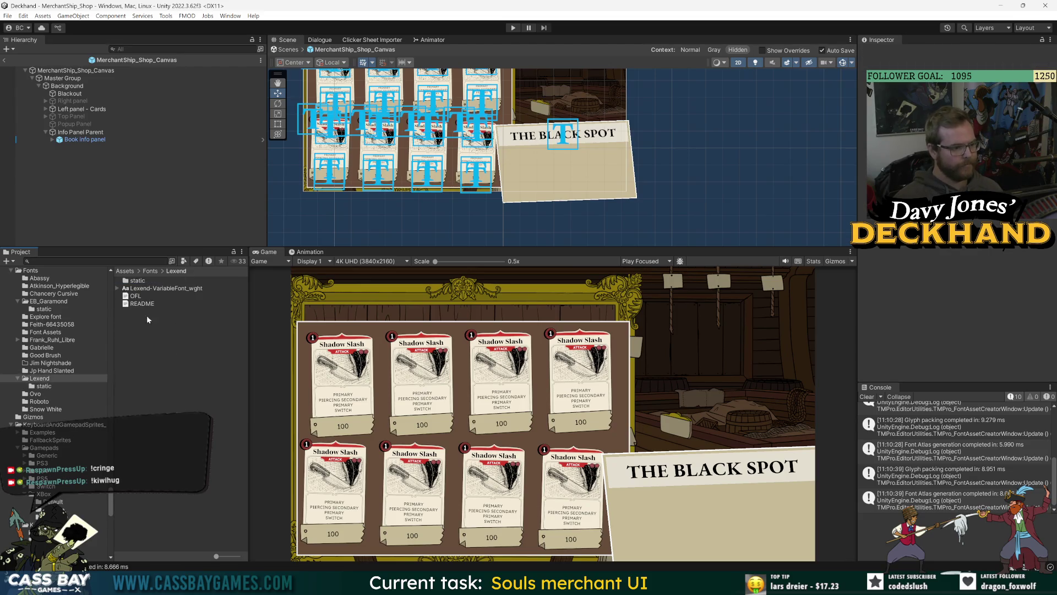
click(118, 289)
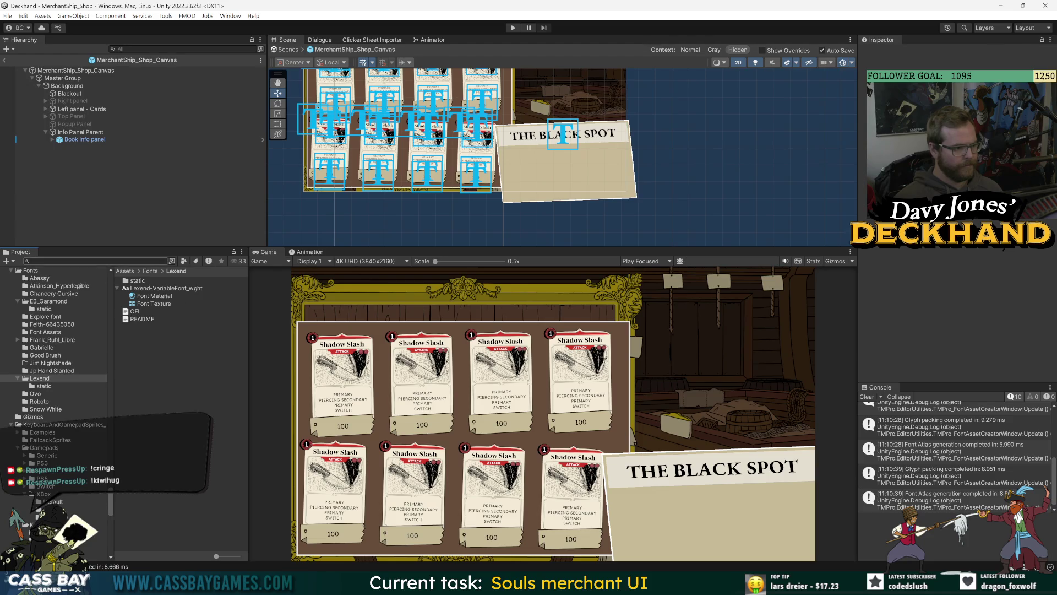
double_click(142, 282)
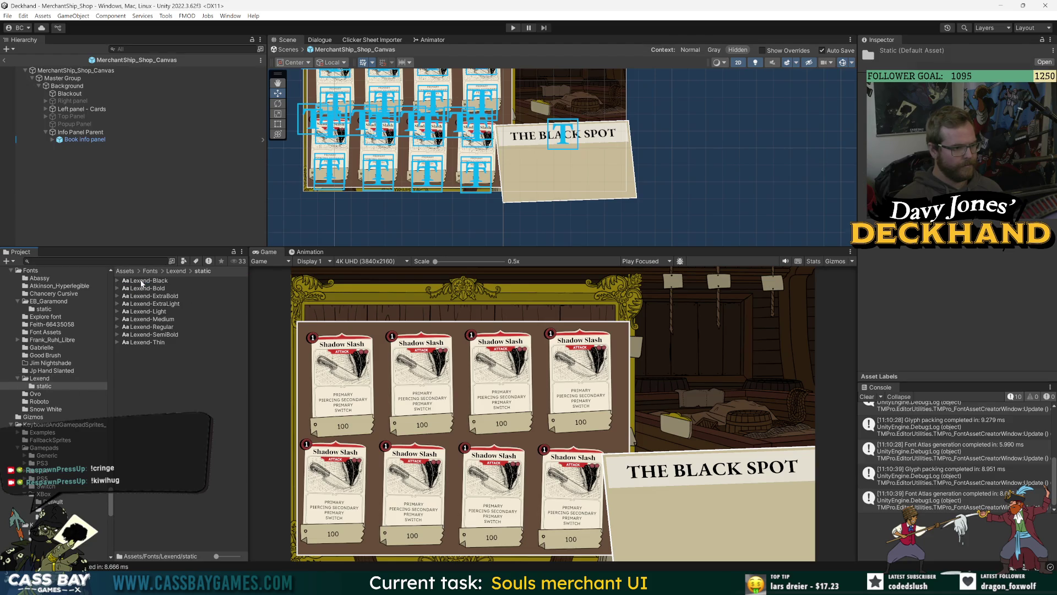
click(176, 271)
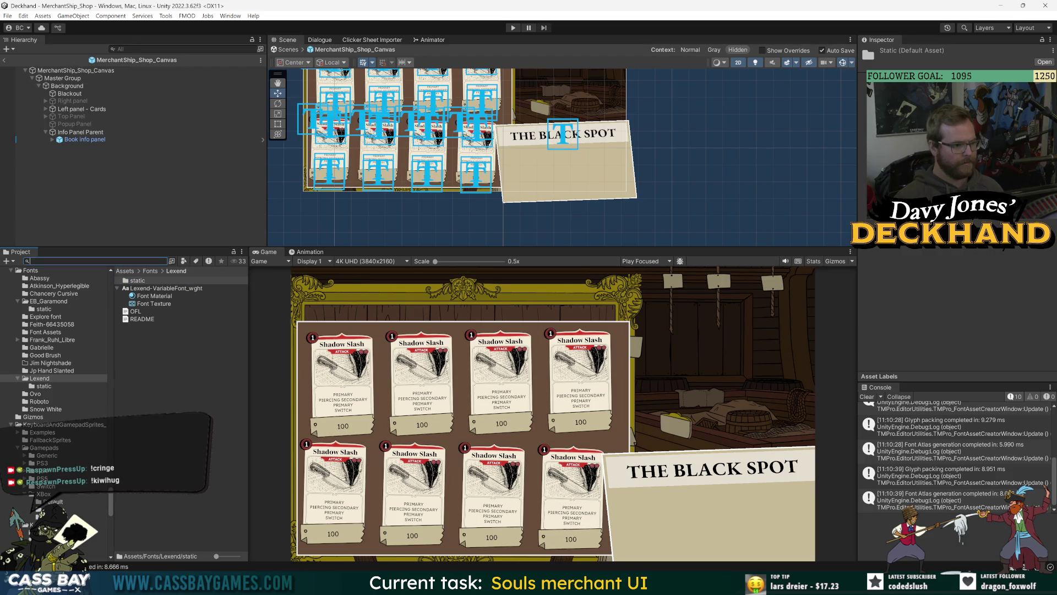
Step: Search 'lexend sd' to inspect the Lexend SDF assets, then open the Jp Hand Slanted folder
text(slexend)
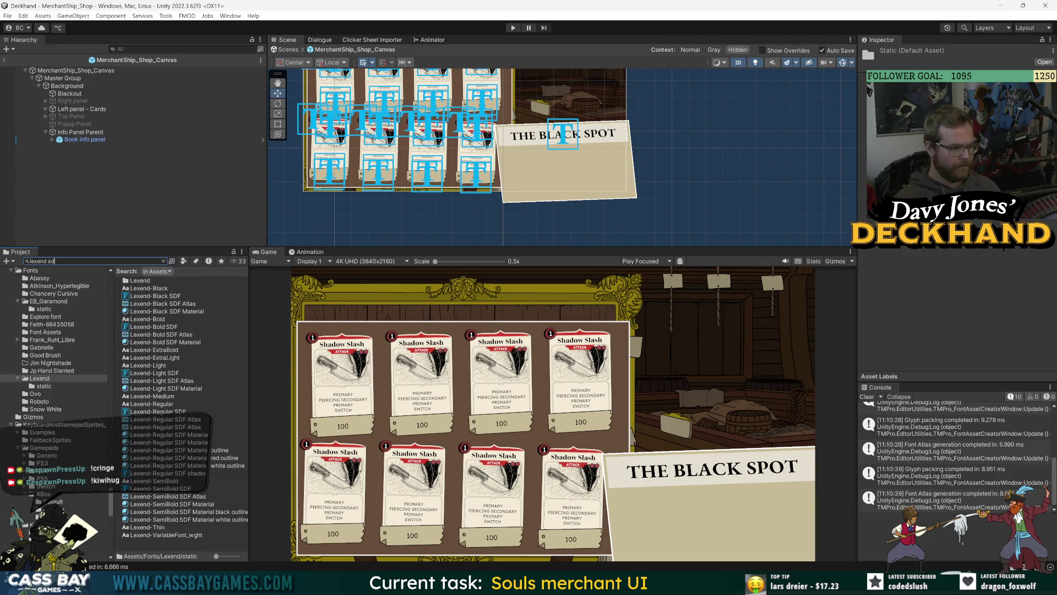
text( sd)
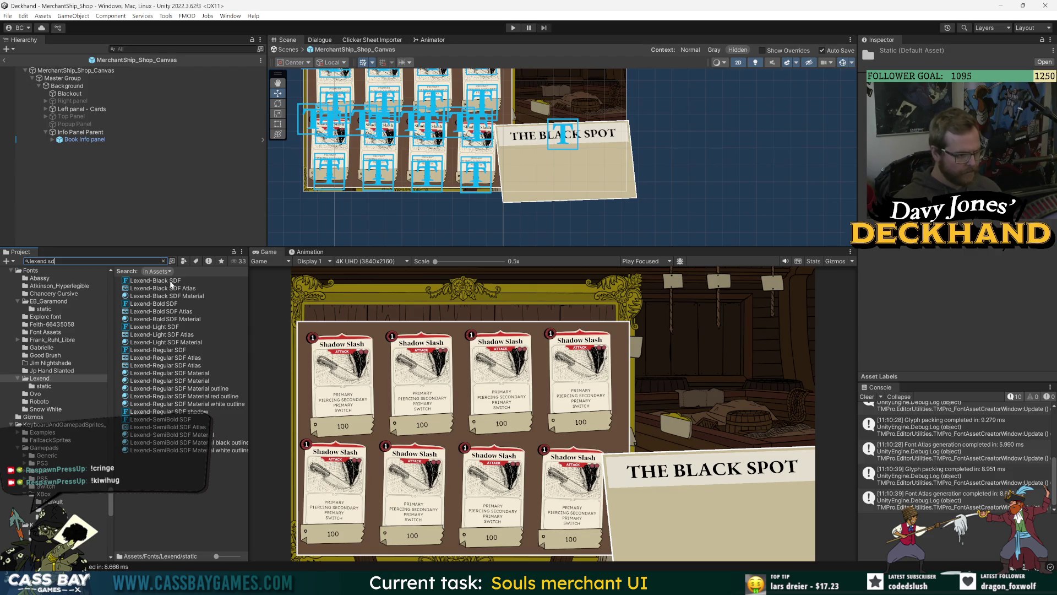
click(171, 281)
click(169, 305)
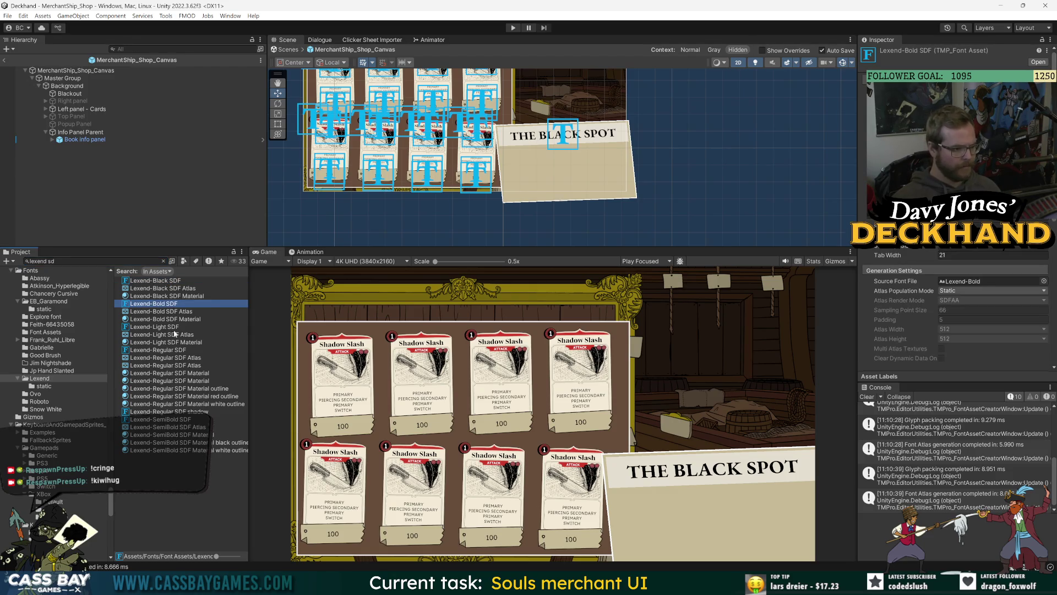
click(175, 327)
click(169, 342)
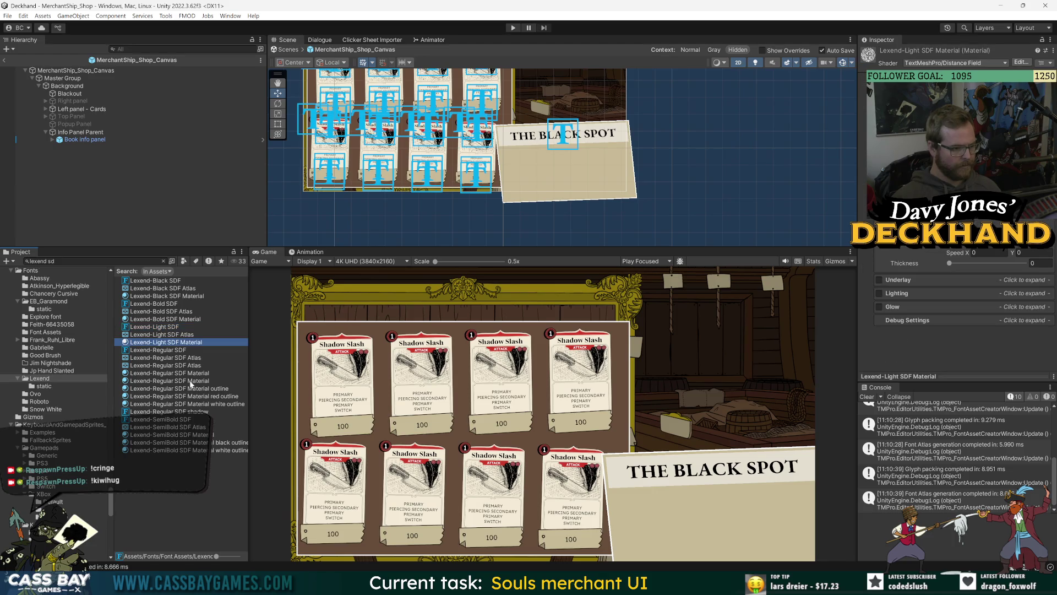
click(178, 413)
click(184, 485)
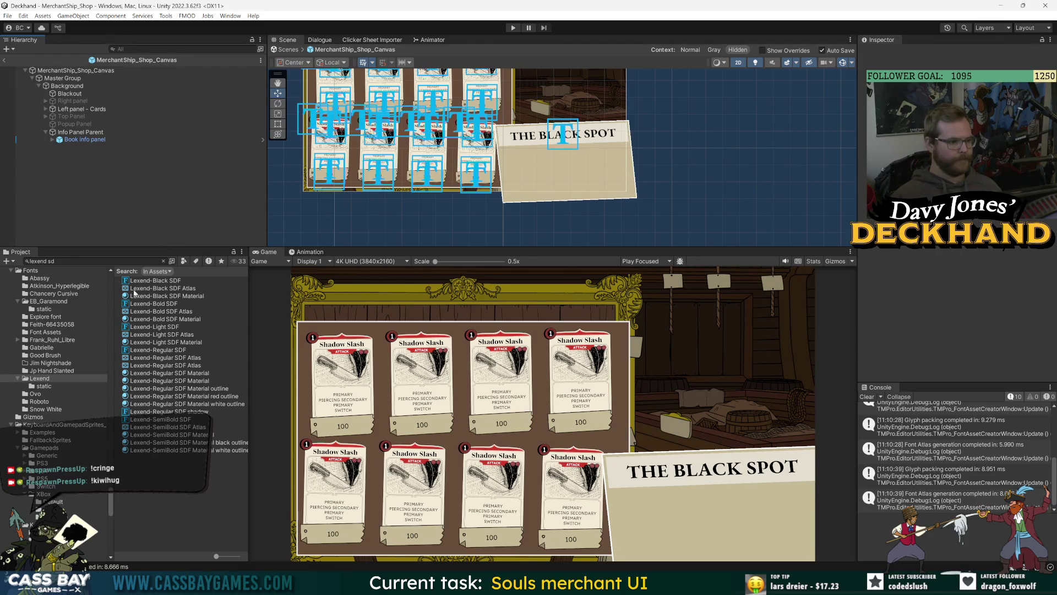
click(30, 270)
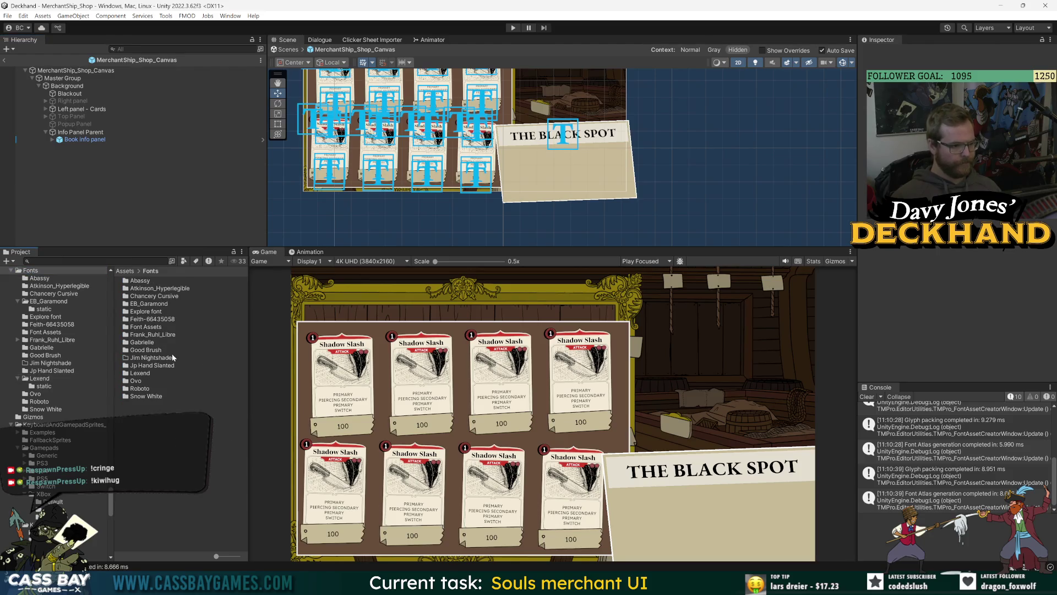
double_click(141, 365)
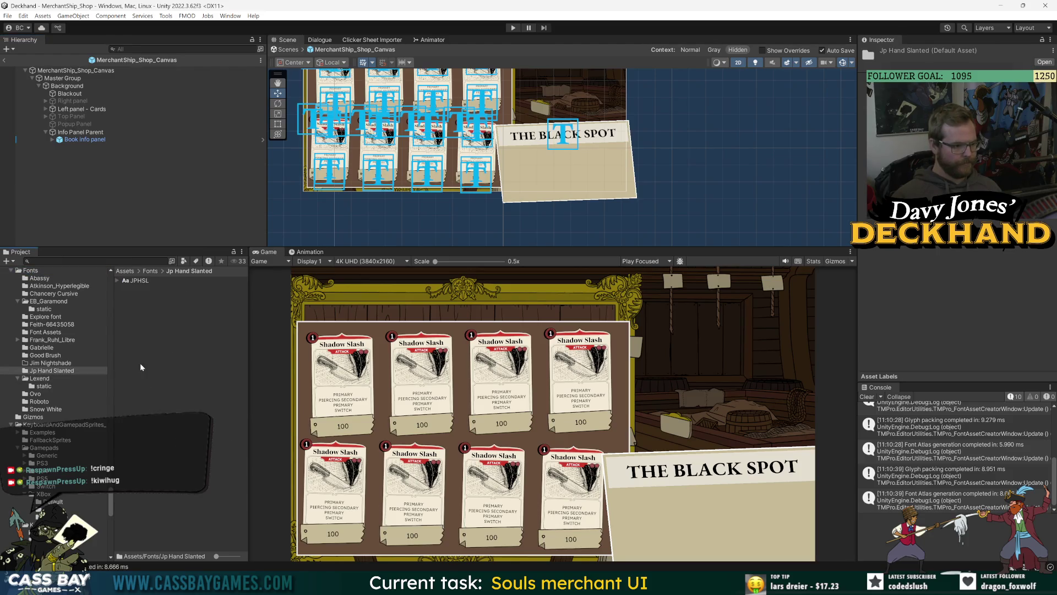
Step: In Font Asset Creator, generate an atlas from the JPHSL source font and save it as JPHSL SDF
click(232, 16)
mouse_move(249, 149)
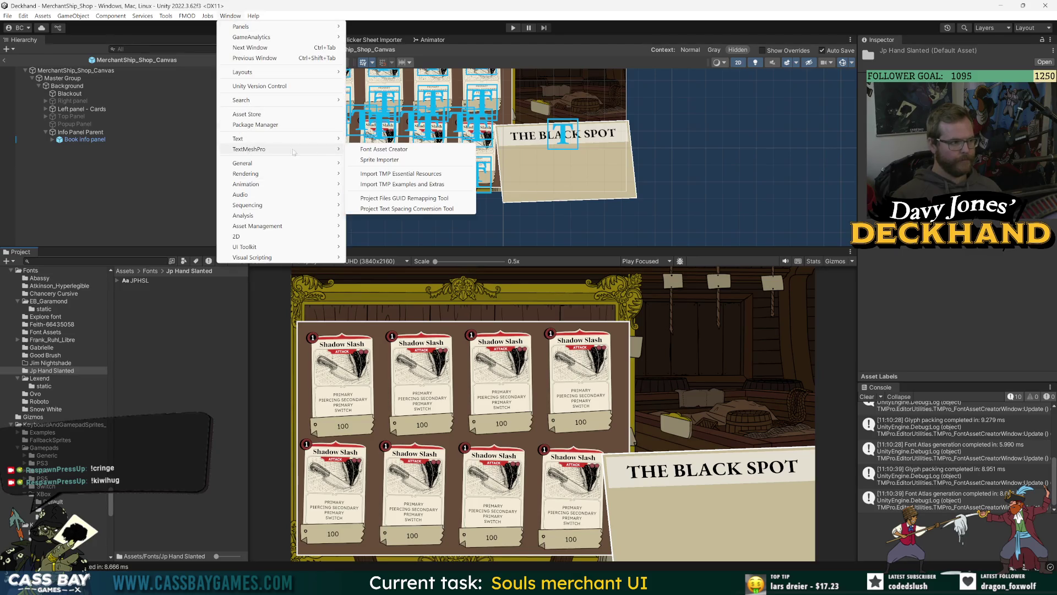
click(401, 149)
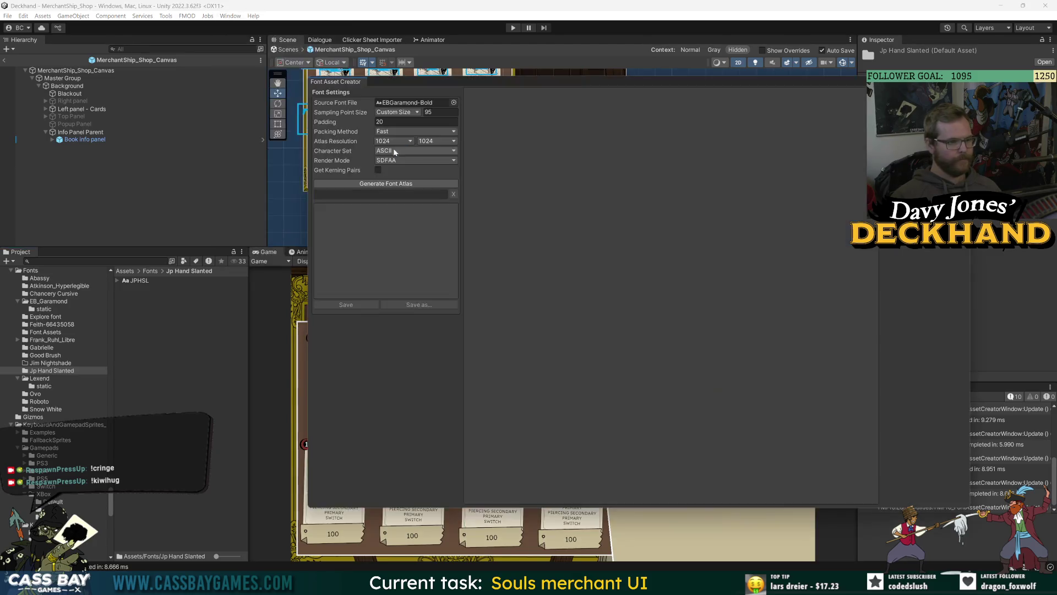
click(454, 103)
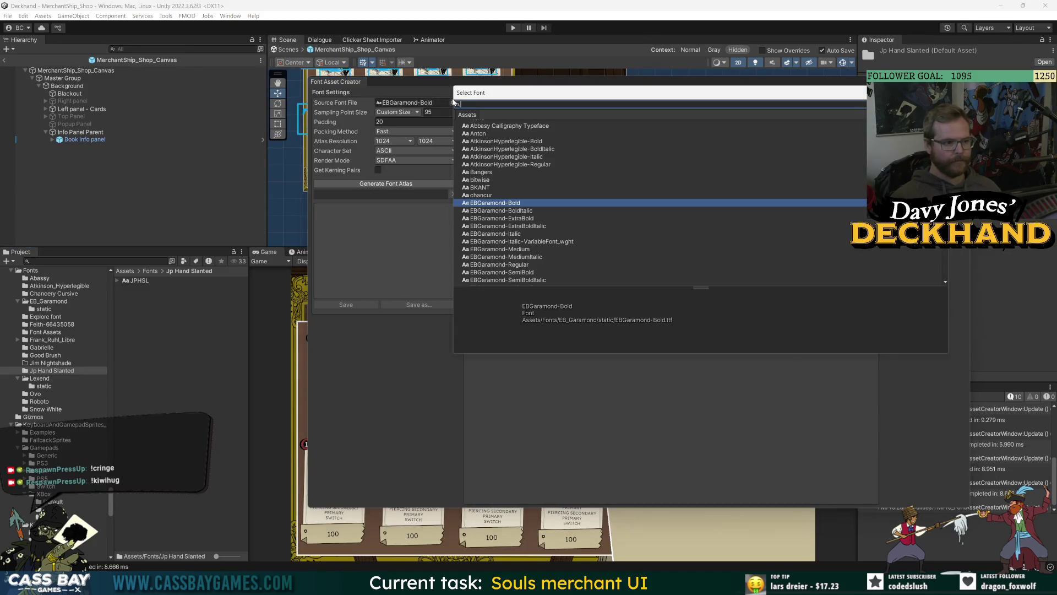
text(jp)
double_click(477, 130)
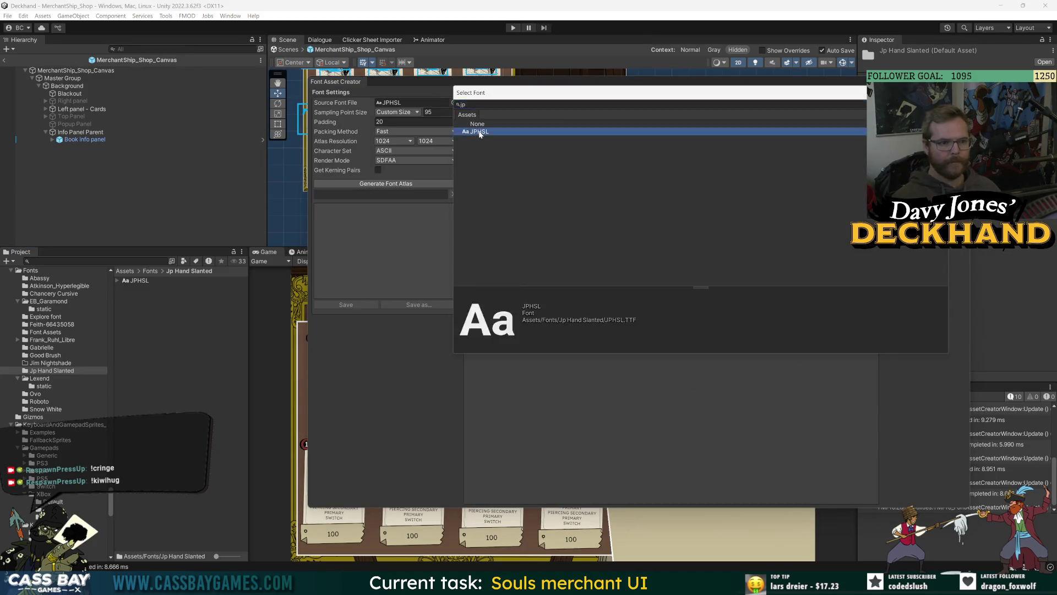
click(381, 184)
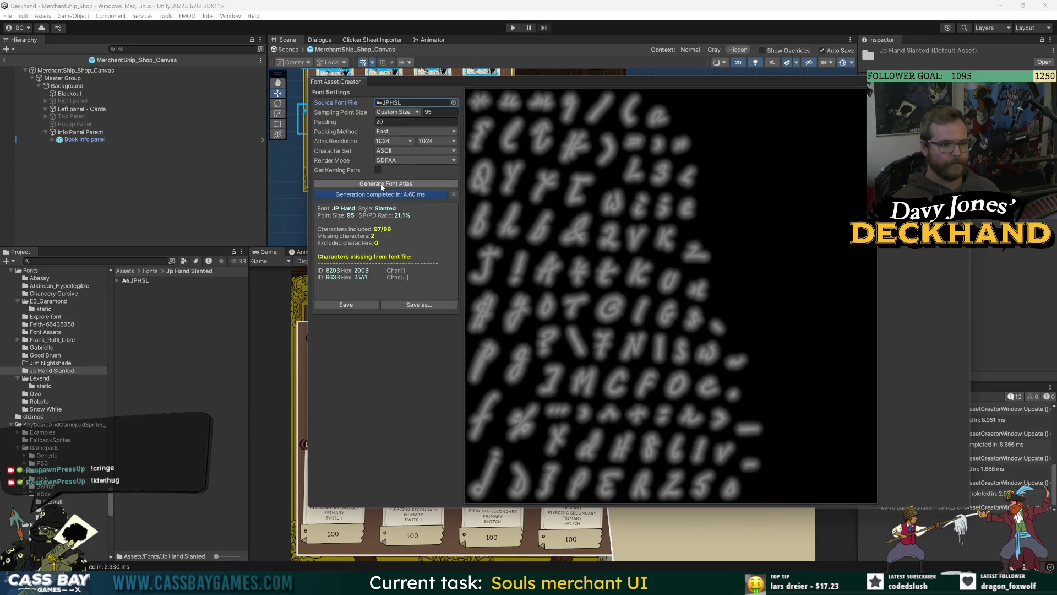
click(346, 304)
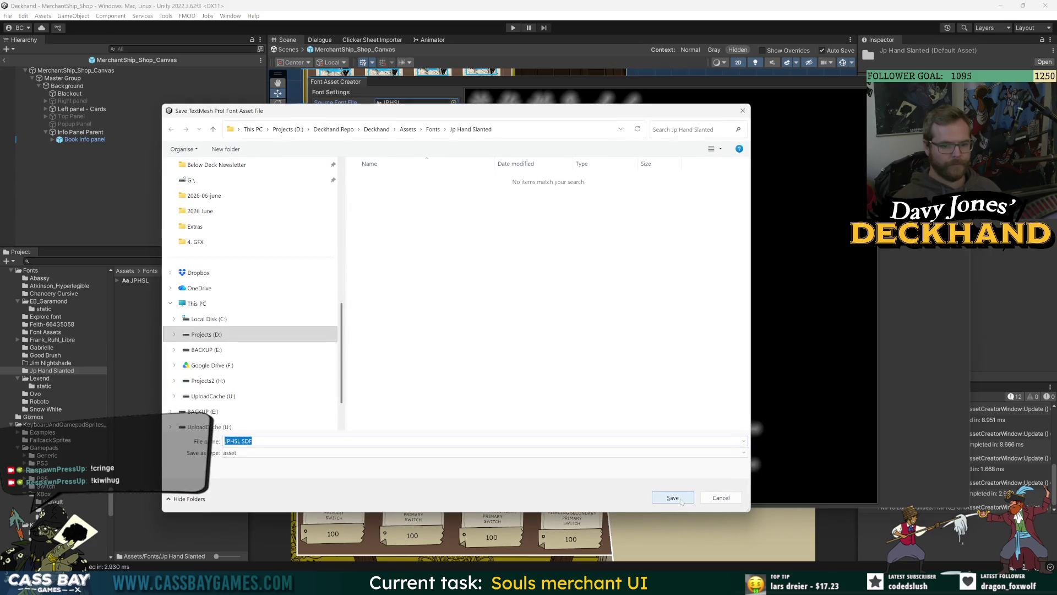
click(681, 499)
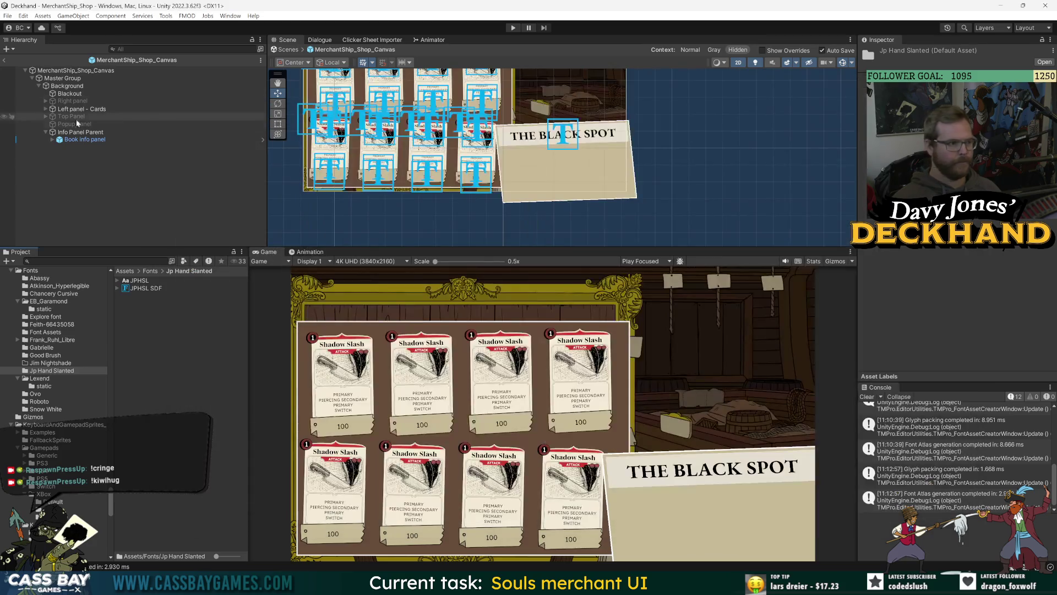
Step: In the Book info panel prefab, set the header Text (TMP) font asset to JPHSL SDF
double_click(77, 139)
click(562, 134)
click(1049, 316)
text(jp)
double_click(609, 347)
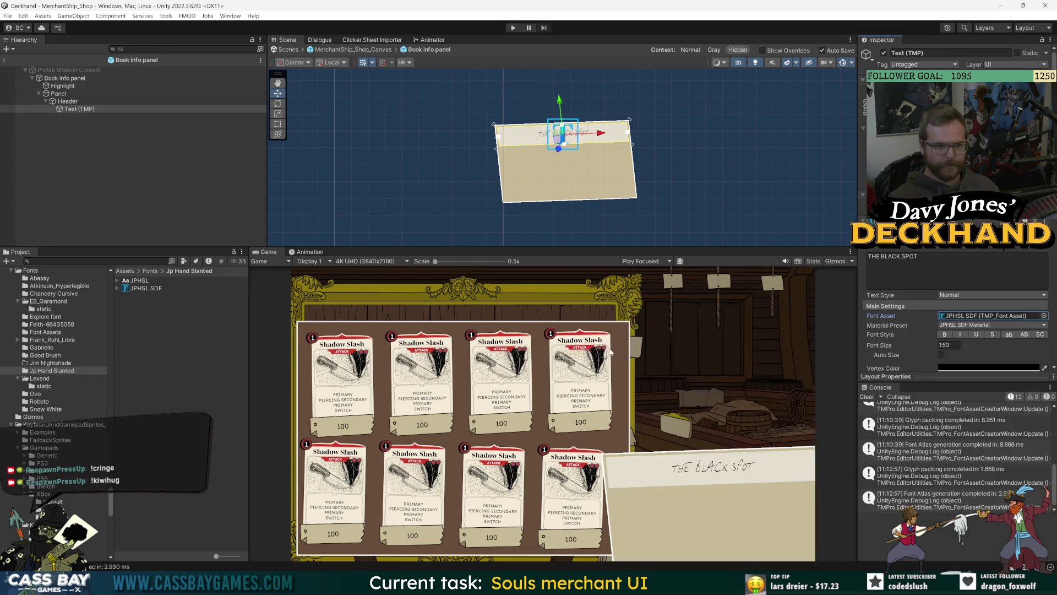
Step: Make the header text bold, then select the JPHSL SDF font asset to view its settings
click(945, 335)
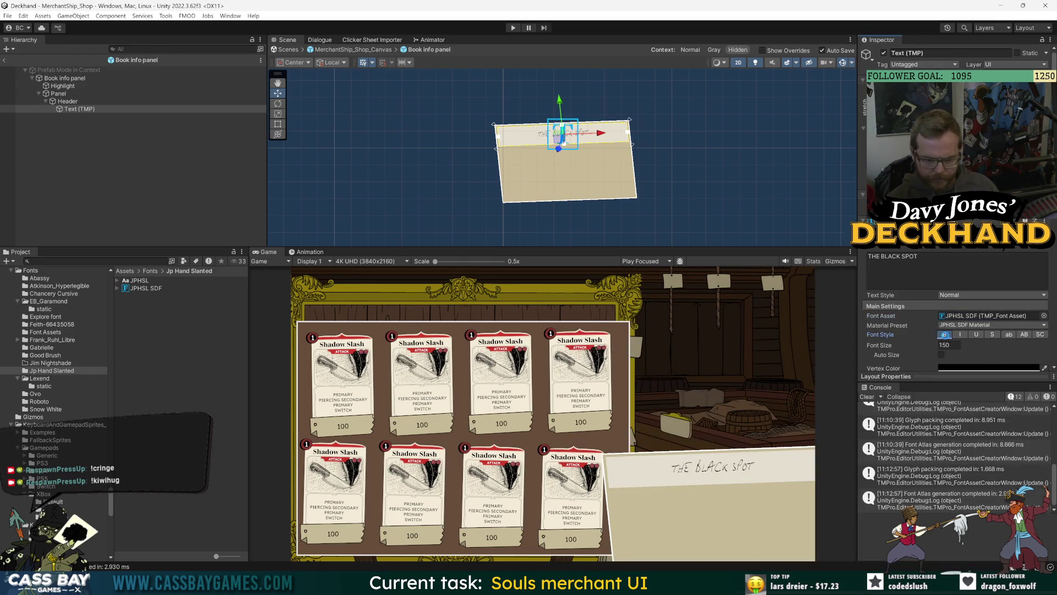
click(945, 334)
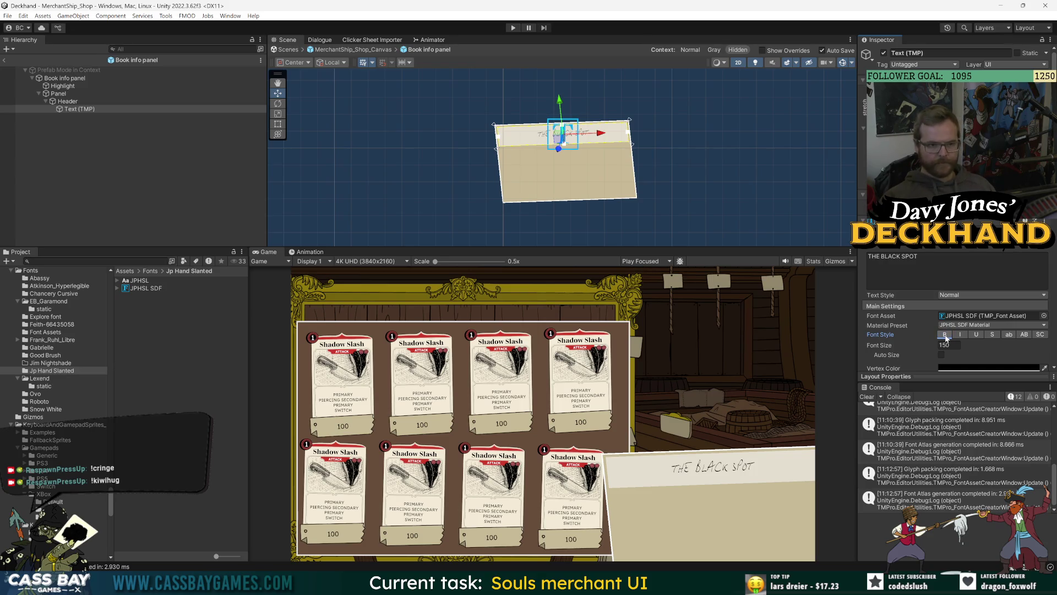
scroll(564, 164, up, 2)
scroll(599, 148, up, 3)
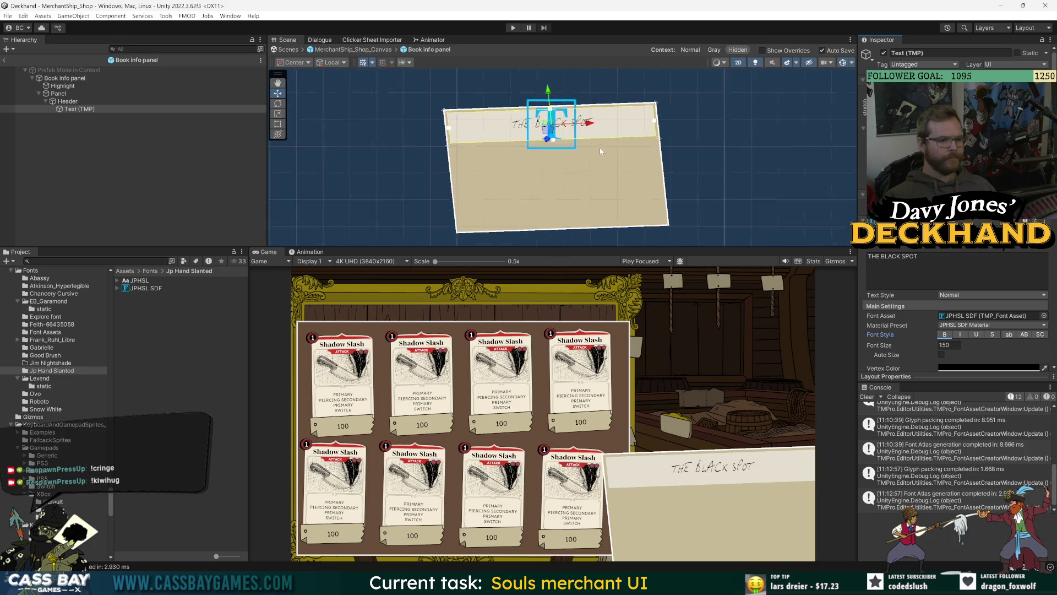
click(945, 334)
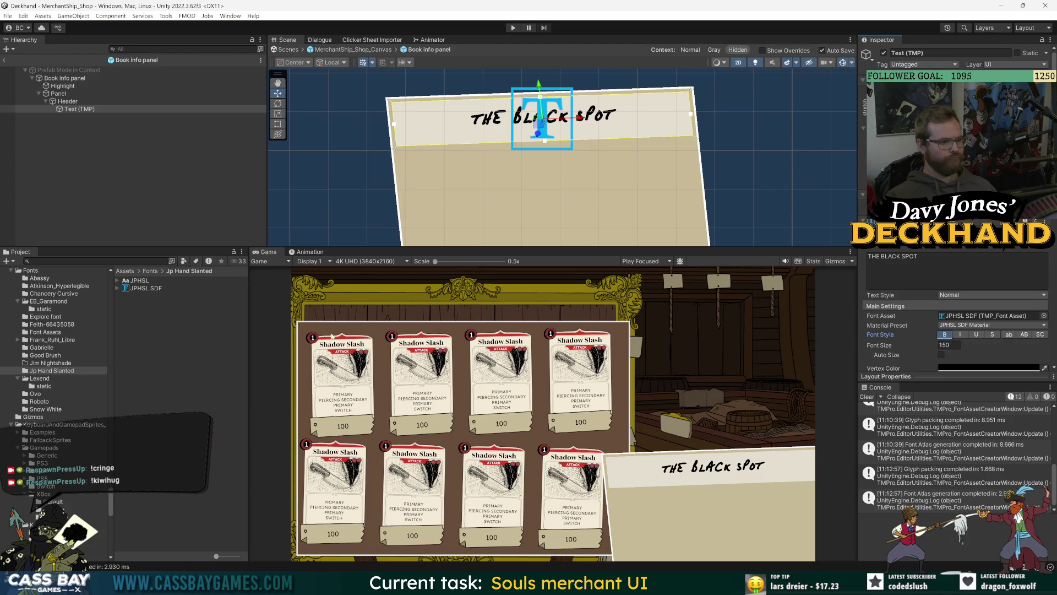
click(135, 288)
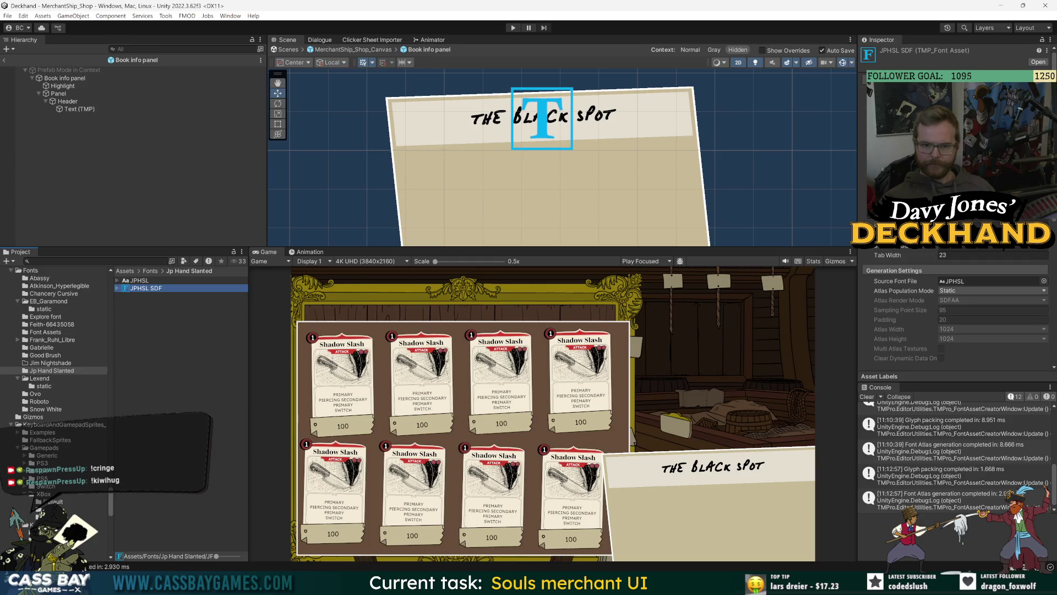
click(956, 292)
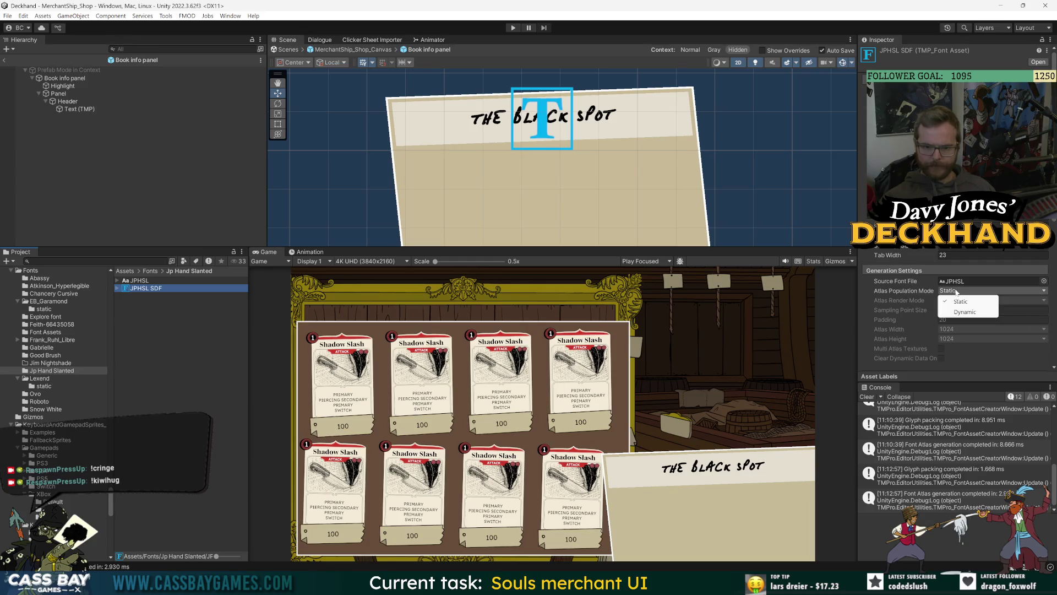
click(861, 321)
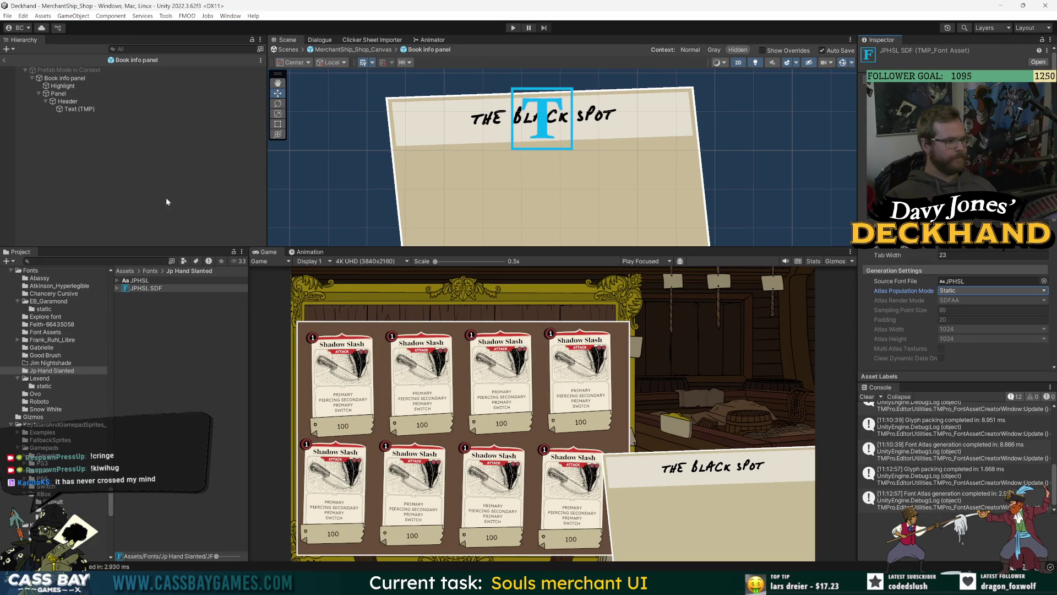
click(172, 177)
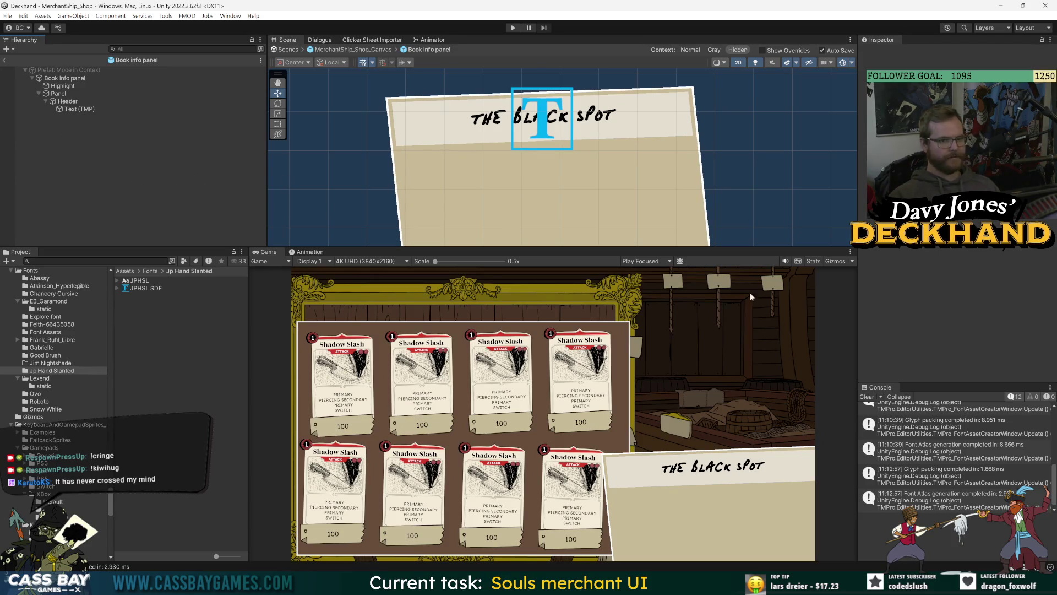
click(71, 110)
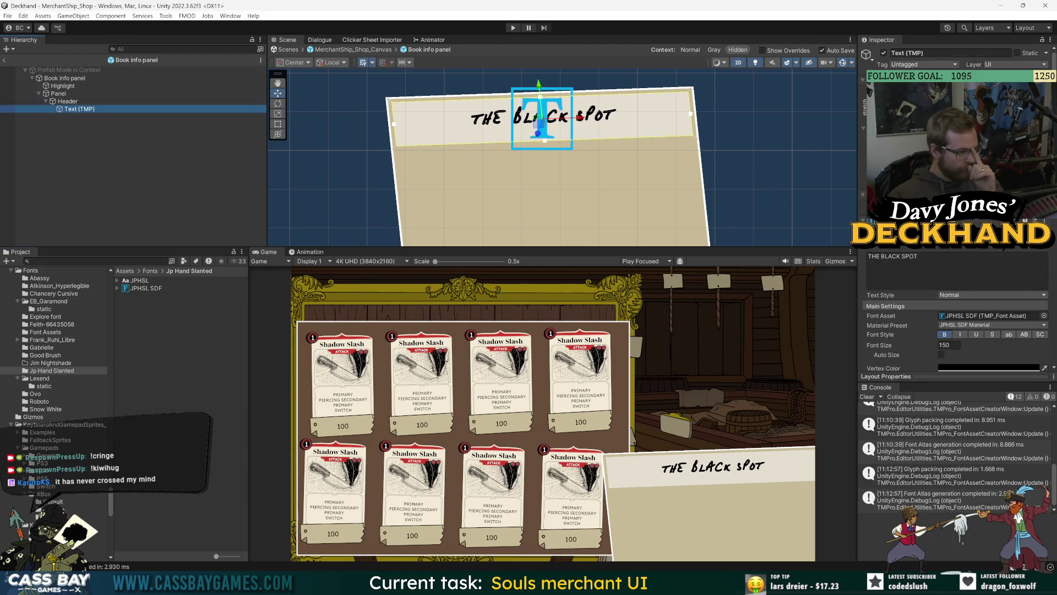
click(157, 206)
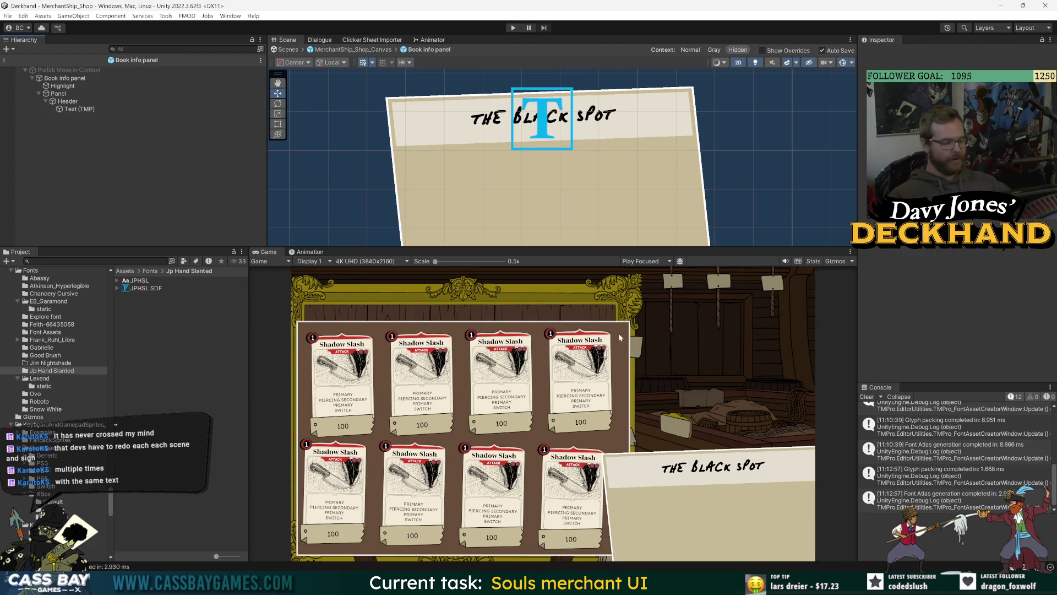
click(95, 101)
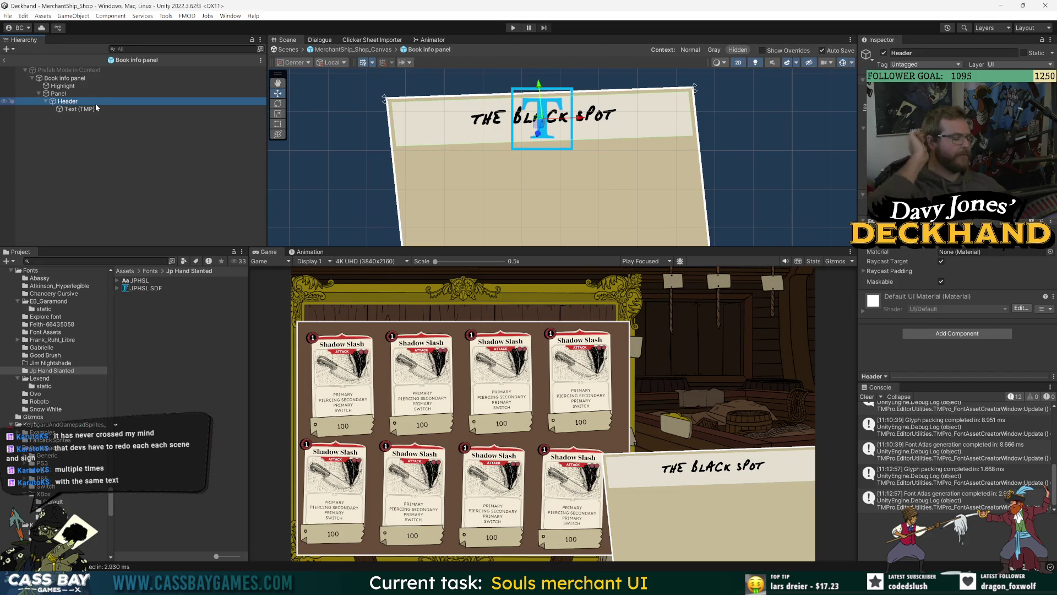
click(132, 148)
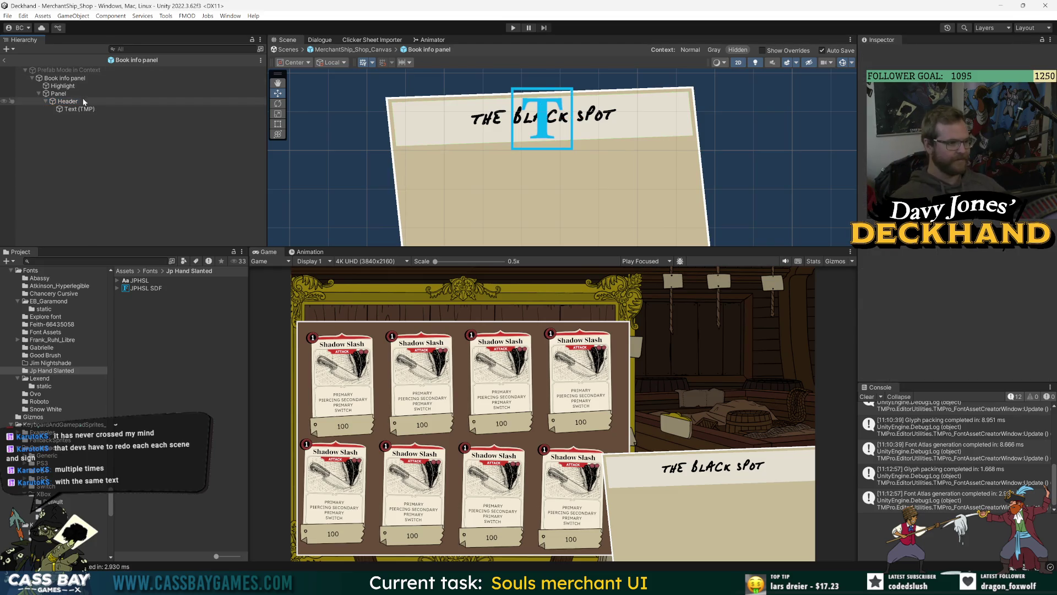
click(99, 109)
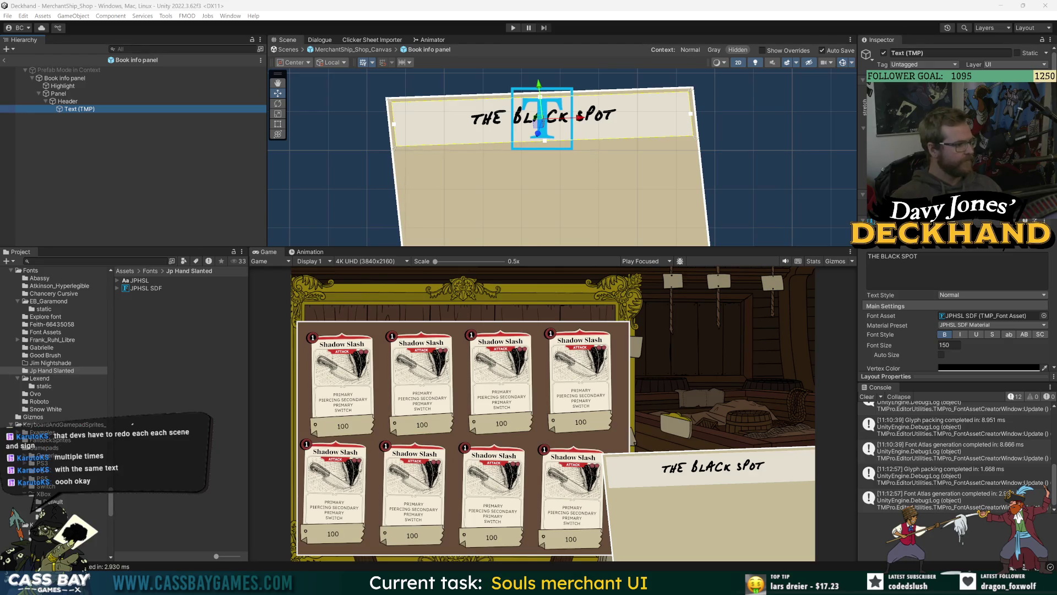
click(141, 342)
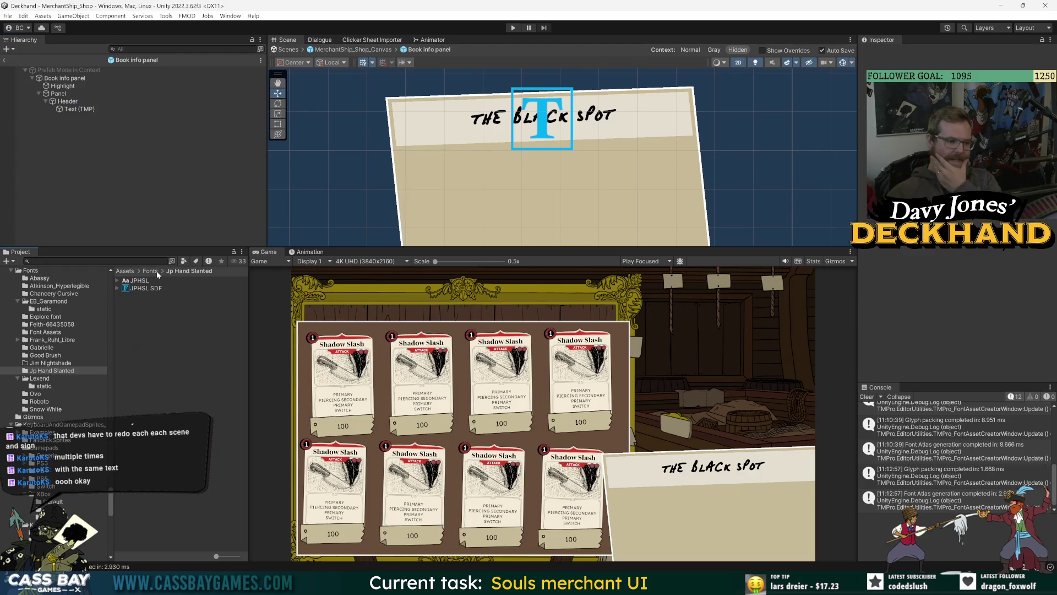
Step: Open the Snow White font folder inside the Fonts folder
click(150, 271)
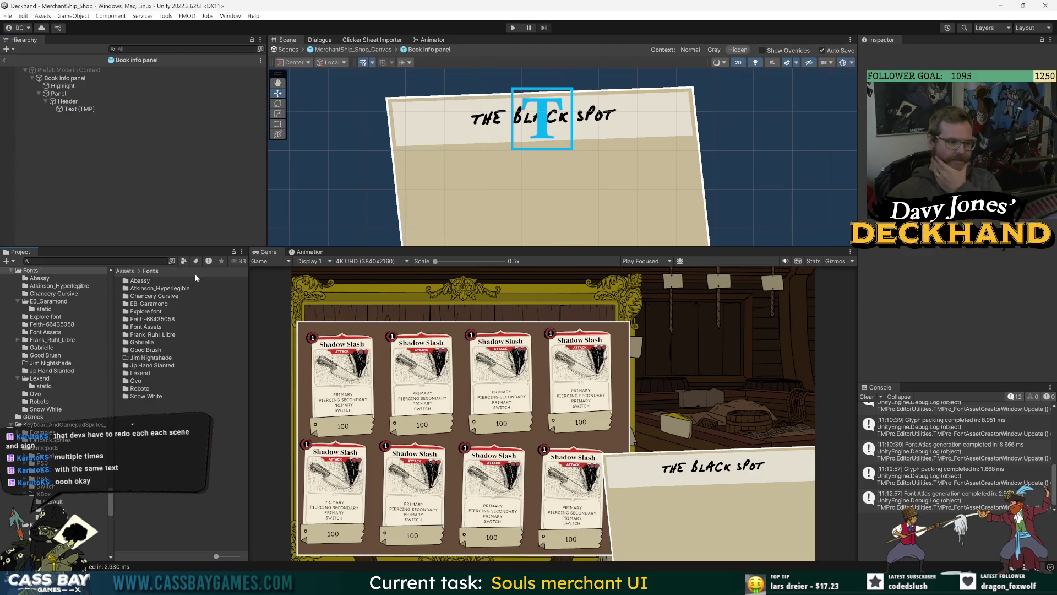
click(153, 400)
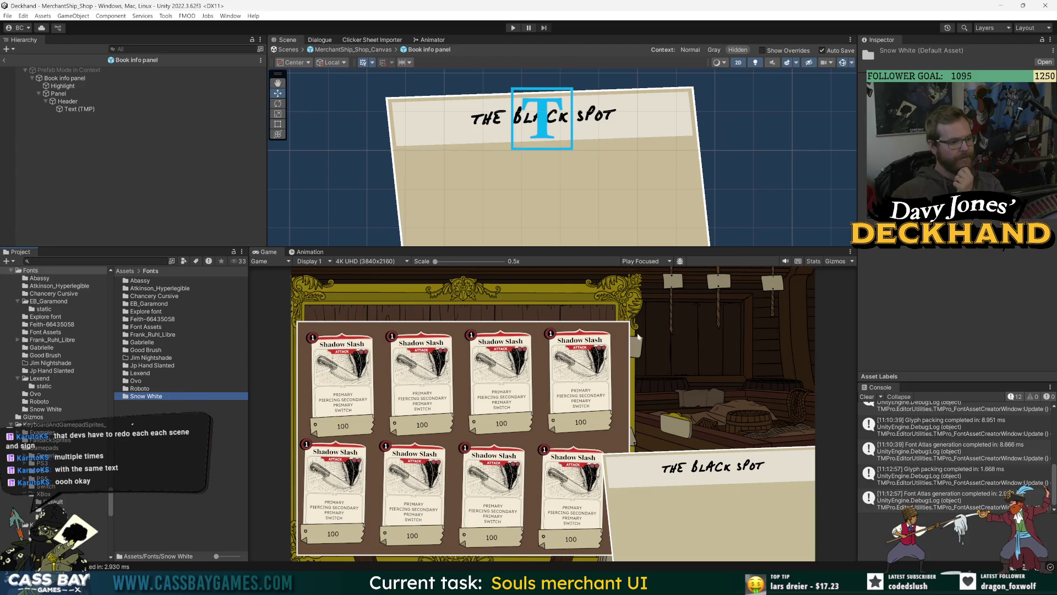
double_click(143, 398)
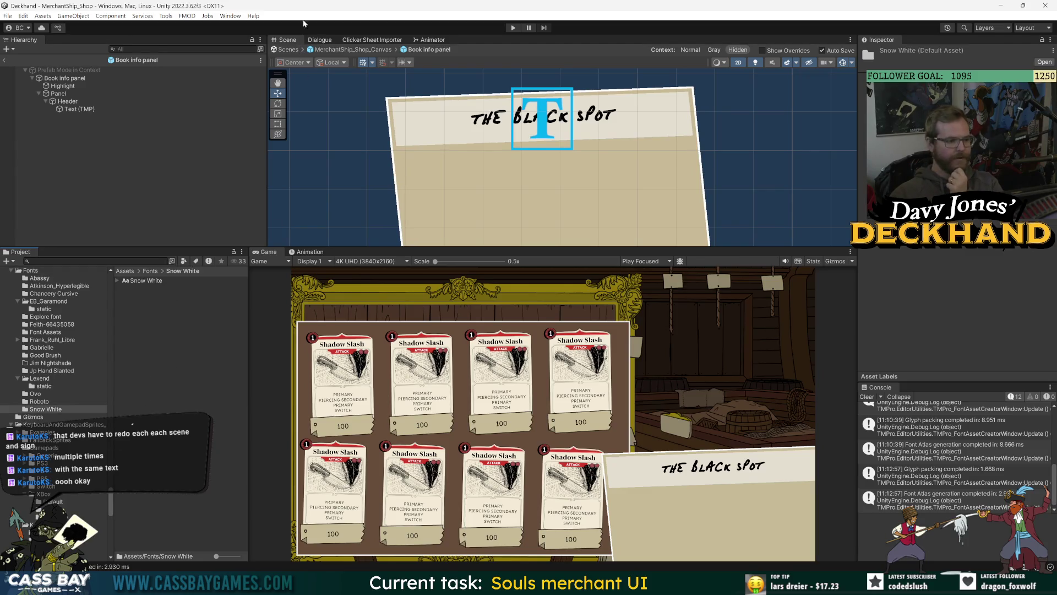
Step: Generate a font atlas from the Snow White font and save it as Snow White SDF
click(236, 18)
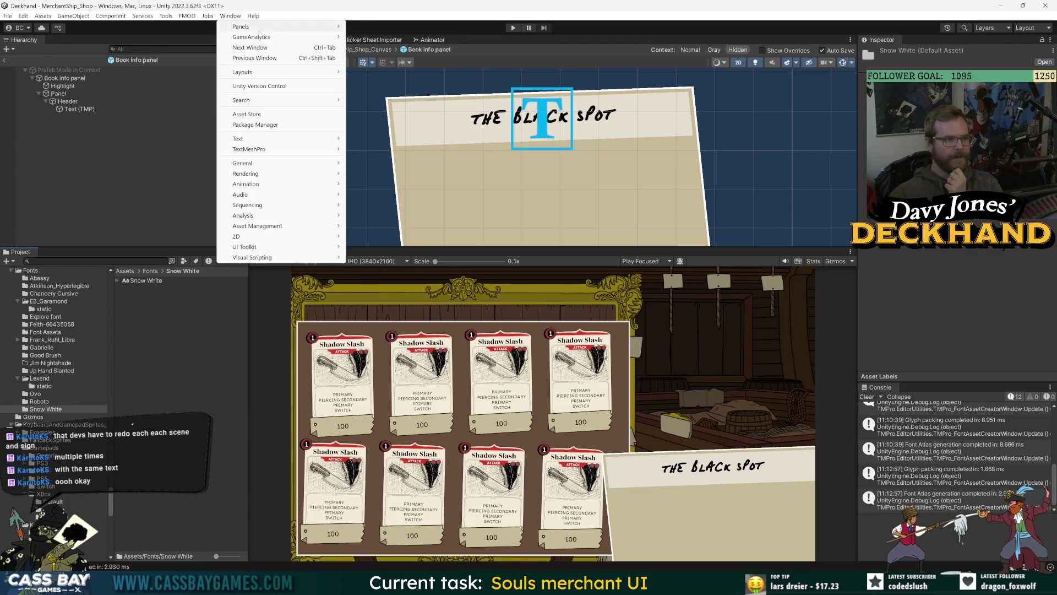
mouse_move(259, 37)
mouse_move(253, 72)
mouse_move(259, 150)
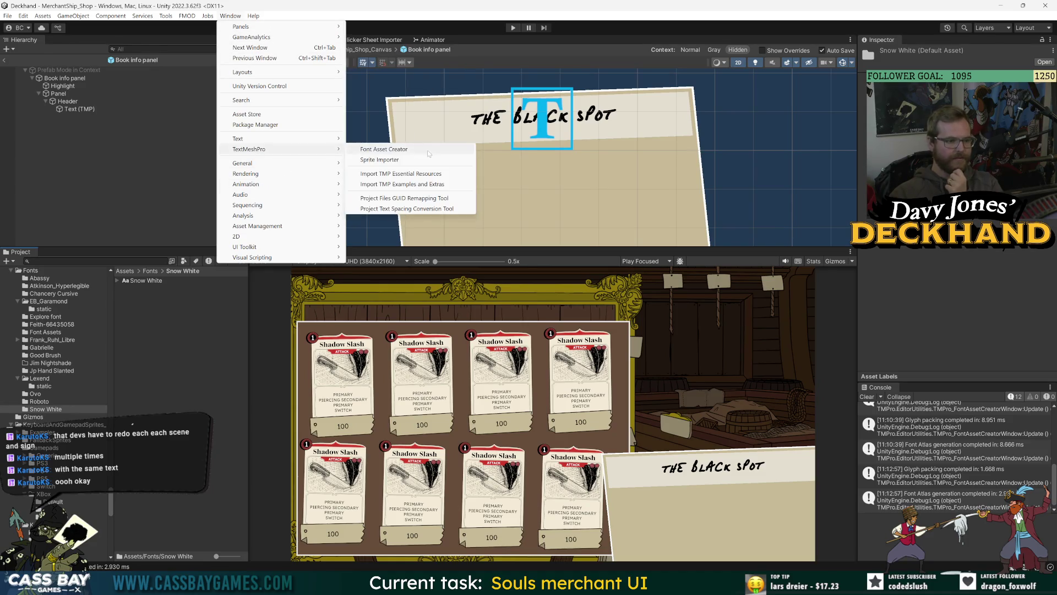
click(384, 150)
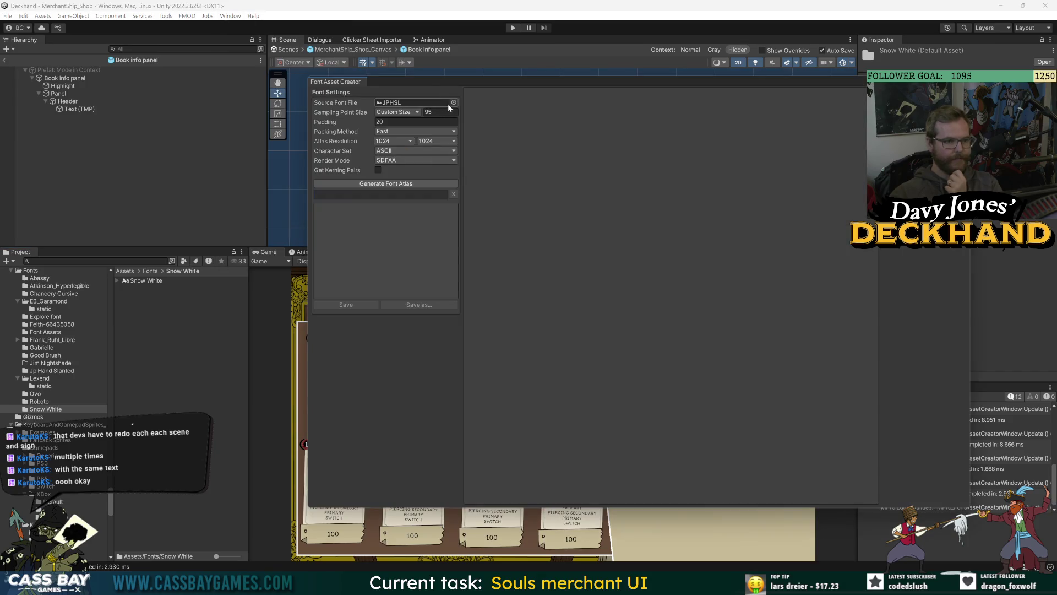
click(452, 103)
text(snow)
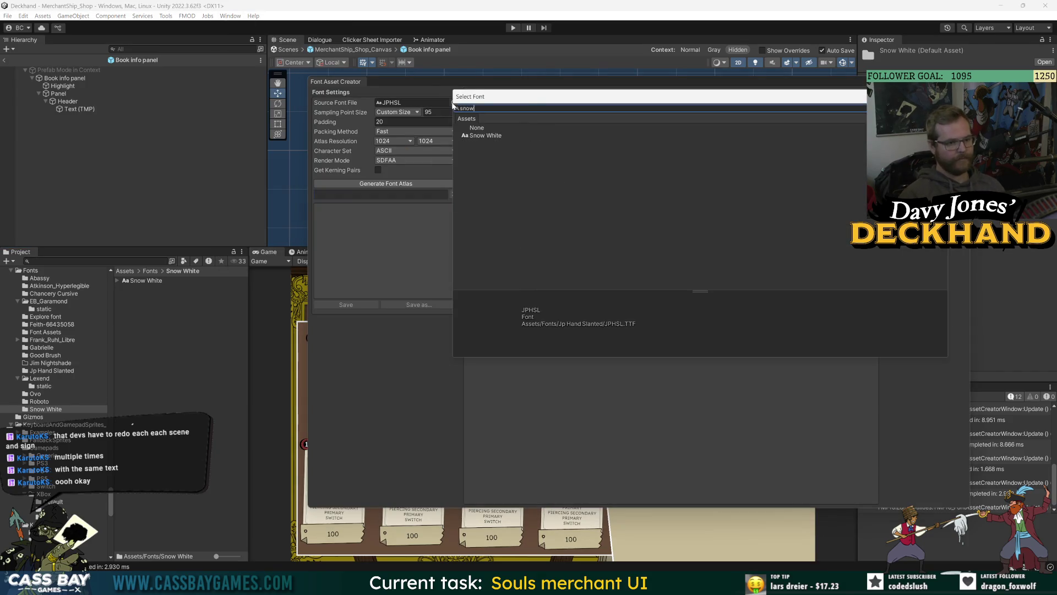
double_click(496, 137)
click(386, 183)
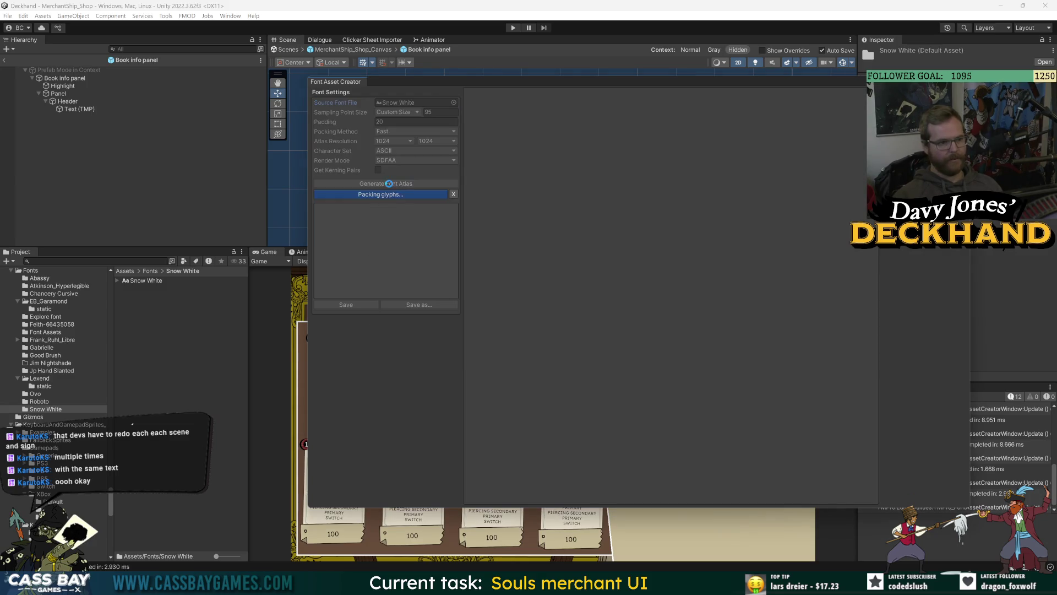
click(353, 305)
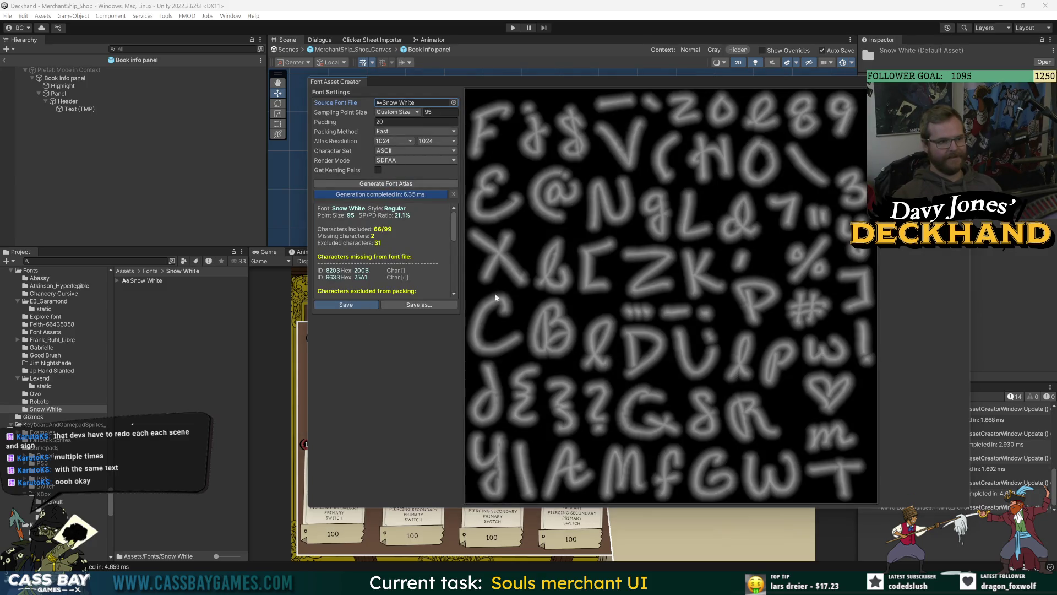
click(672, 499)
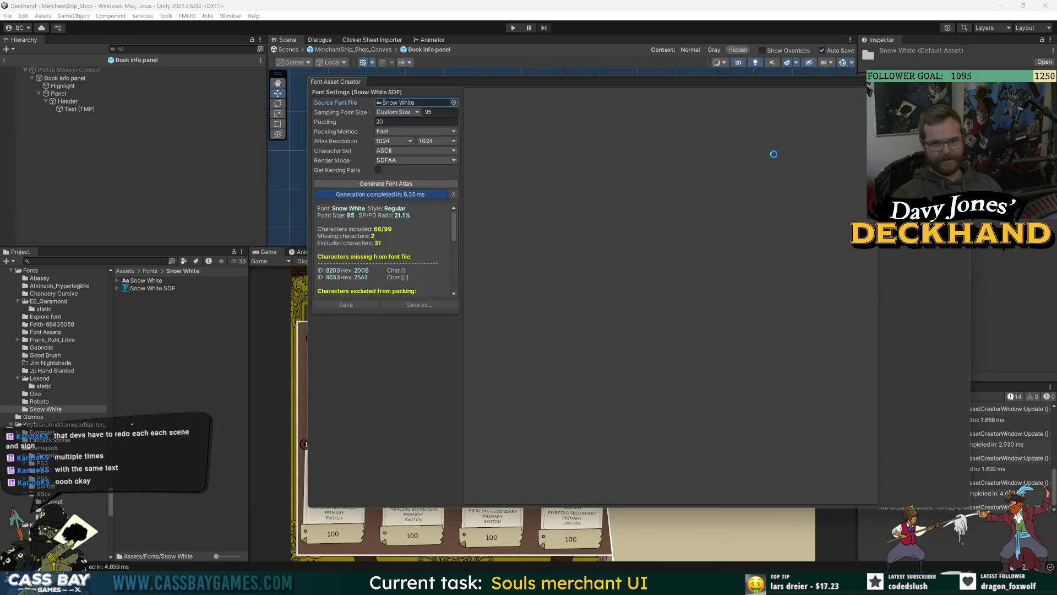
click(150, 270)
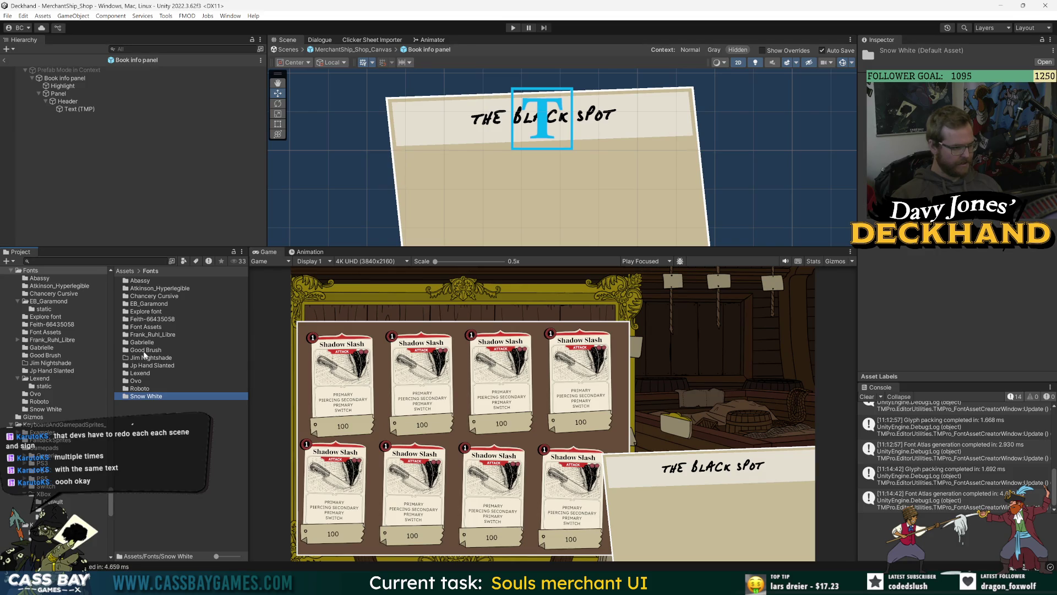
Step: Delete the empty Jim Nightshade folder and open the Chancery Cursive font folder
double_click(149, 357)
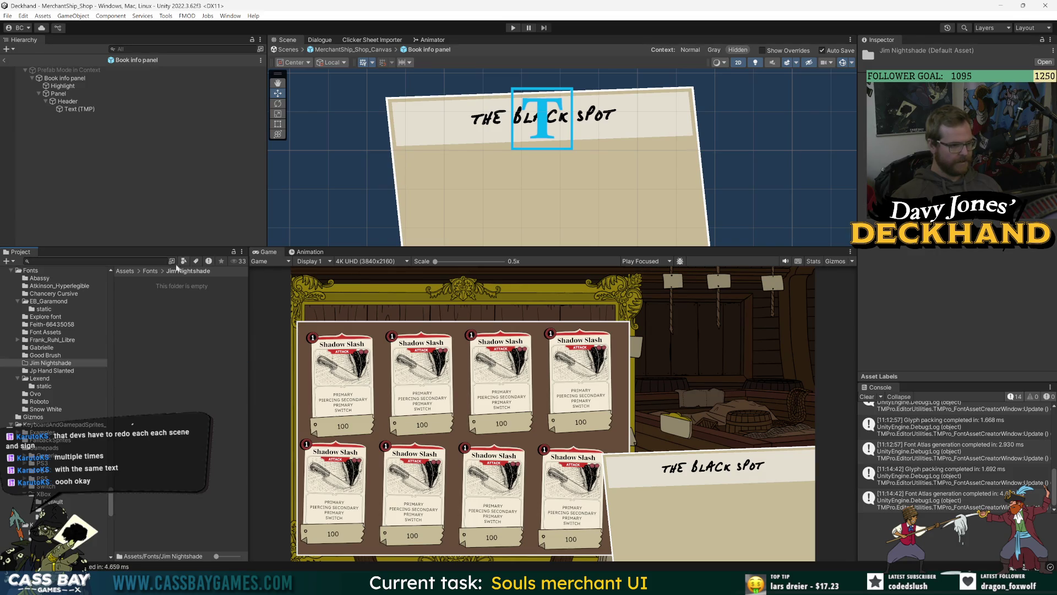
click(150, 270)
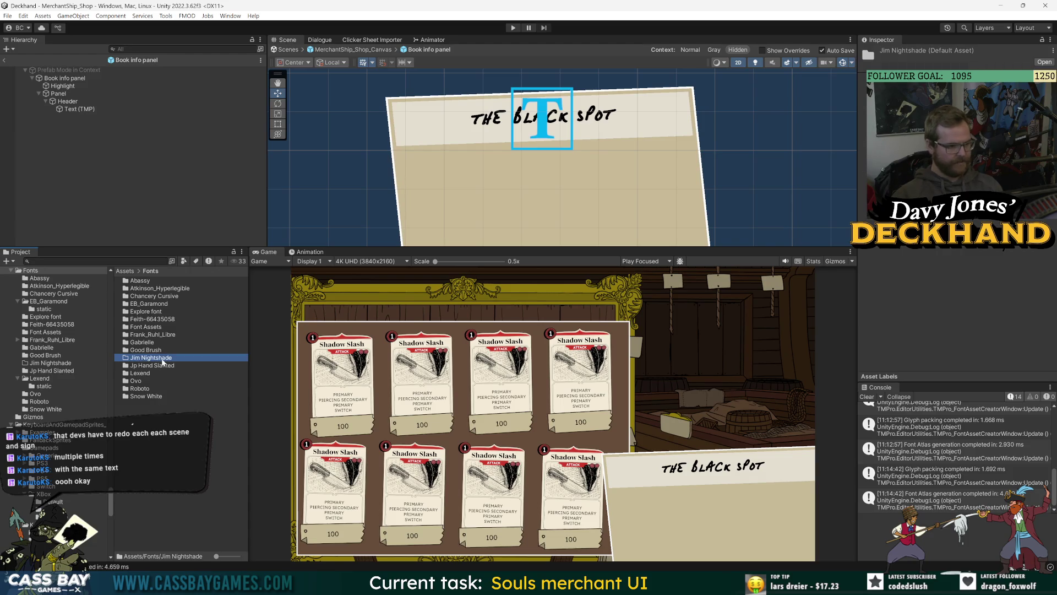
key(Delete)
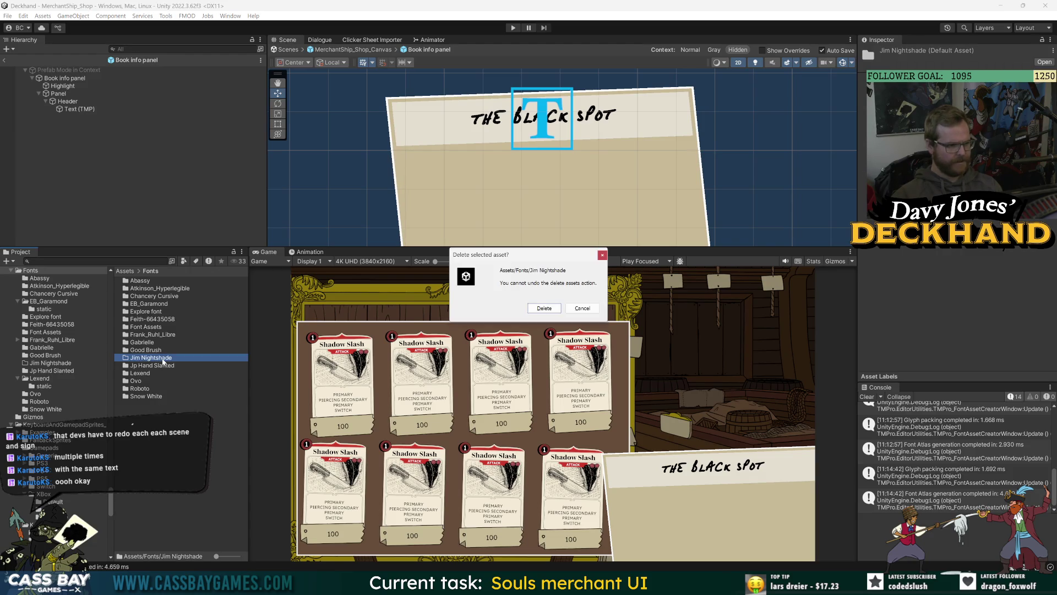
key(Return)
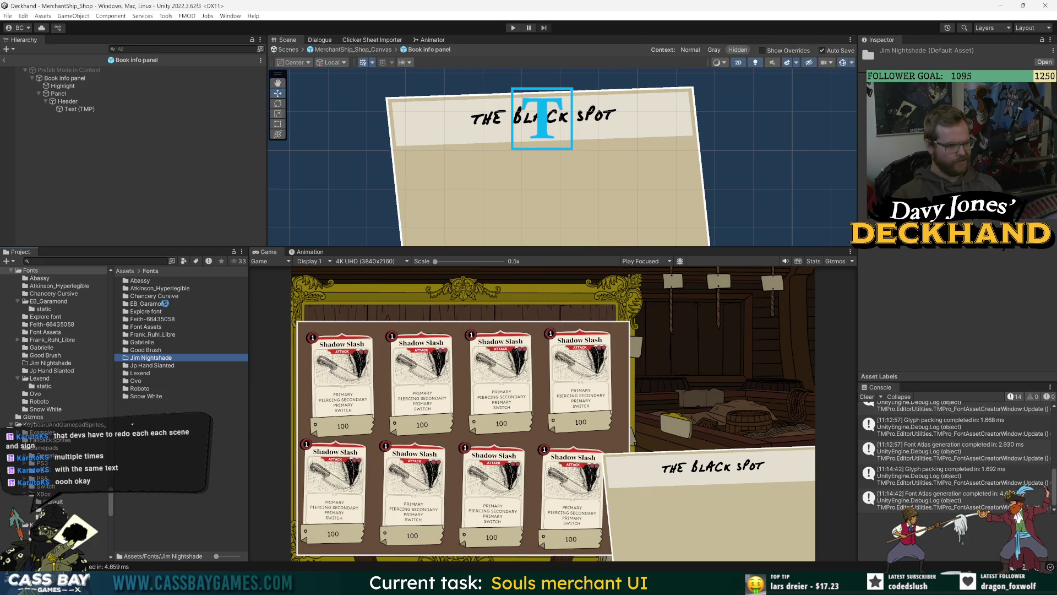
double_click(160, 297)
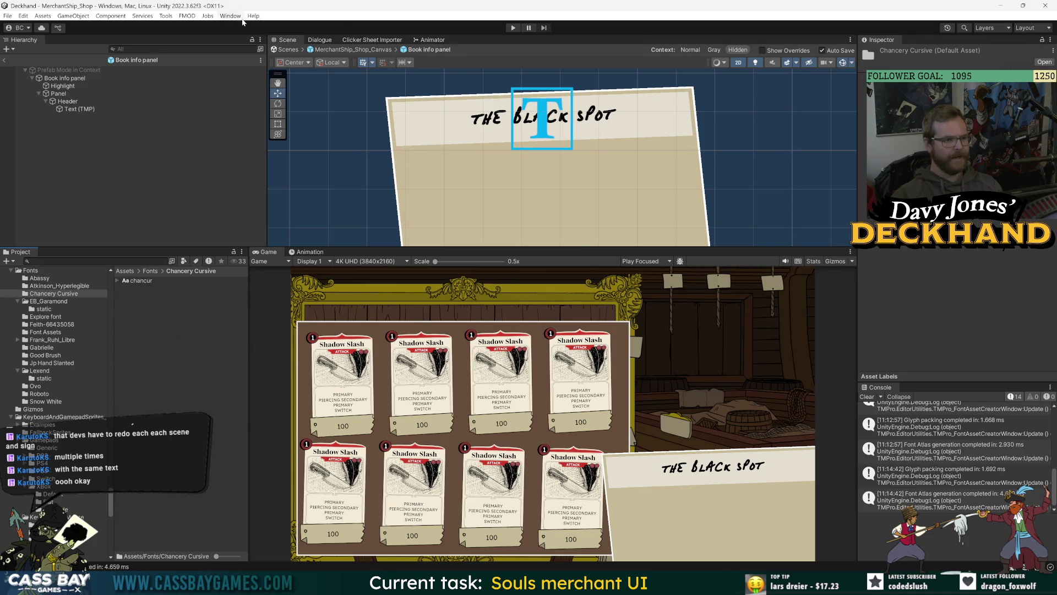
Step: Generate a font atlas from the chancur font and save it as chancur SDF
click(230, 15)
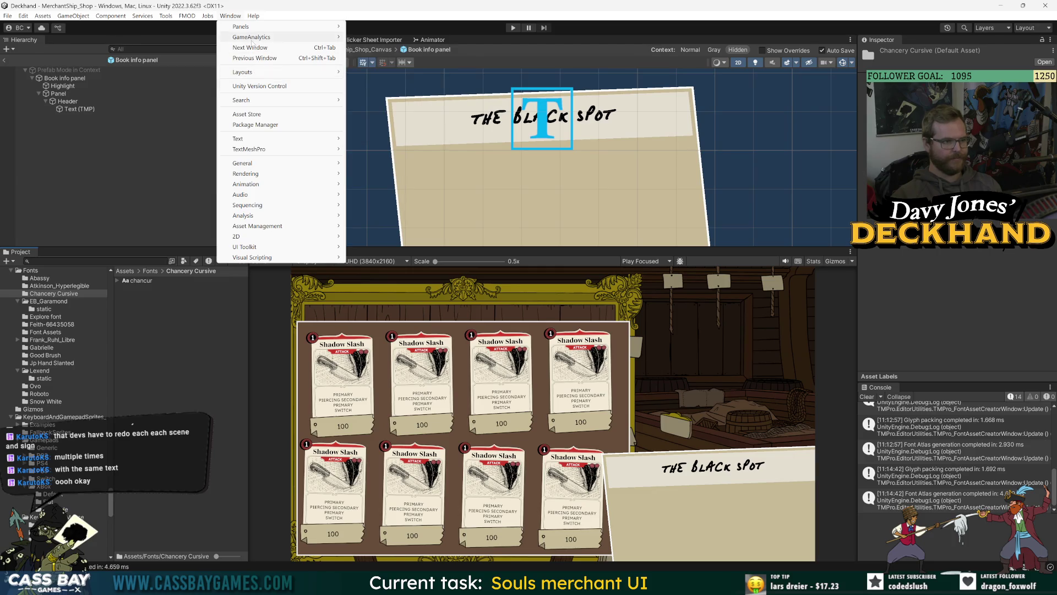
click(384, 148)
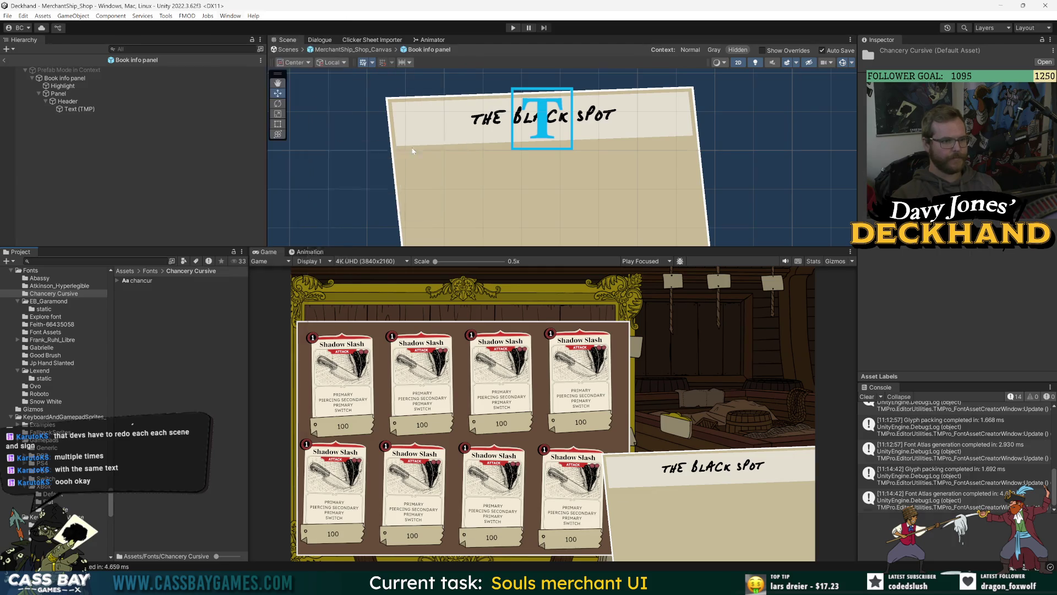
click(454, 103)
text(cha)
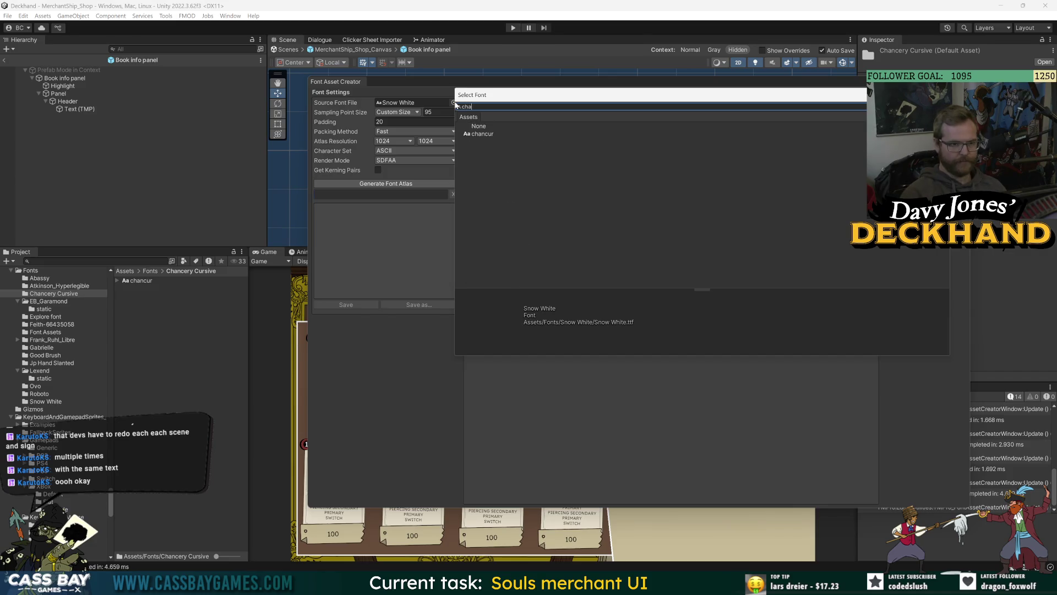
double_click(500, 135)
click(374, 184)
click(353, 304)
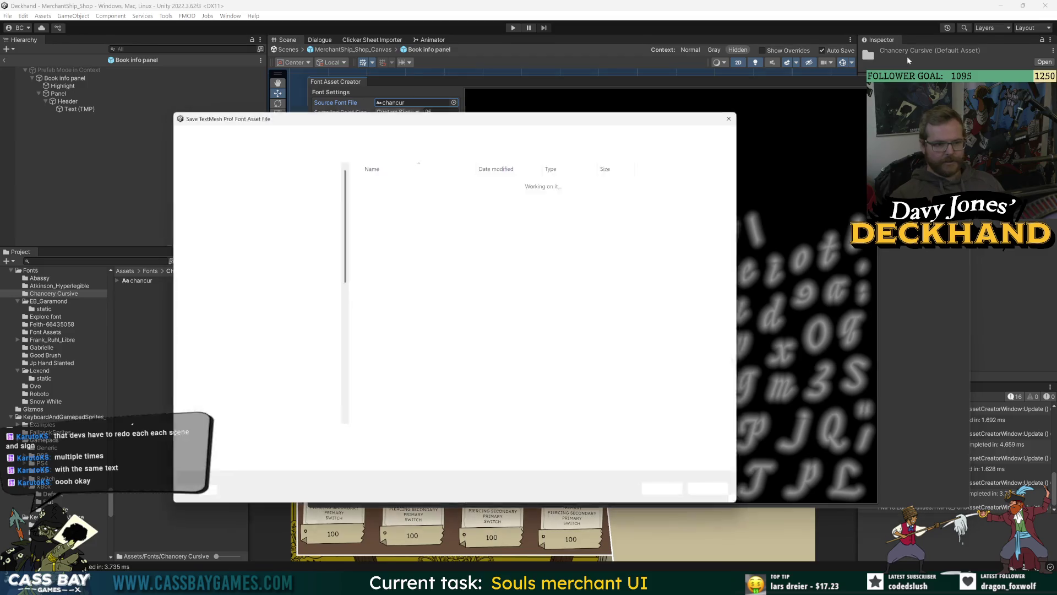
click(675, 495)
click(78, 108)
click(1043, 316)
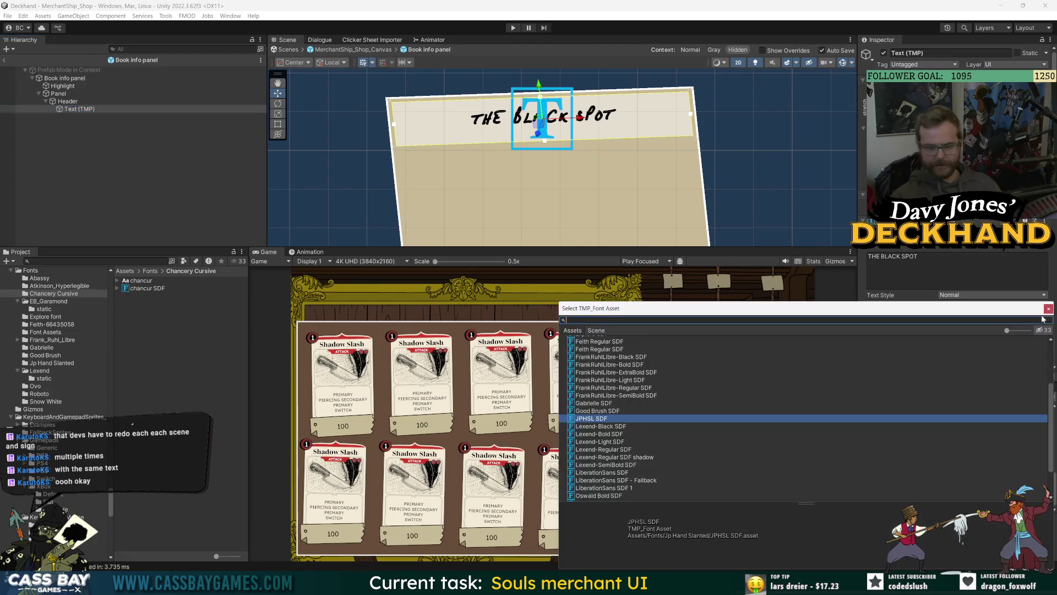
Step: Try chancur SDF on the header, toggling bold on and back off
text(ch)
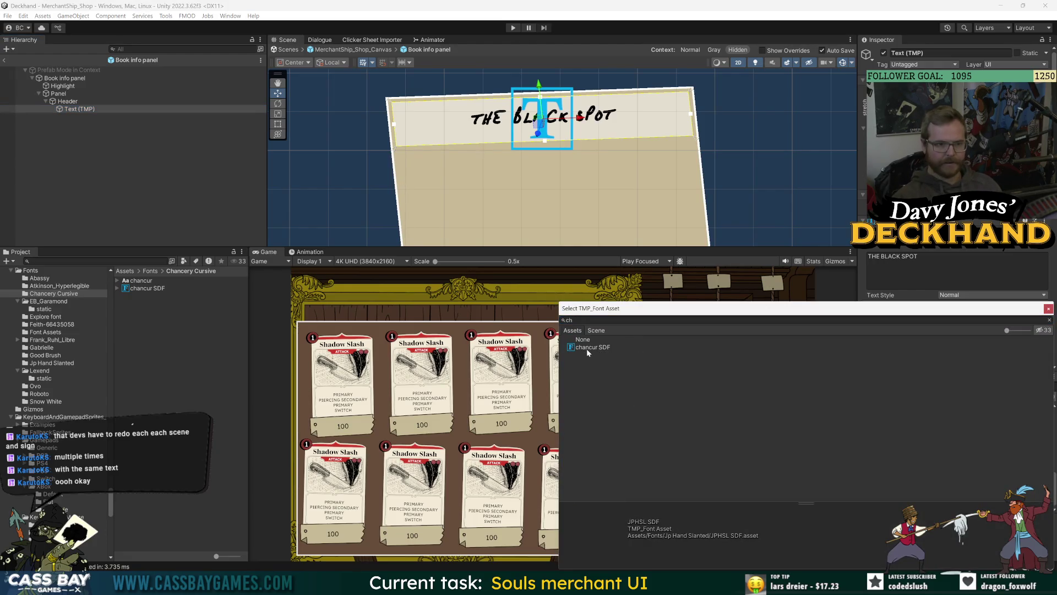
double_click(587, 348)
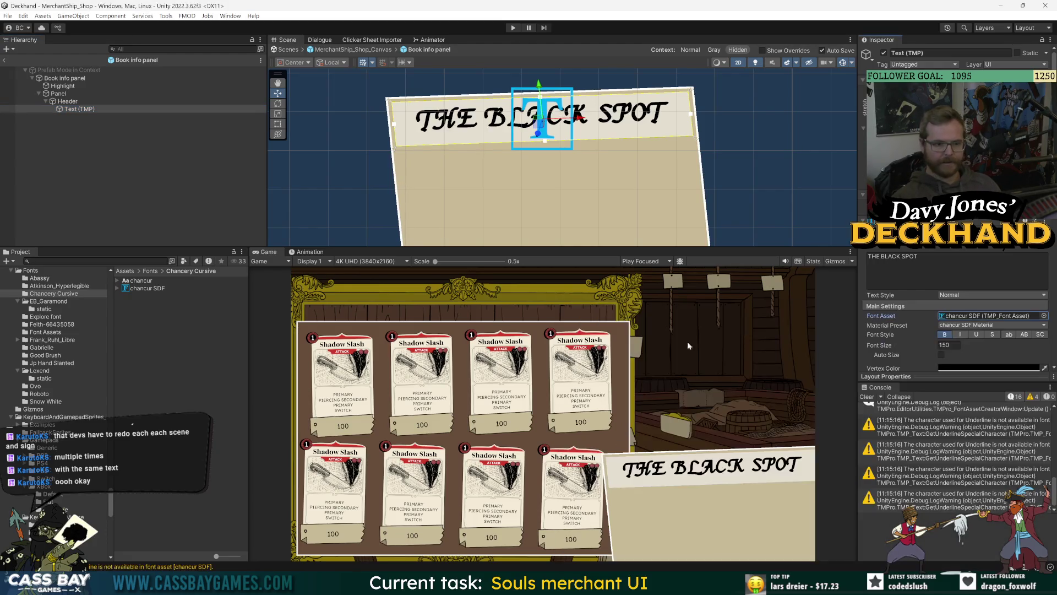
click(945, 334)
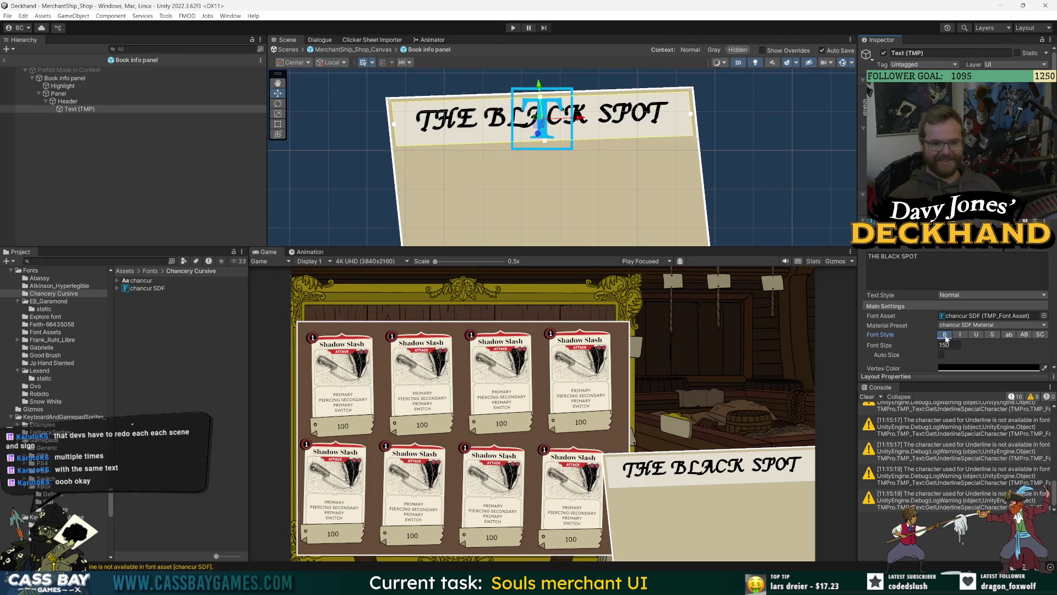
click(945, 334)
Step: Switch the header to Snow White SDF, make it bold, and set font size to 103.1
click(1043, 316)
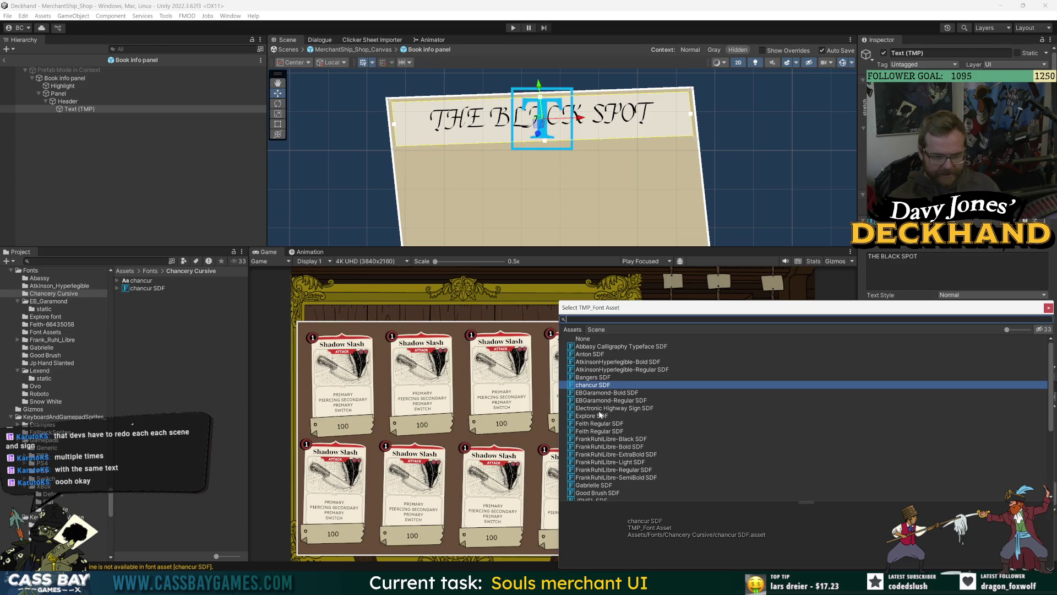
scroll(613, 487, down, 5)
click(604, 497)
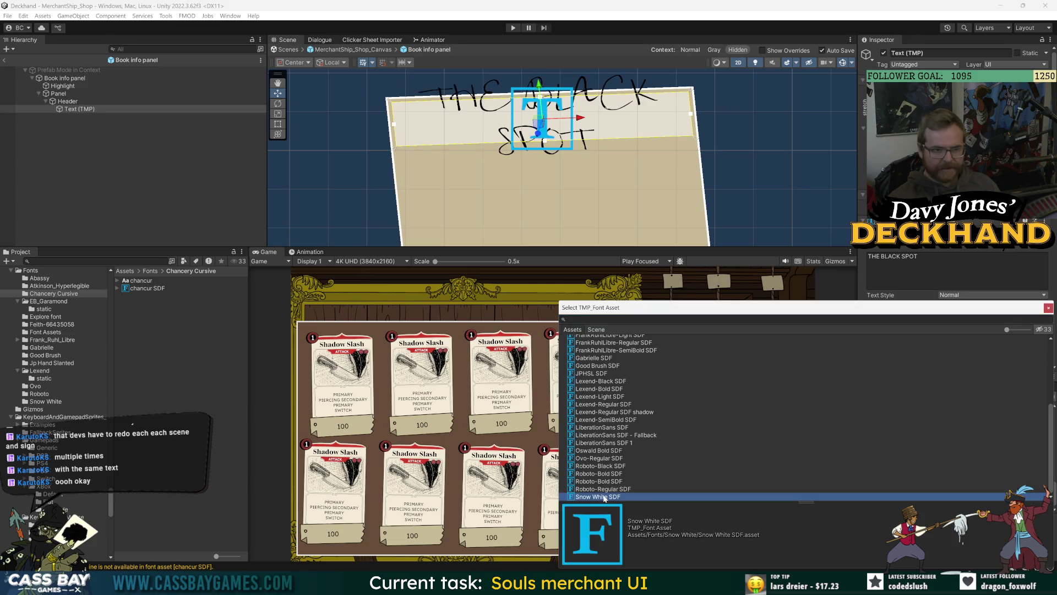
double_click(604, 497)
click(945, 334)
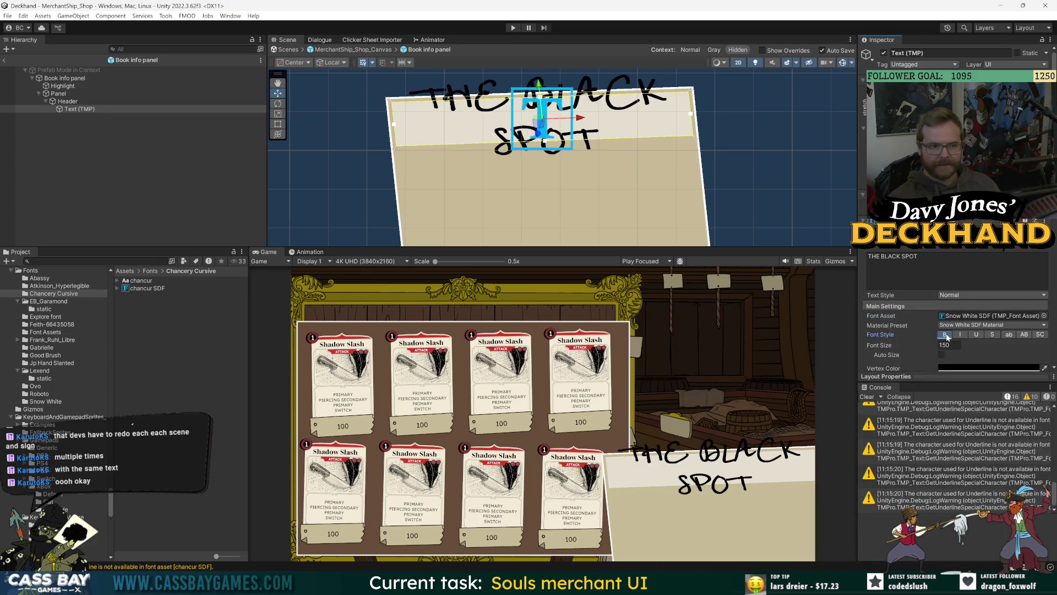
drag(925, 351, 696, 342)
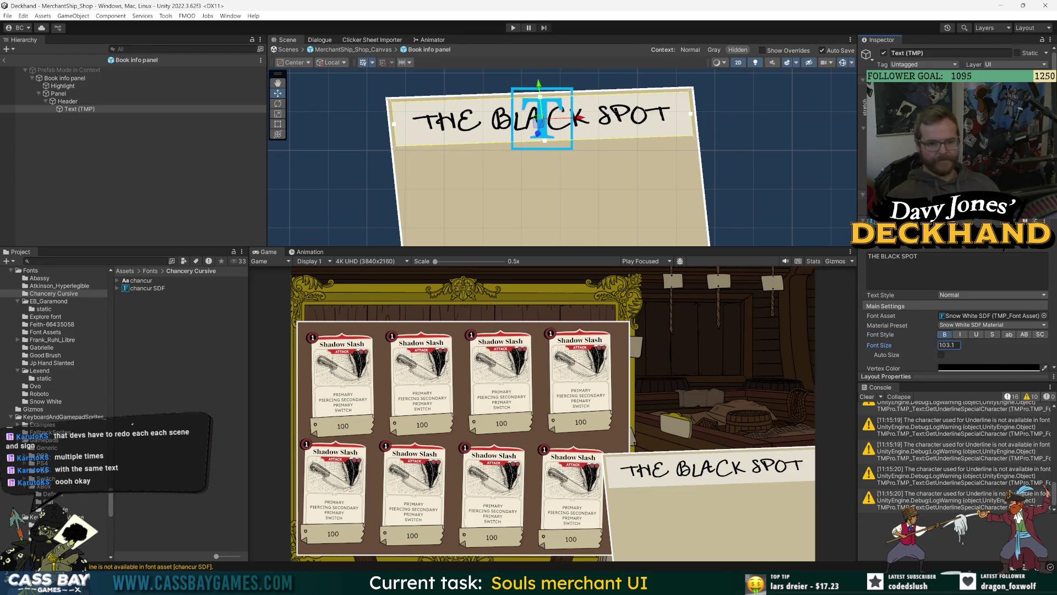
Step: Reselect the header's Text (TMP) object, then select the prefab's Panel object
click(82, 109)
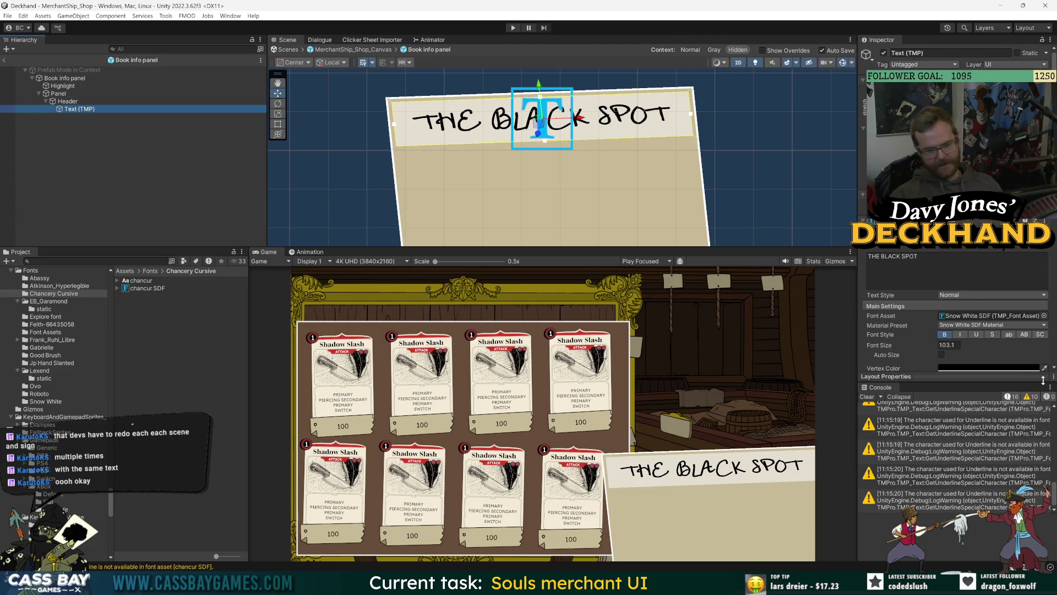
click(96, 261)
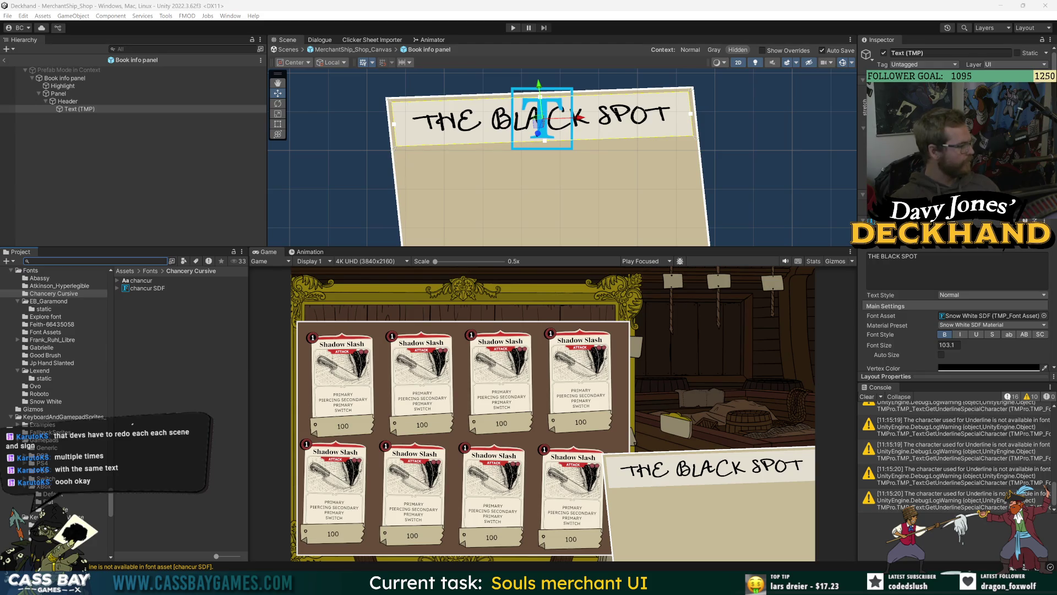
click(69, 94)
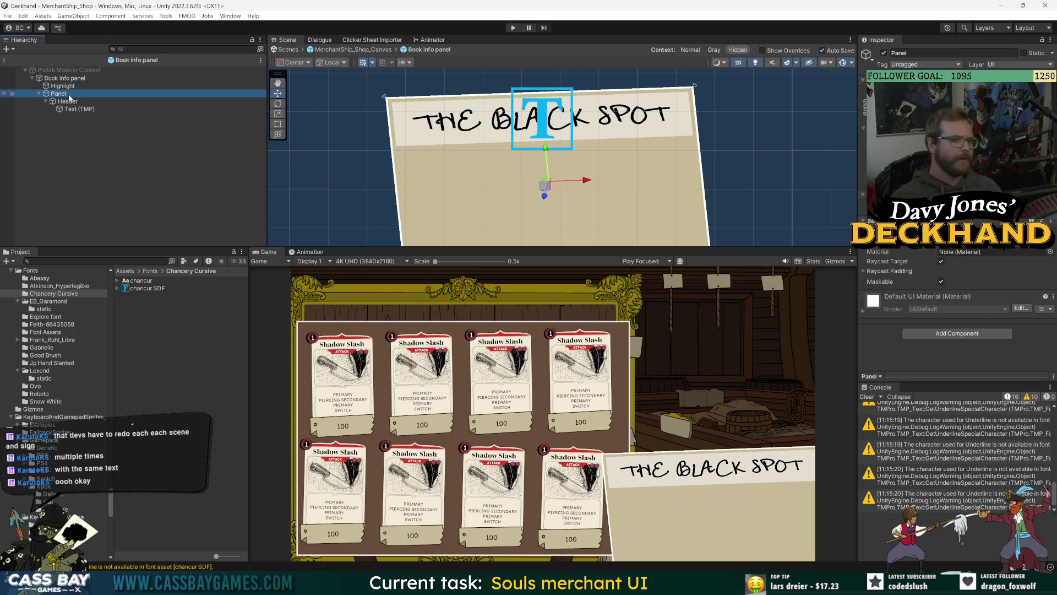
Step: Exit to the MerchantShip_Shop_Canvas prefab and search Add Component for 'render' and '3d mes', adding nothing
click(70, 78)
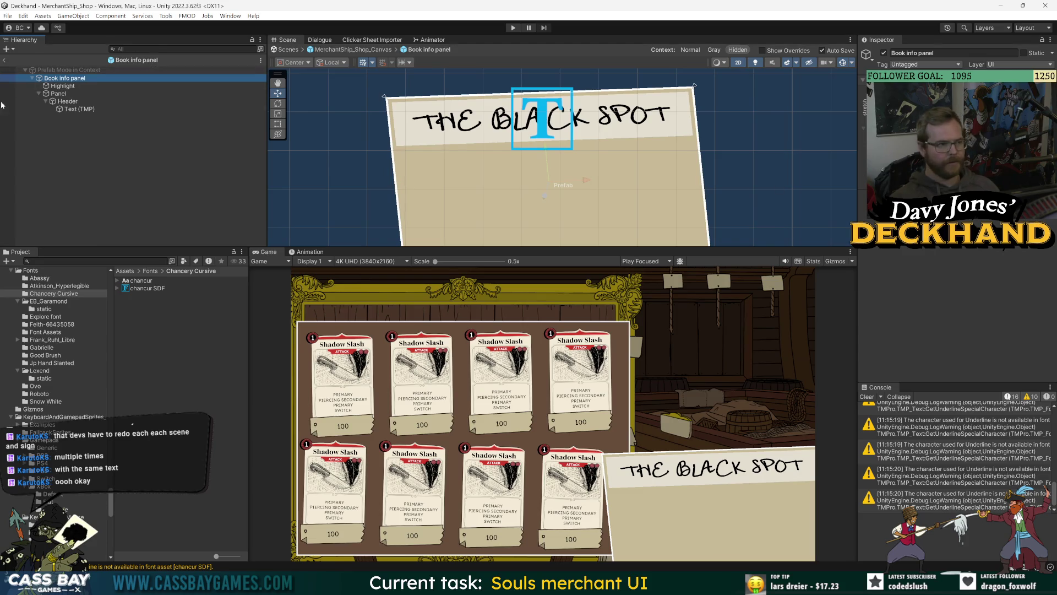
click(4, 61)
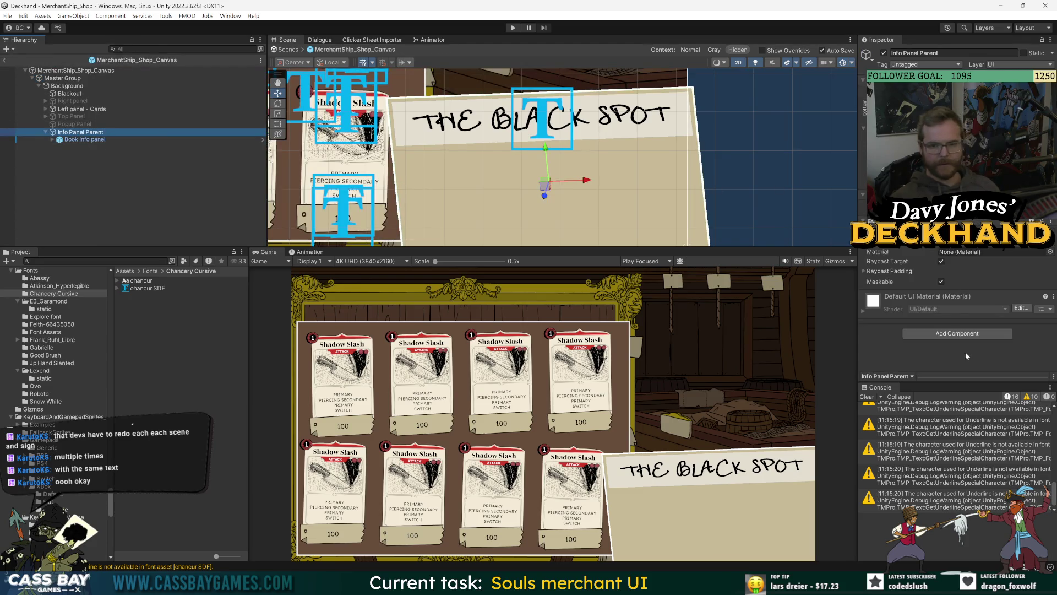
click(969, 334)
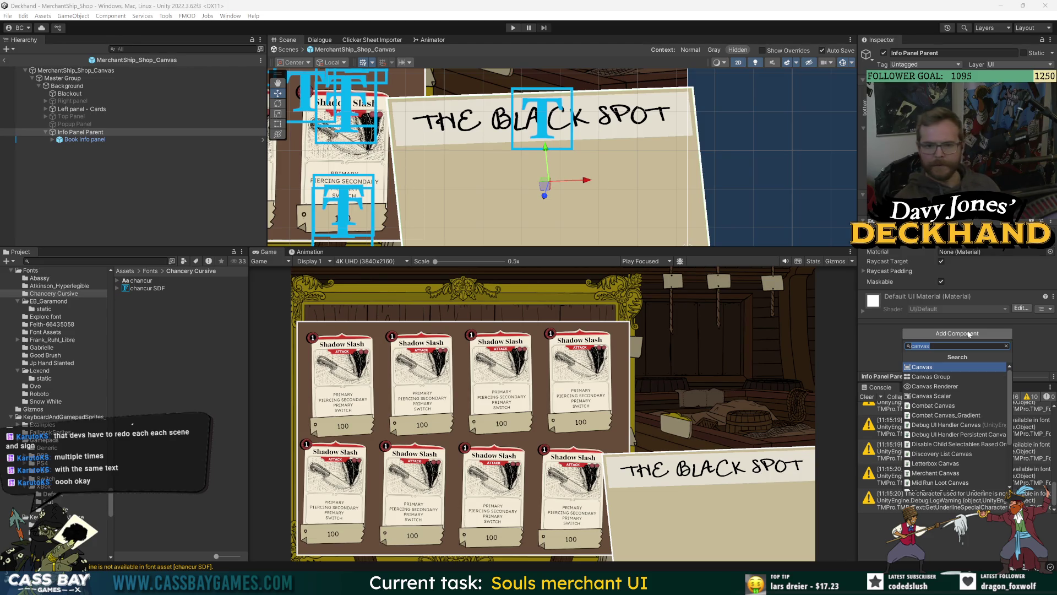
text(render)
key(BackSpace)
key(BackSpace)
key(BackSpace)
text(3d mes)
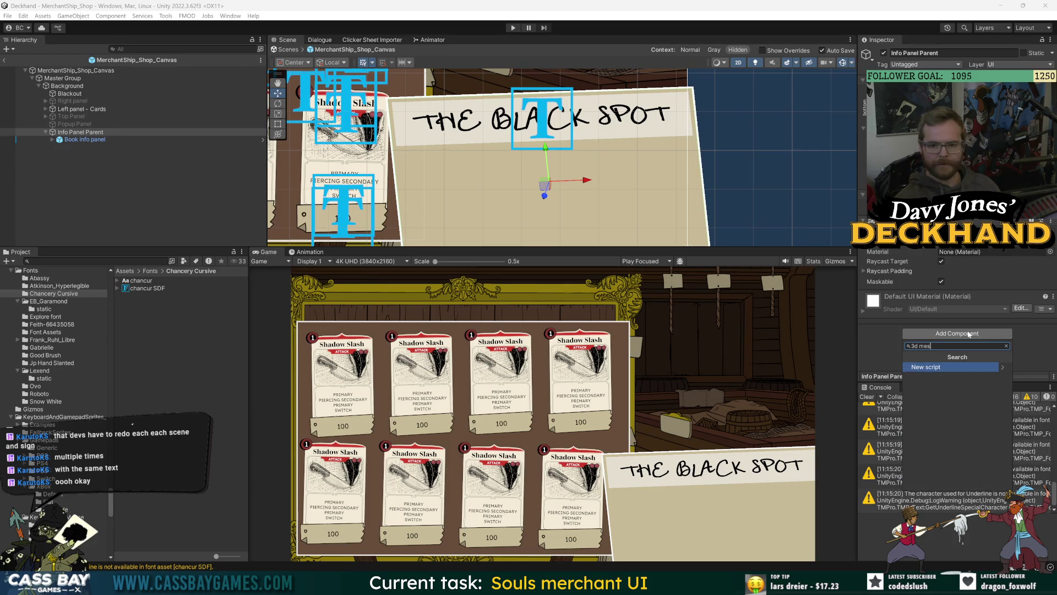
key(BackSpace)
key(BackSpace)
key(BackSpace)
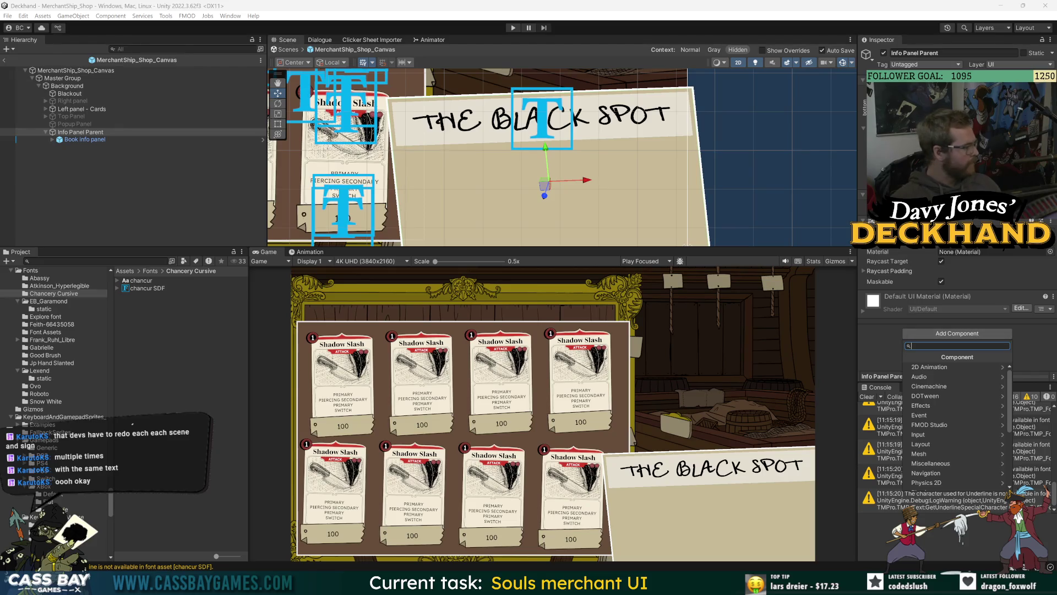
key(Escape)
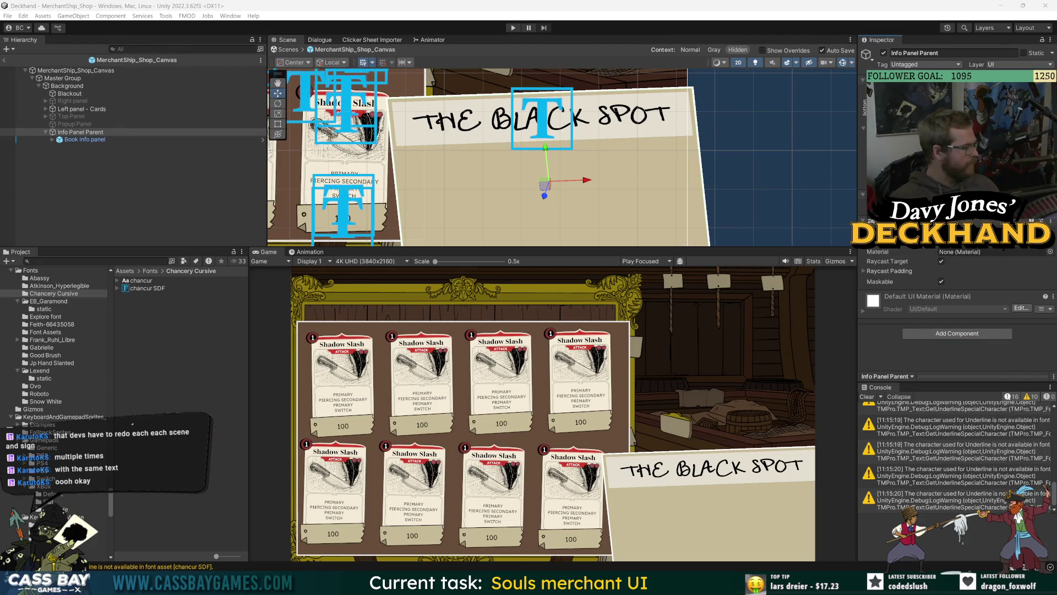
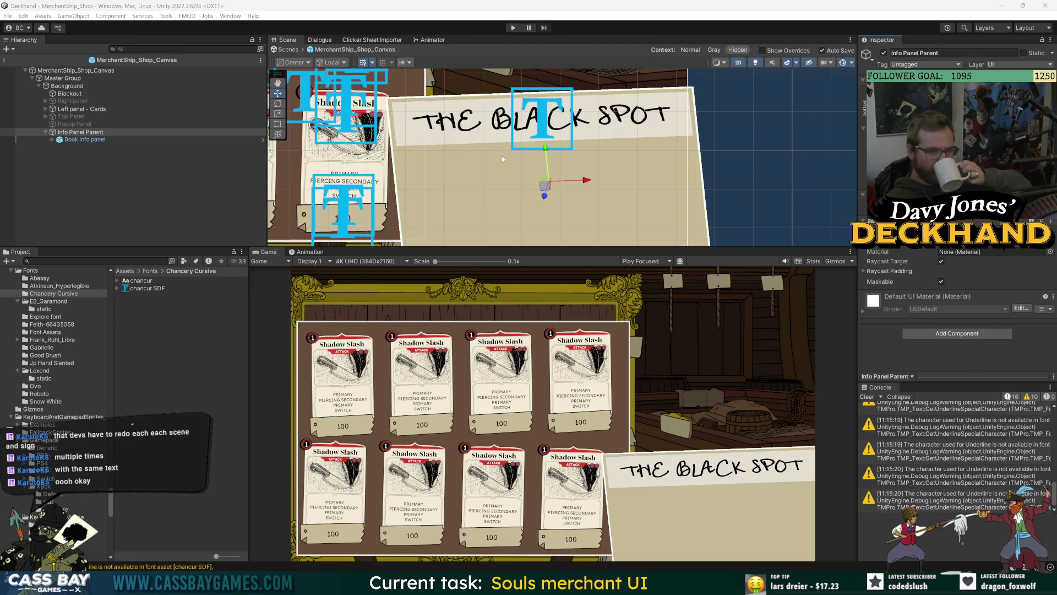
Step: Open the Book info panel prefab and check its header text's font, keeping Snow White SDF
click(84, 139)
double_click(84, 139)
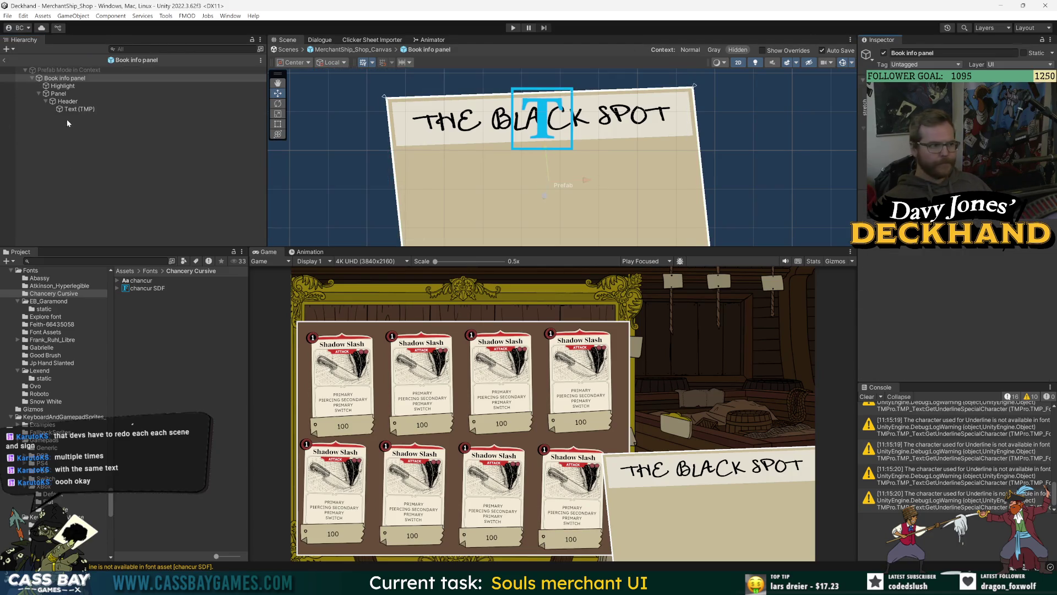
click(77, 109)
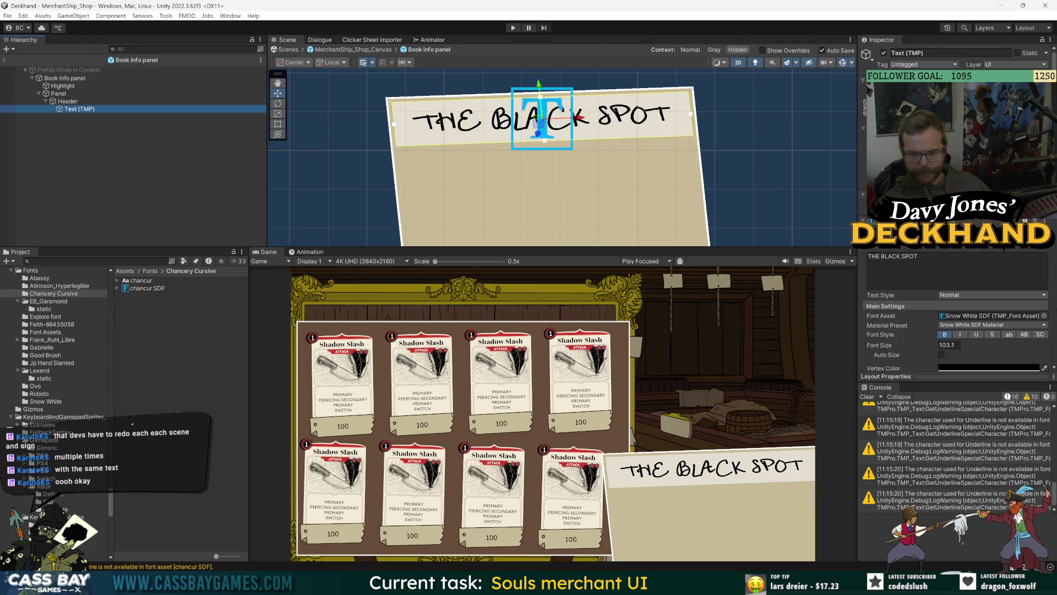
click(1043, 315)
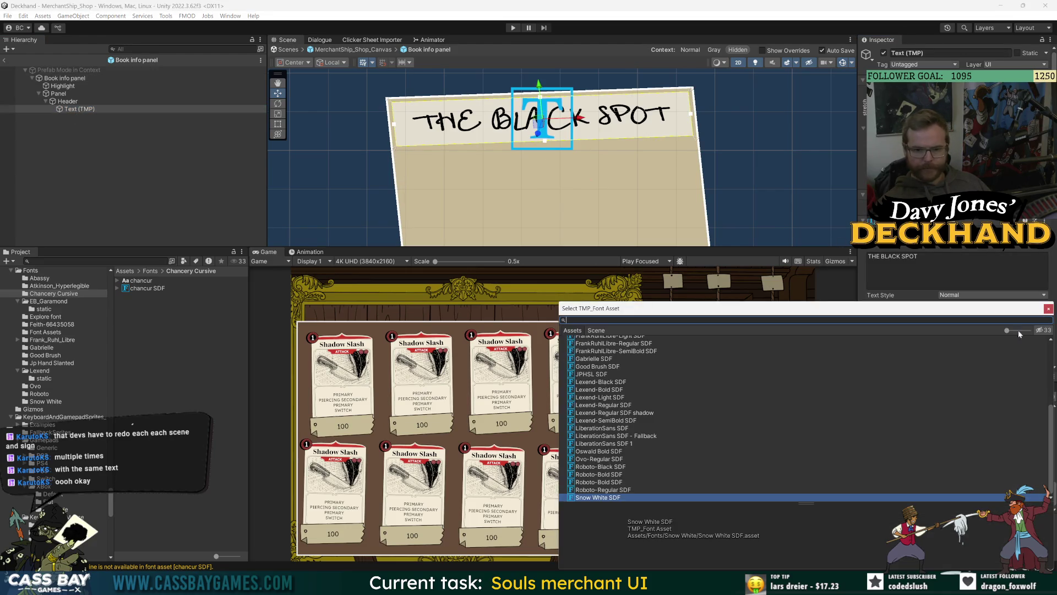
click(1048, 309)
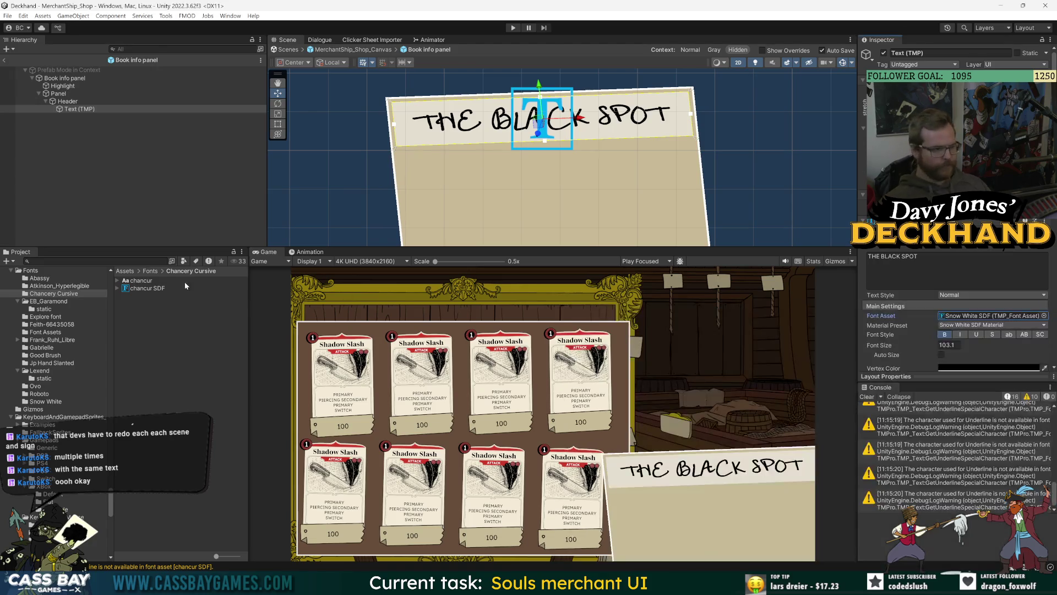
Step: Browse into Assets/Fonts/Atkinson_Hyperlegible and select the AtkinsonHyperlegible-Bold font file
click(150, 271)
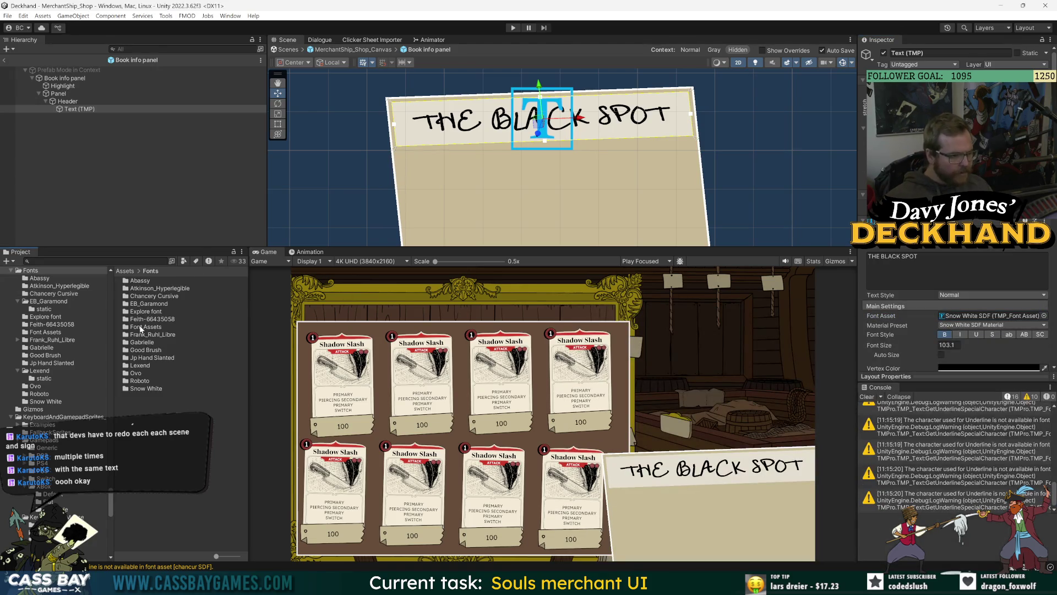
click(146, 311)
click(147, 304)
click(155, 296)
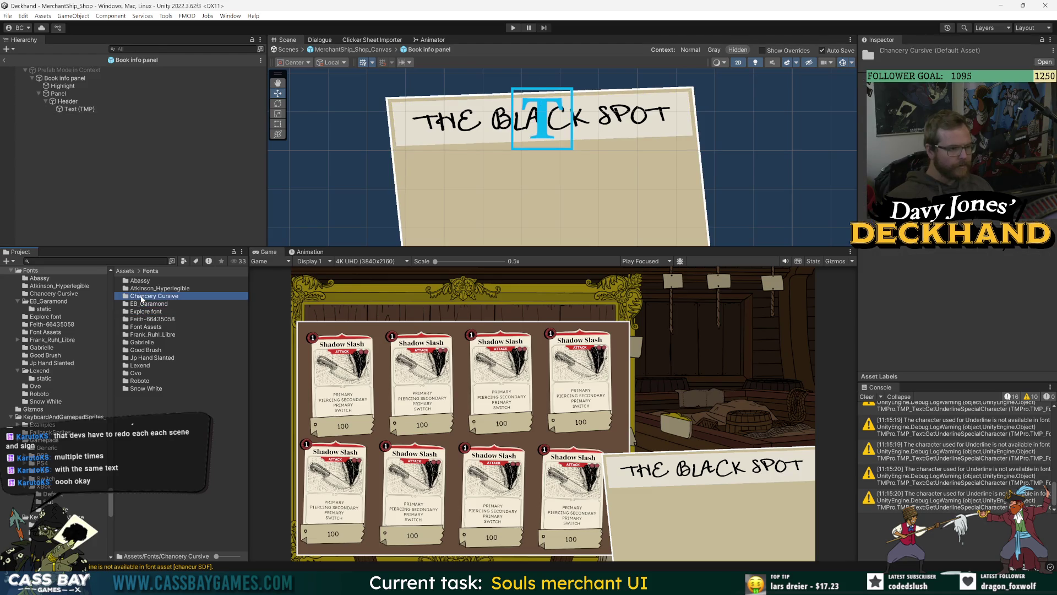
click(165, 289)
double_click(156, 289)
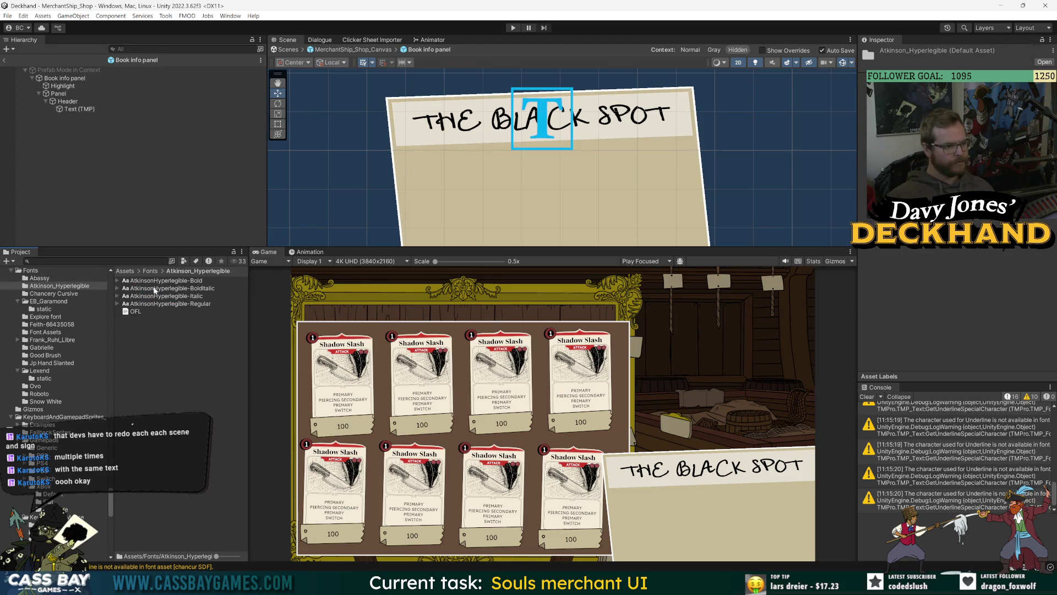
click(163, 281)
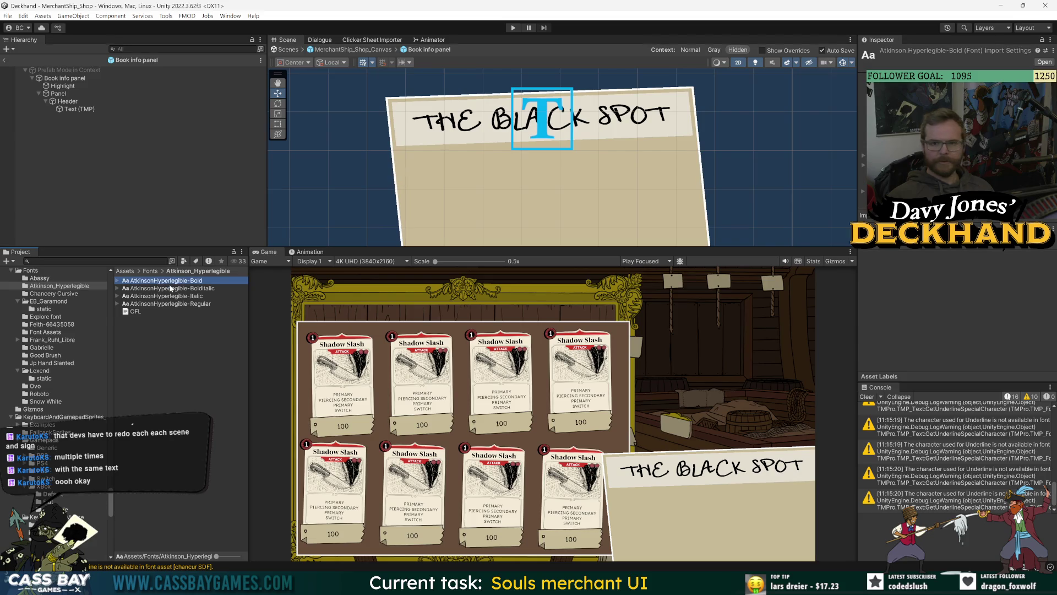
click(301, 78)
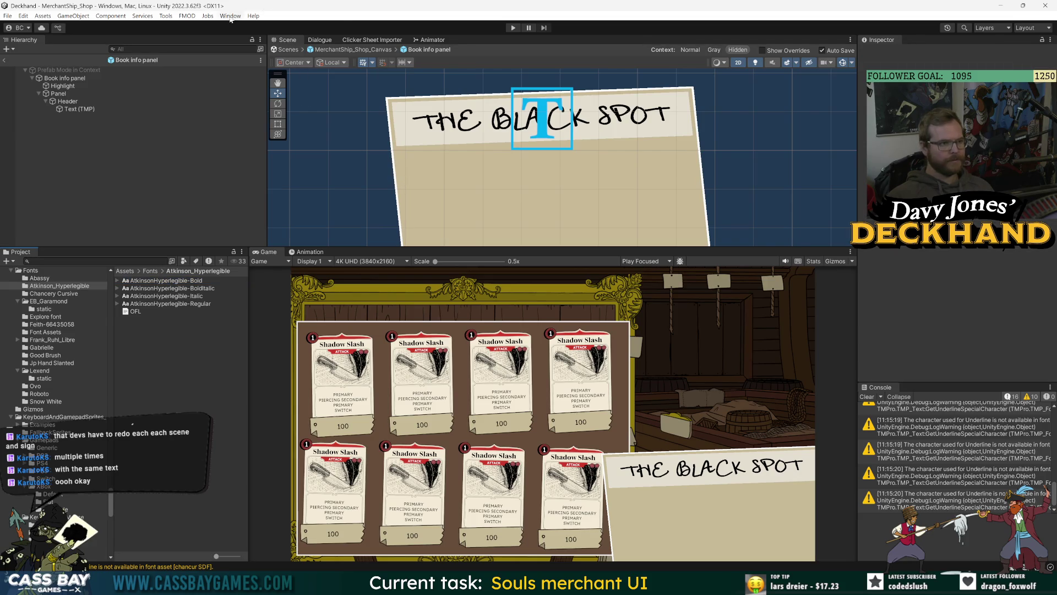
click(231, 17)
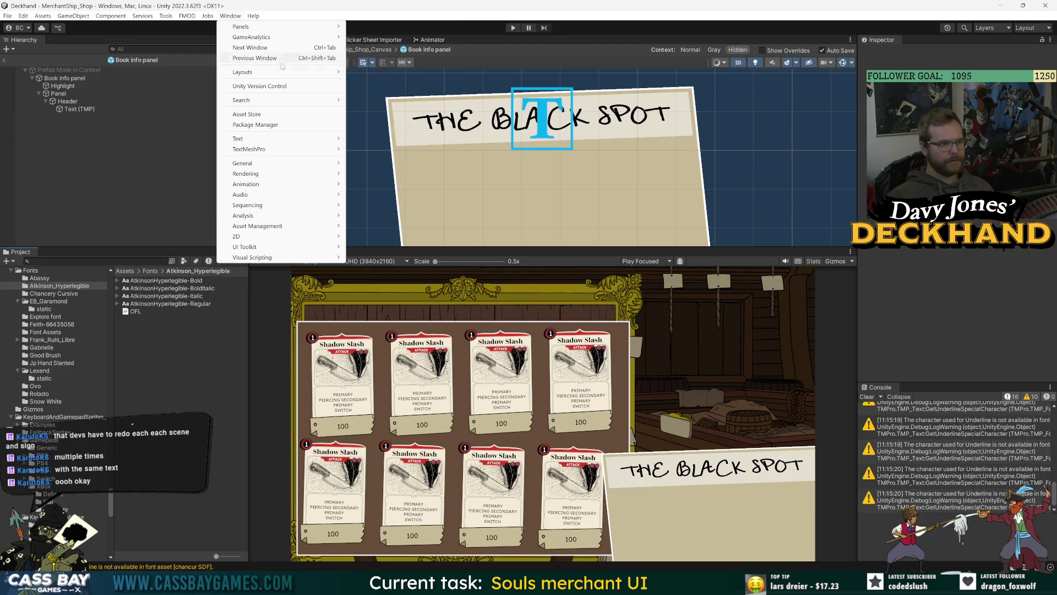
Step: Generate and save an SDF font asset from AtkinsonHyperlegible-Regular in the Font Asset Creator
mouse_move(262, 40)
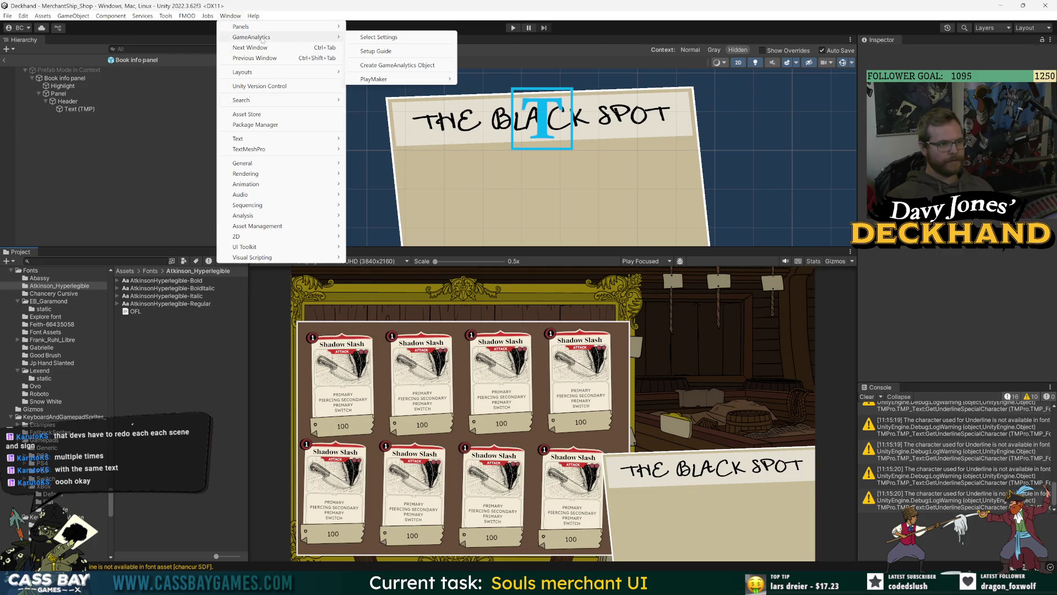
mouse_move(250, 149)
click(397, 149)
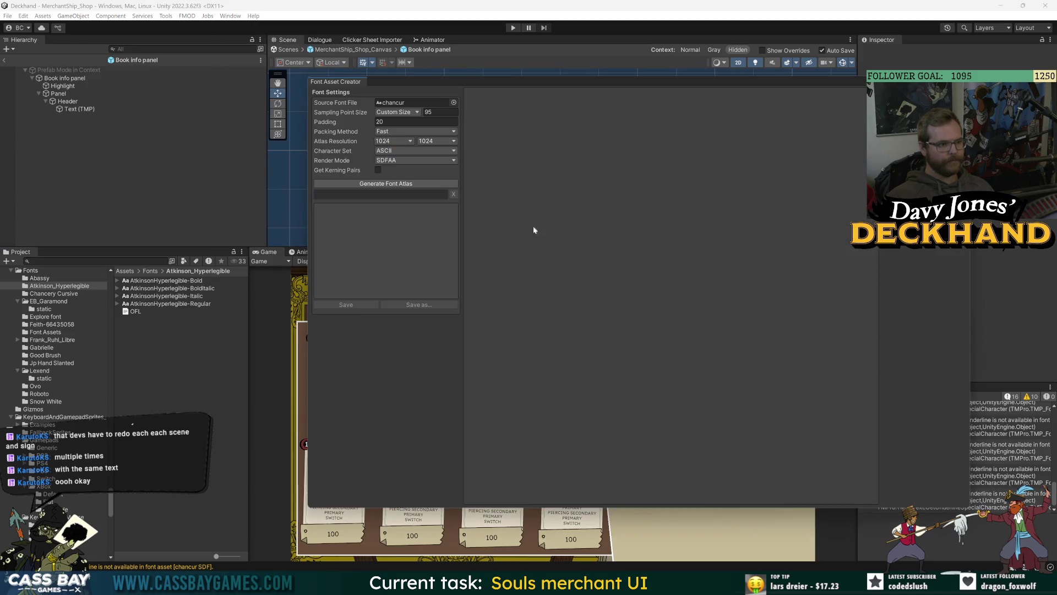
click(454, 102)
text(at)
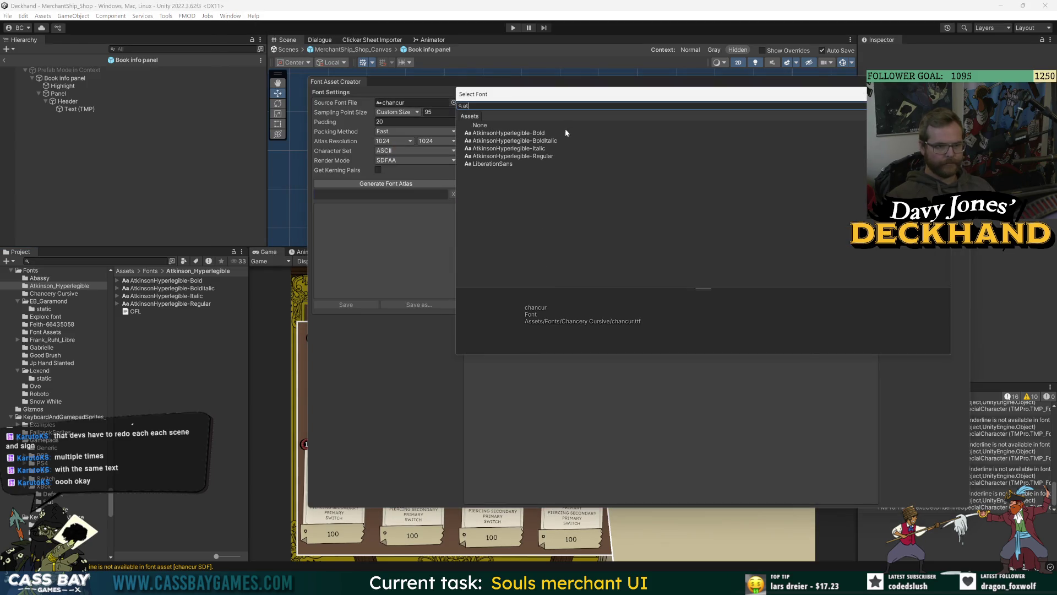
double_click(512, 156)
click(385, 183)
click(346, 304)
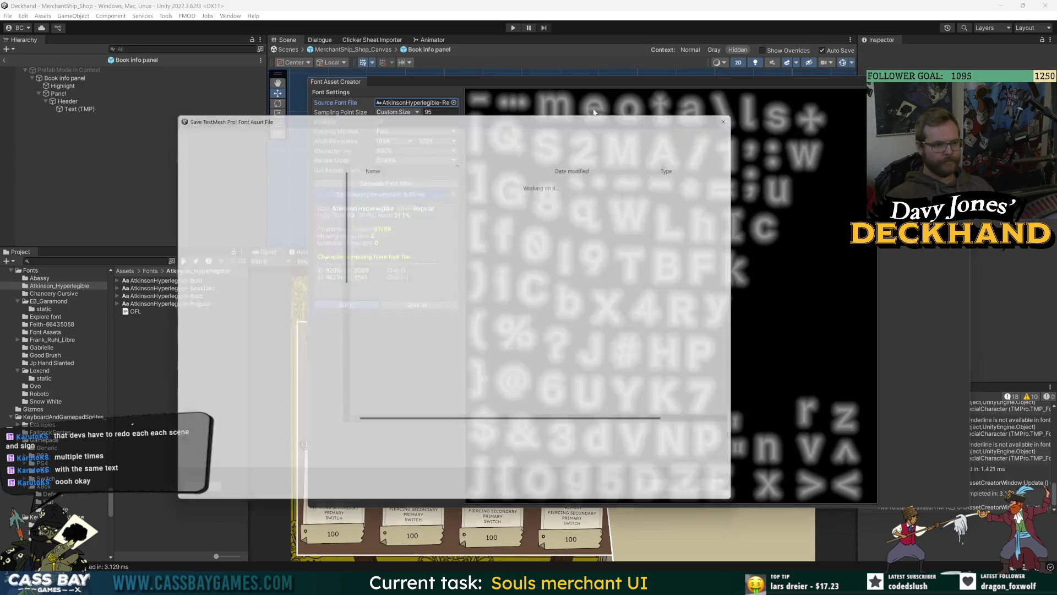
click(674, 498)
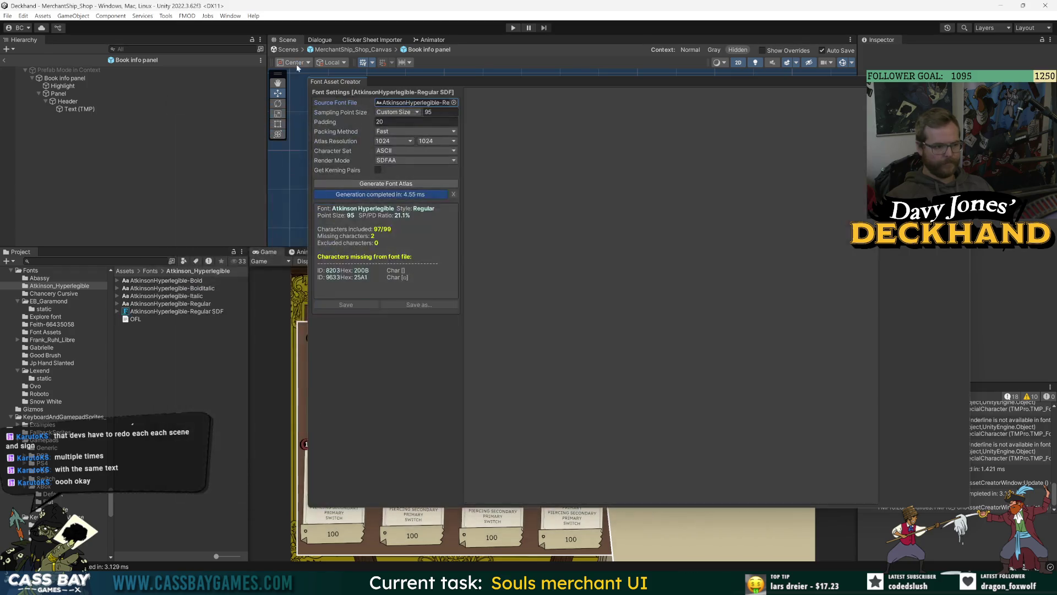
Step: Generate and save the AtkinsonHyperlegible-Bold SDF font asset, then close the creator
click(454, 102)
text(at)
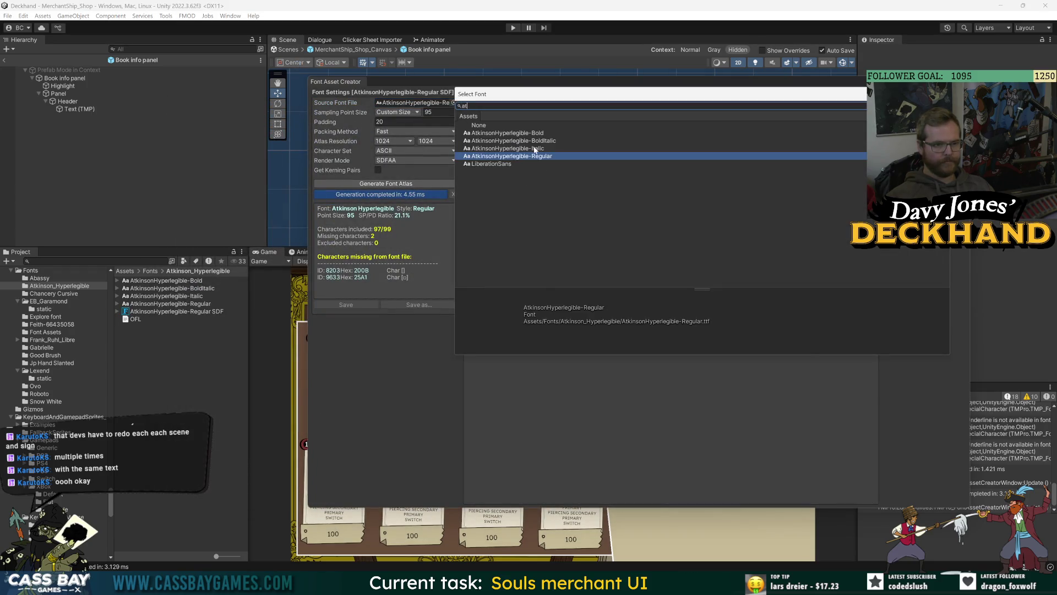
double_click(542, 133)
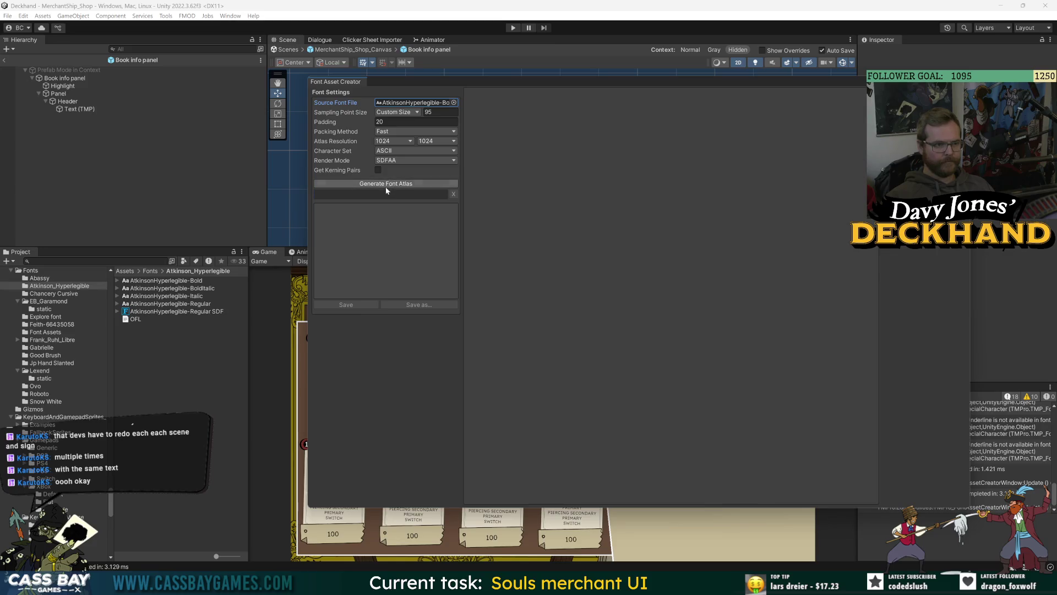
click(386, 186)
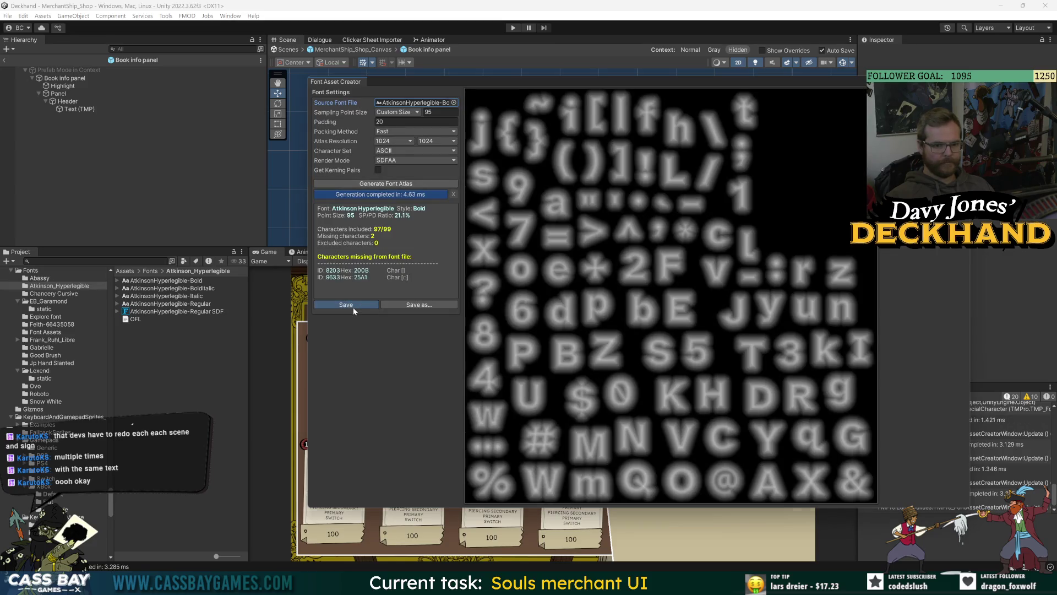
click(346, 305)
click(677, 498)
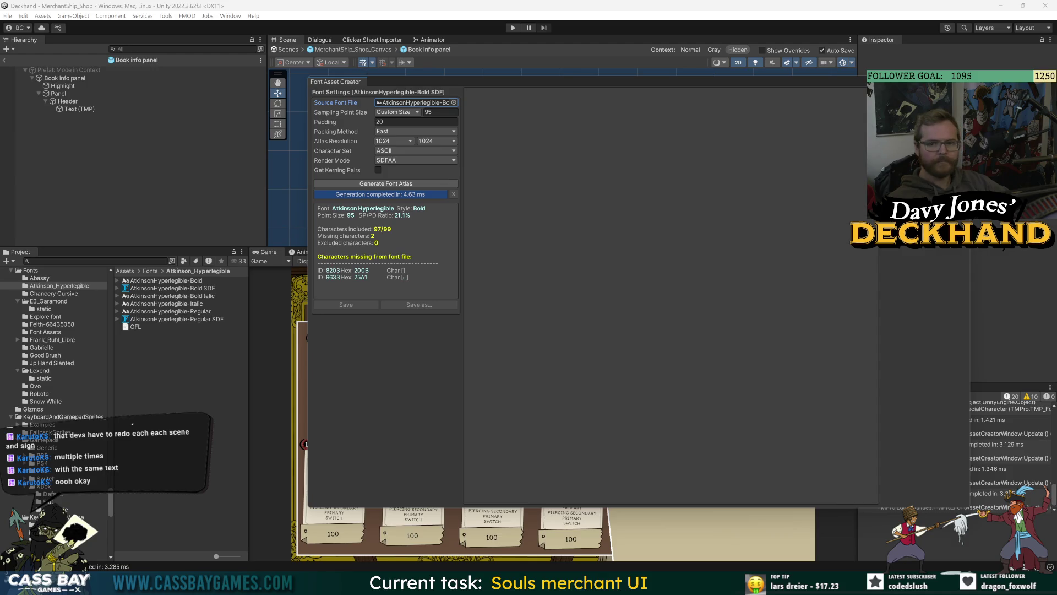
click(137, 156)
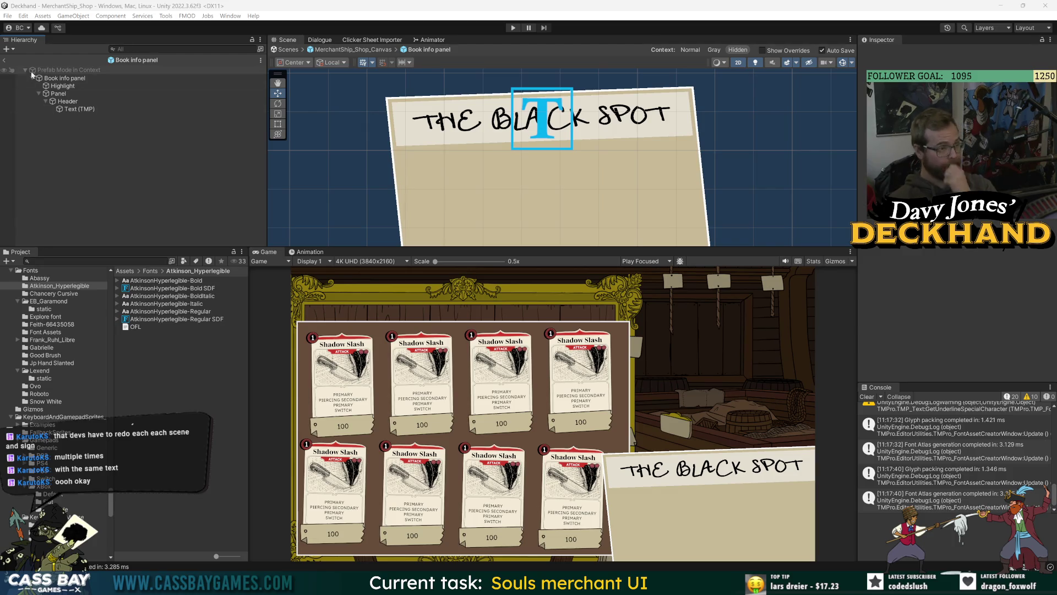
Step: Back in the shop canvas, add a Canvas component to Info Panel Parent
click(4, 61)
click(642, 185)
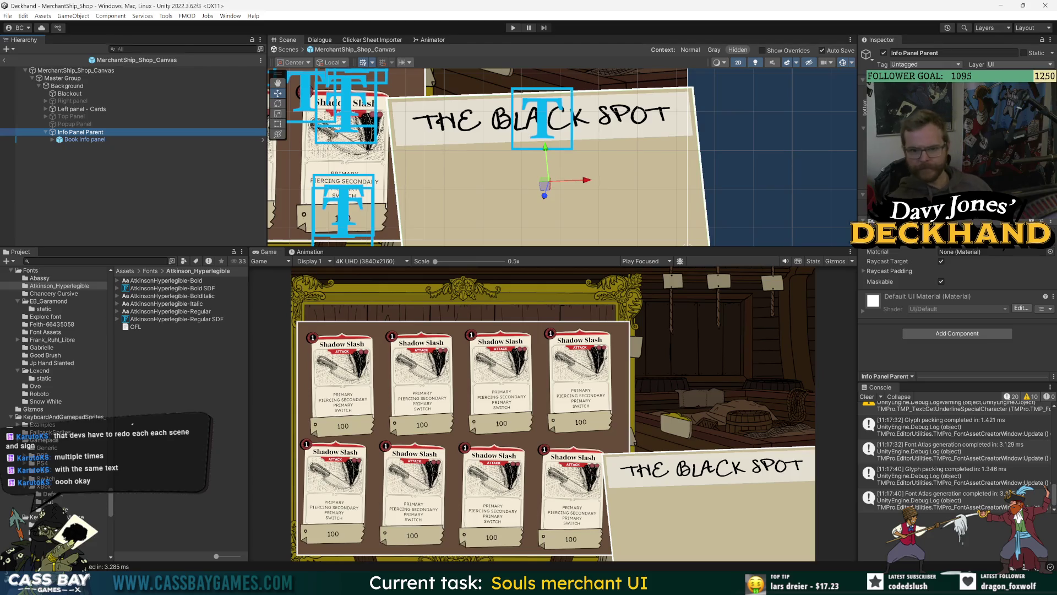
click(963, 336)
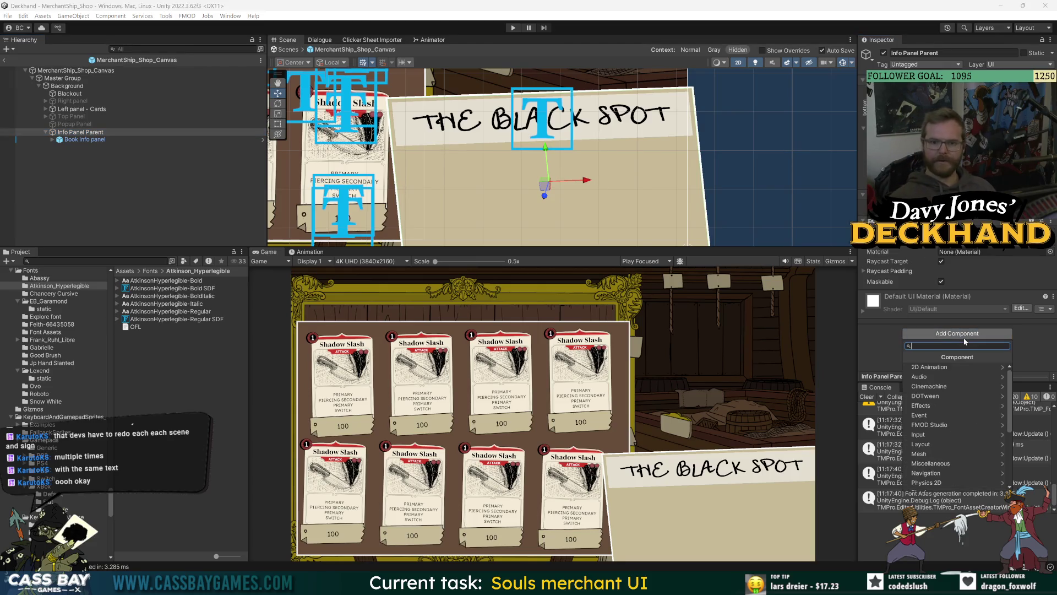
text(canvas)
click(918, 367)
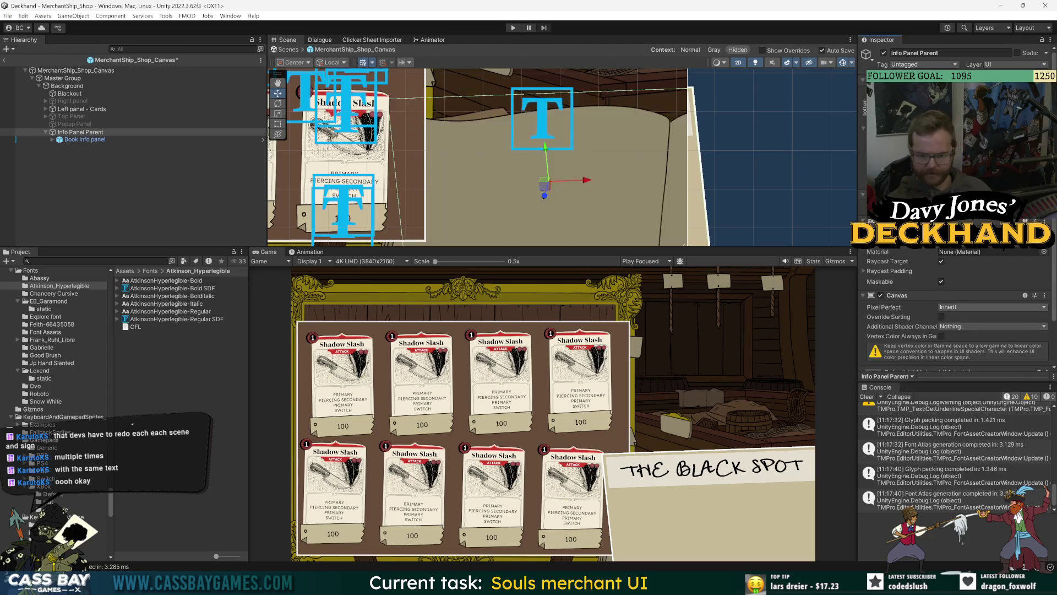
Step: Remove the Image and other leftover components from Info Panel Parent, then save the scene
right_click(953, 219)
click(985, 238)
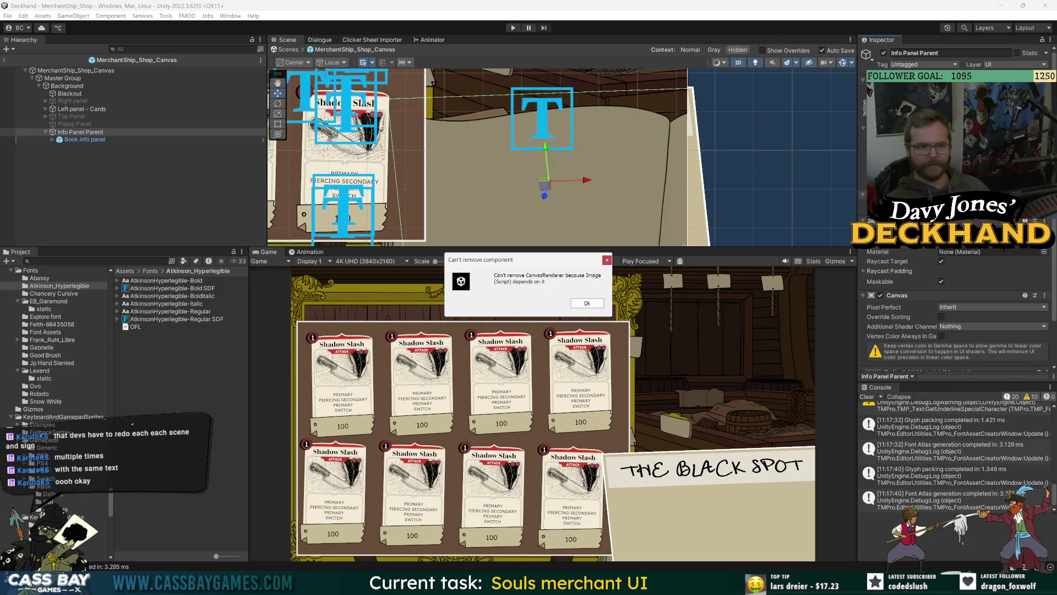
click(587, 303)
click(1052, 227)
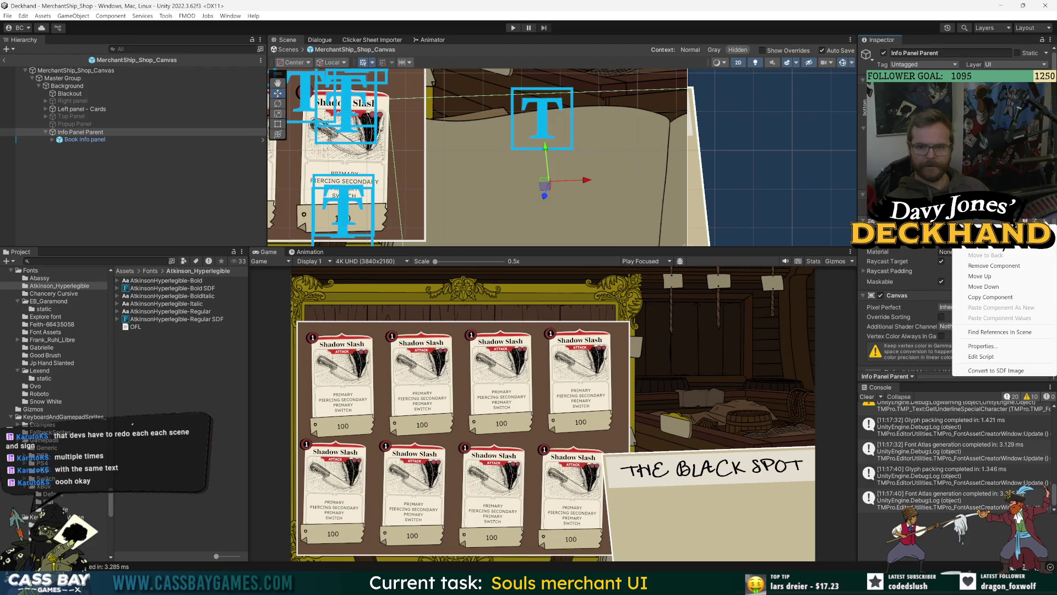
click(985, 238)
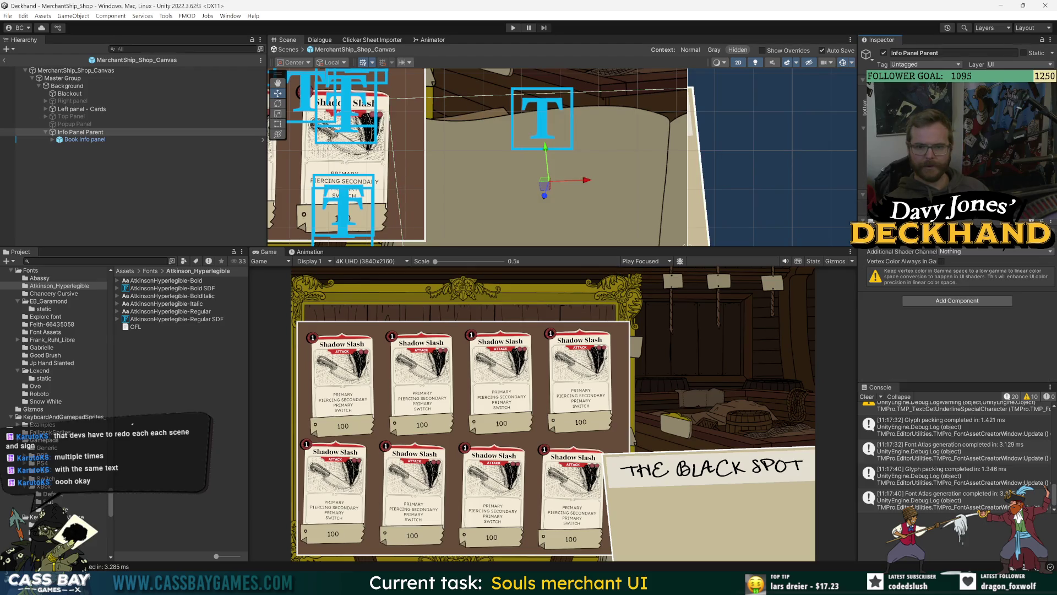
click(1050, 214)
click(981, 237)
click(1051, 242)
click(985, 265)
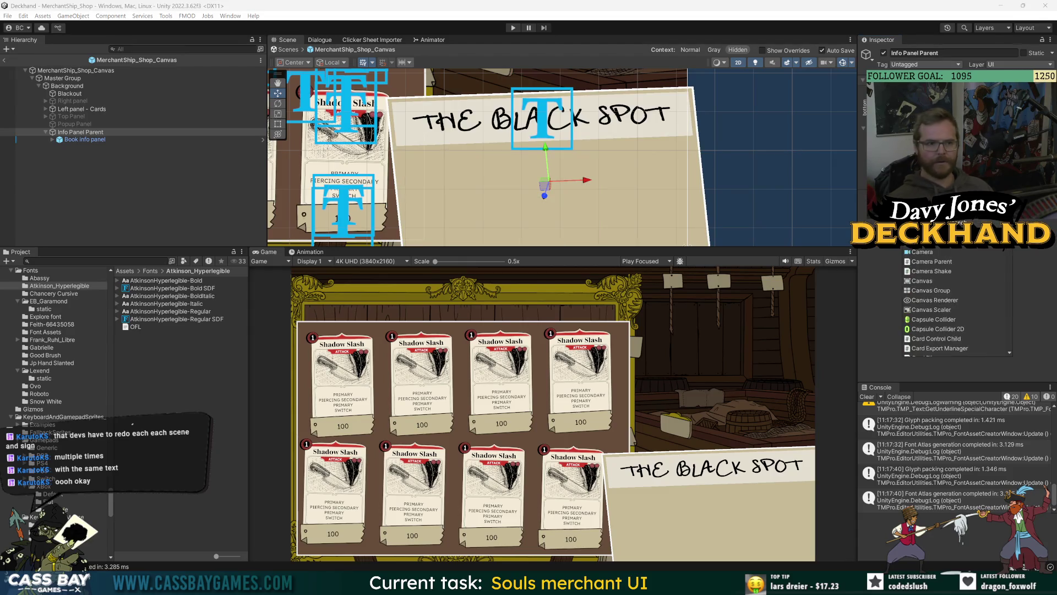
click(1051, 157)
click(986, 180)
key(ctrl+s)
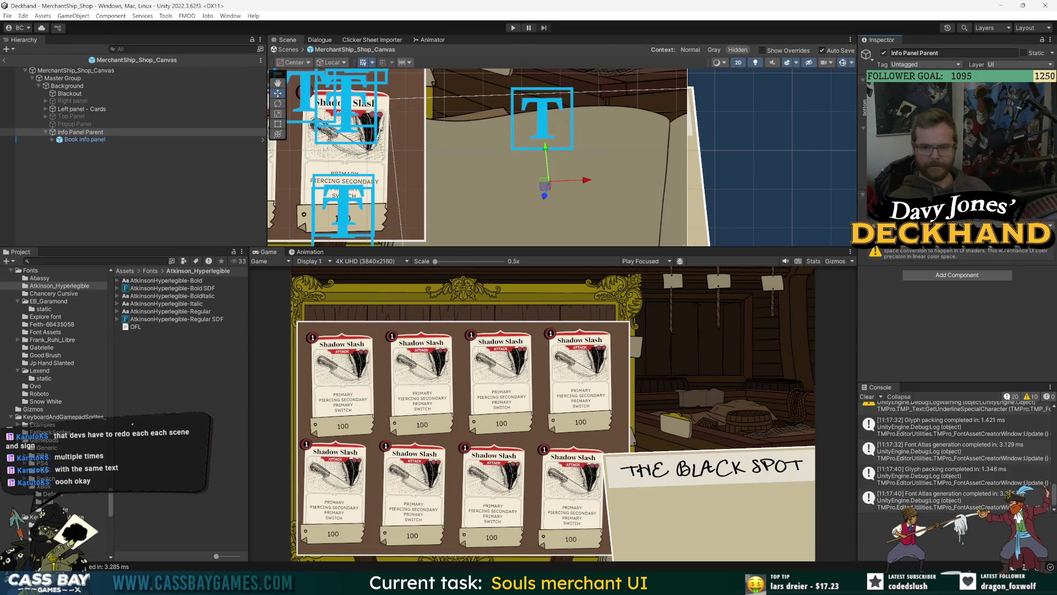
scroll(547, 147, down, 4)
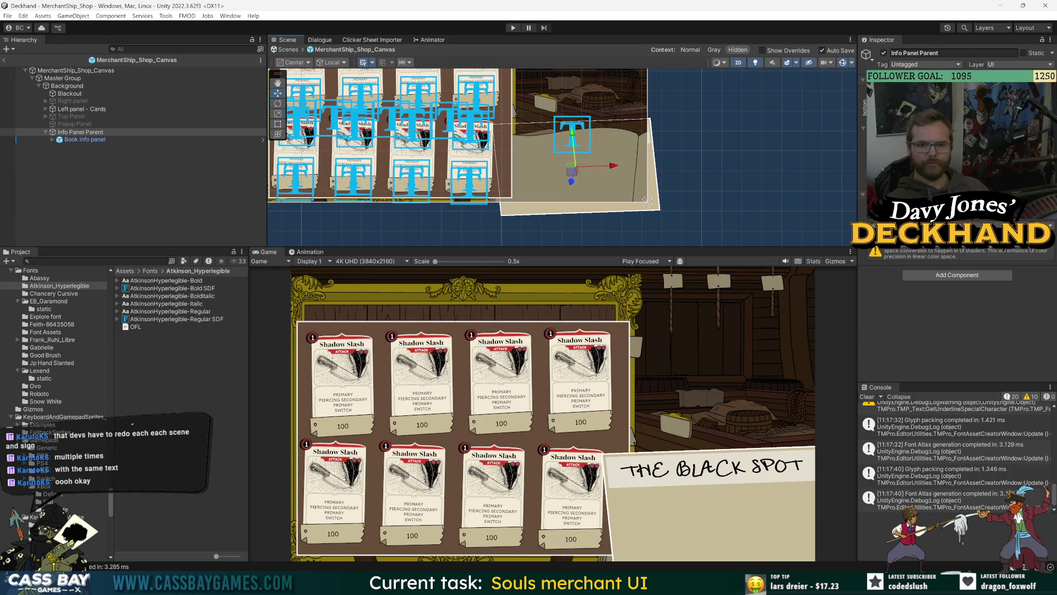
Step: Place Info Panel Parent directly below Left panel - Cards and adjust its Canvas sorting layer
drag(82, 132, 74, 92)
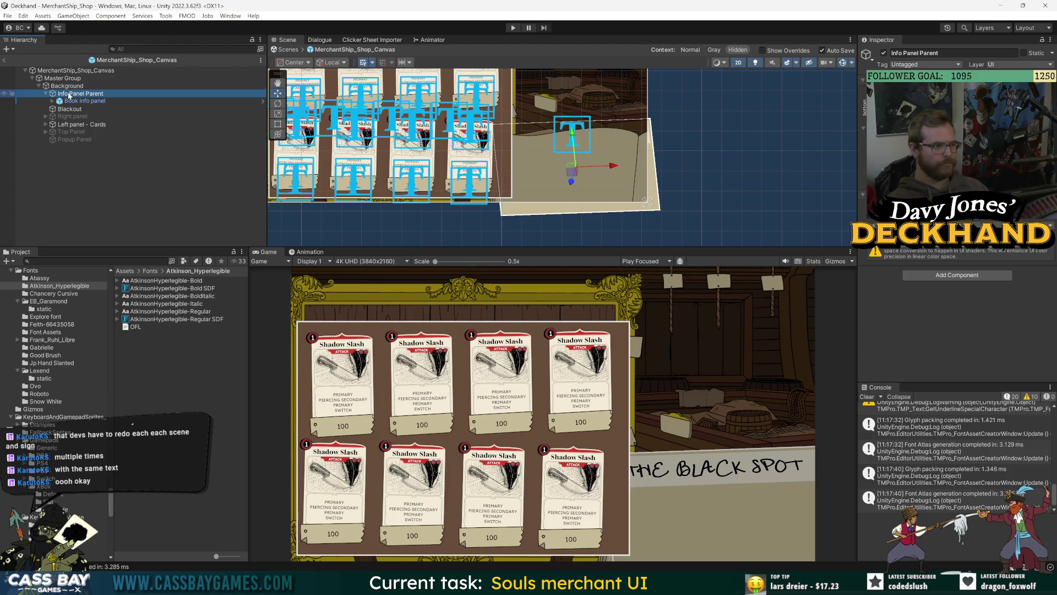
click(46, 94)
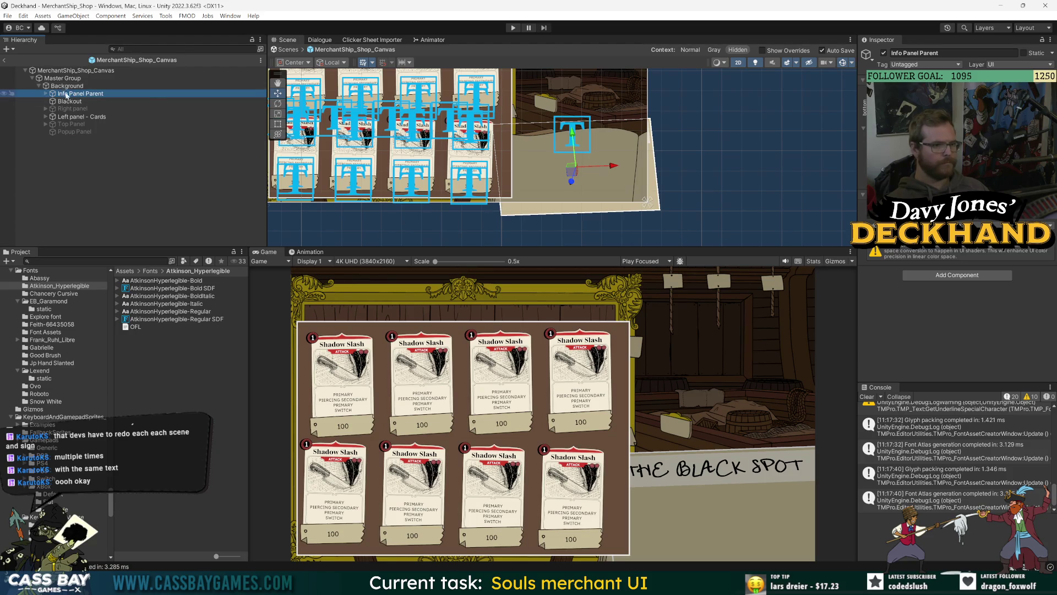
drag(69, 95, 72, 119)
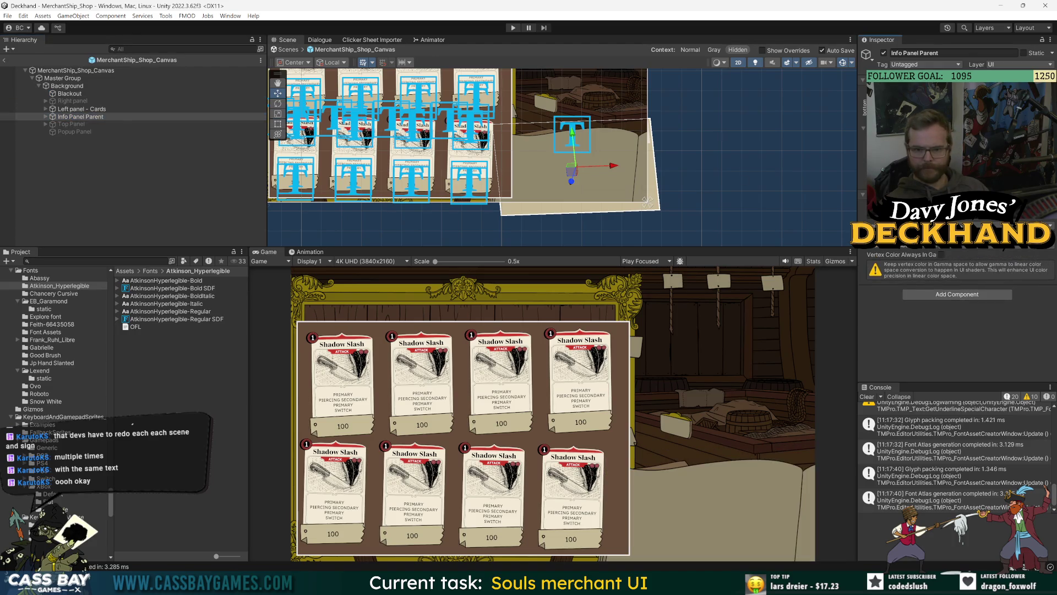
click(979, 246)
click(980, 263)
click(979, 245)
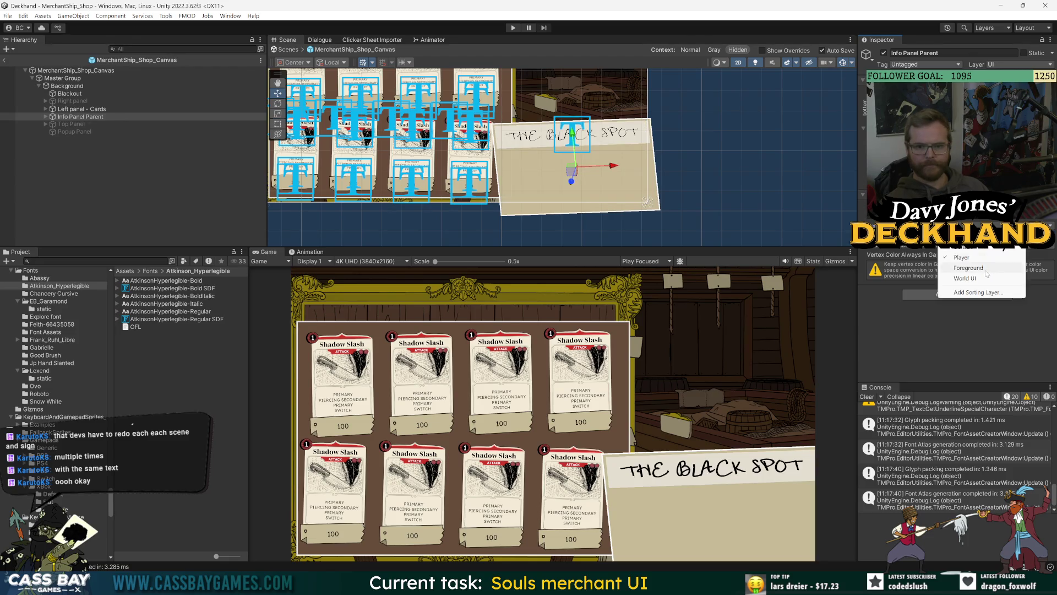
click(978, 260)
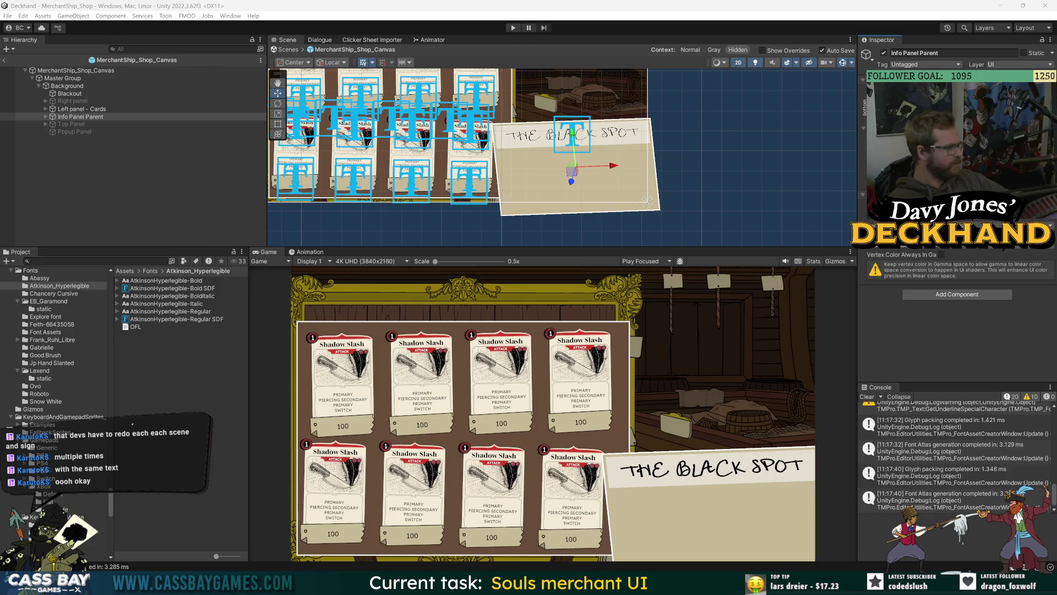
Step: Assign Info Panel Parent to the 3D_UI layer and return to the full MerchantShip_Shop scene
click(81, 116)
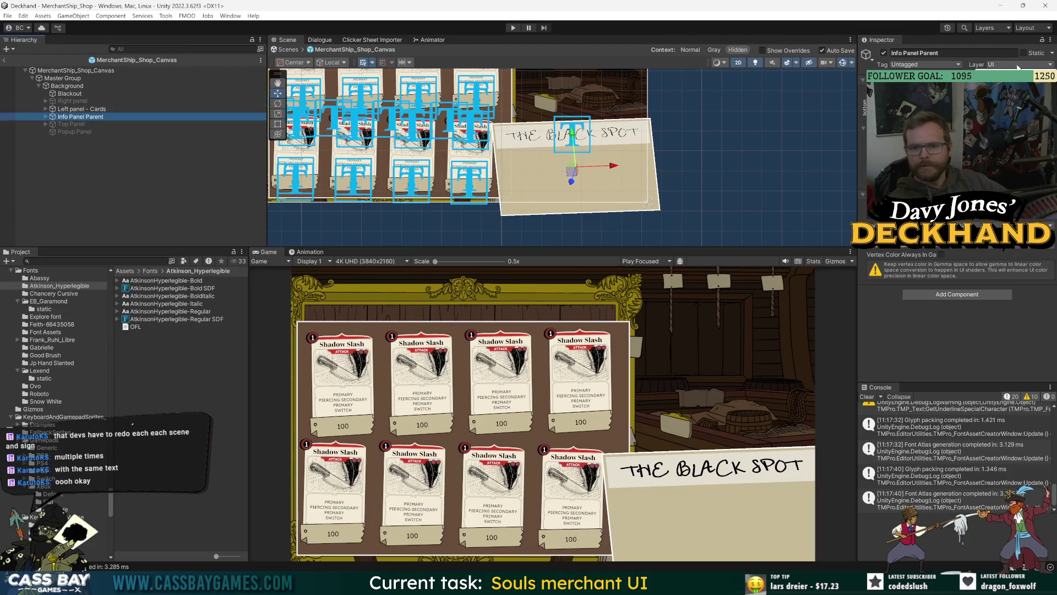
click(1019, 65)
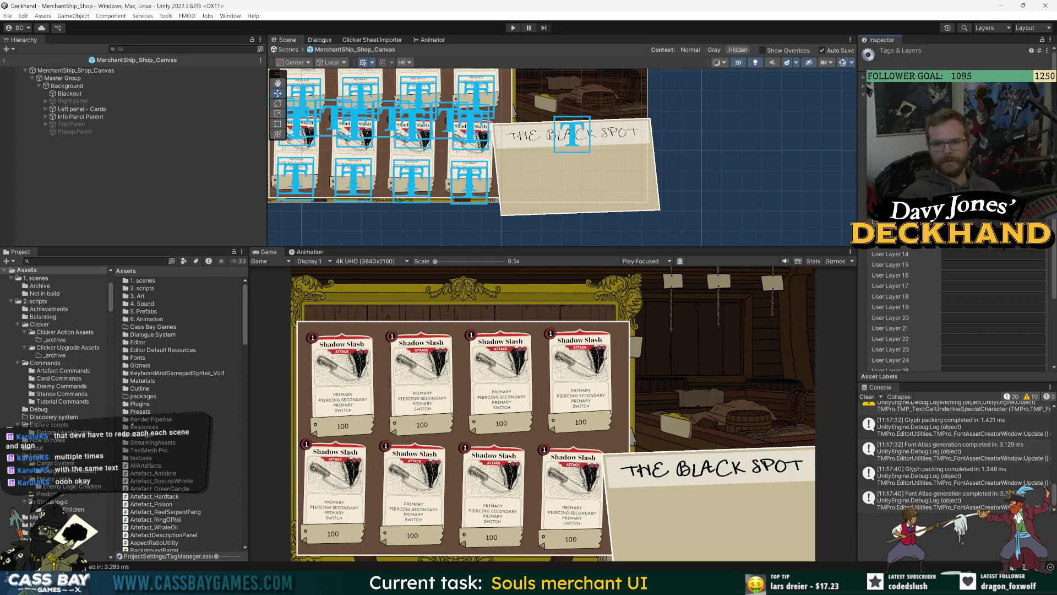
click(83, 165)
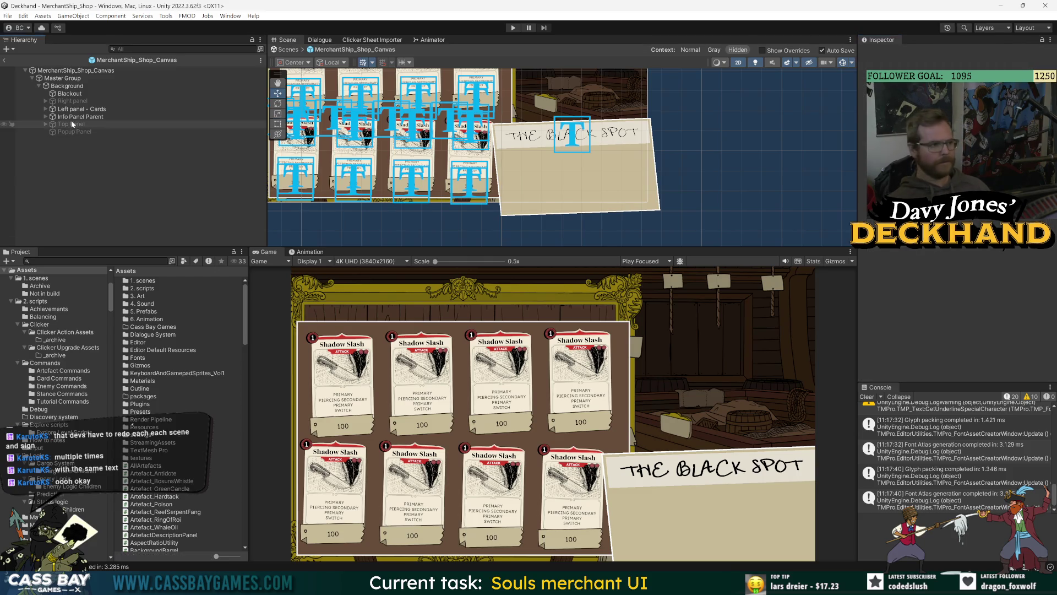
click(70, 86)
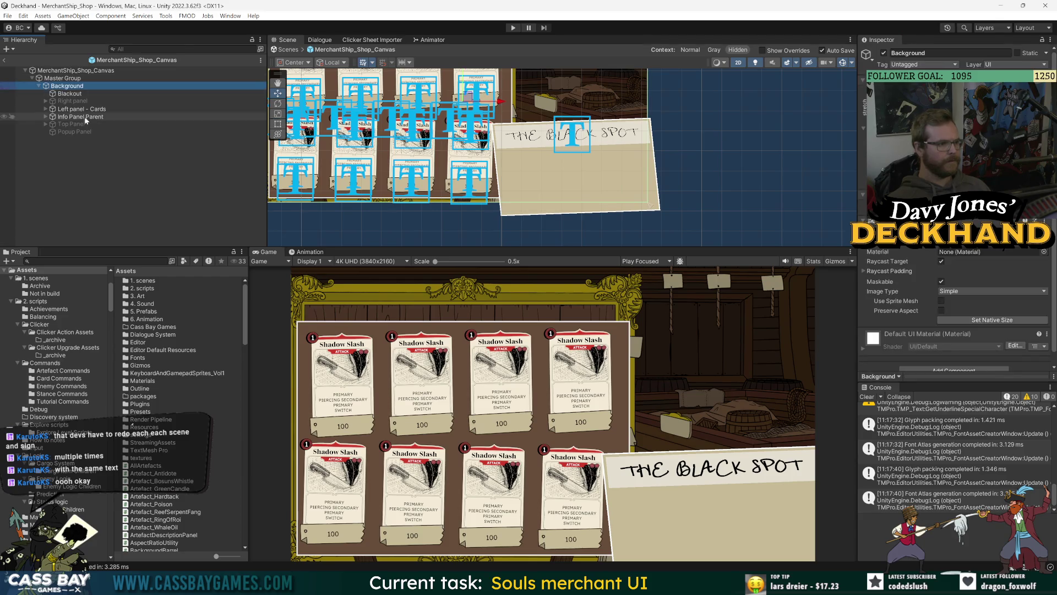
click(75, 117)
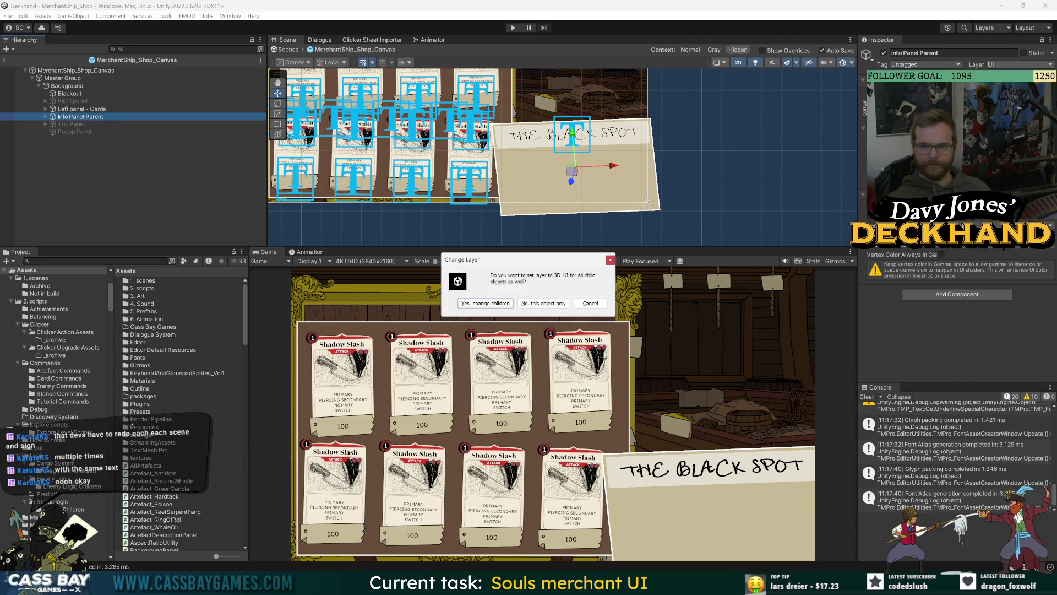
click(487, 303)
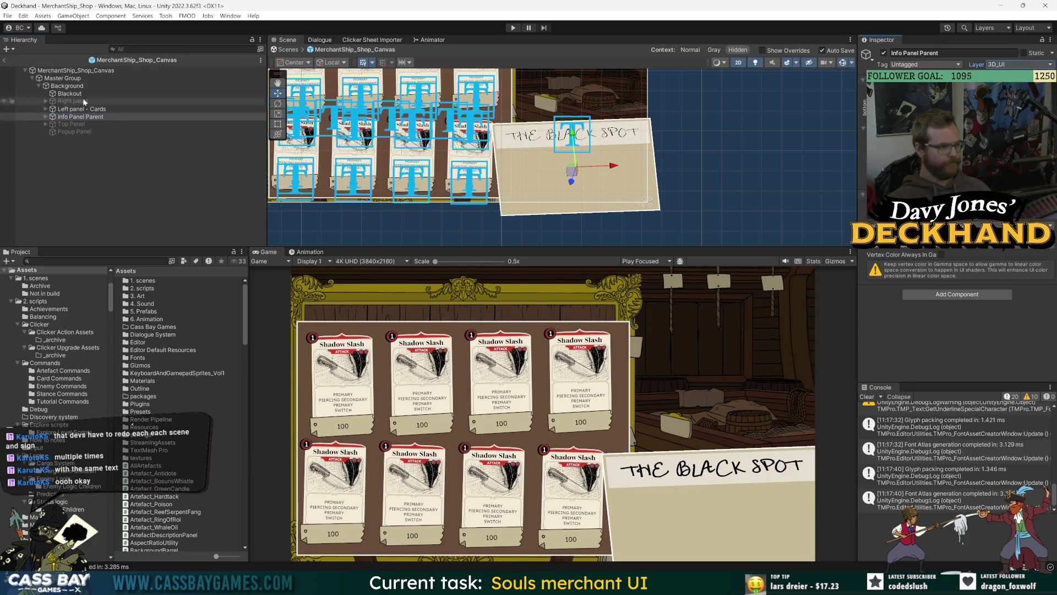
click(4, 59)
click(27, 74)
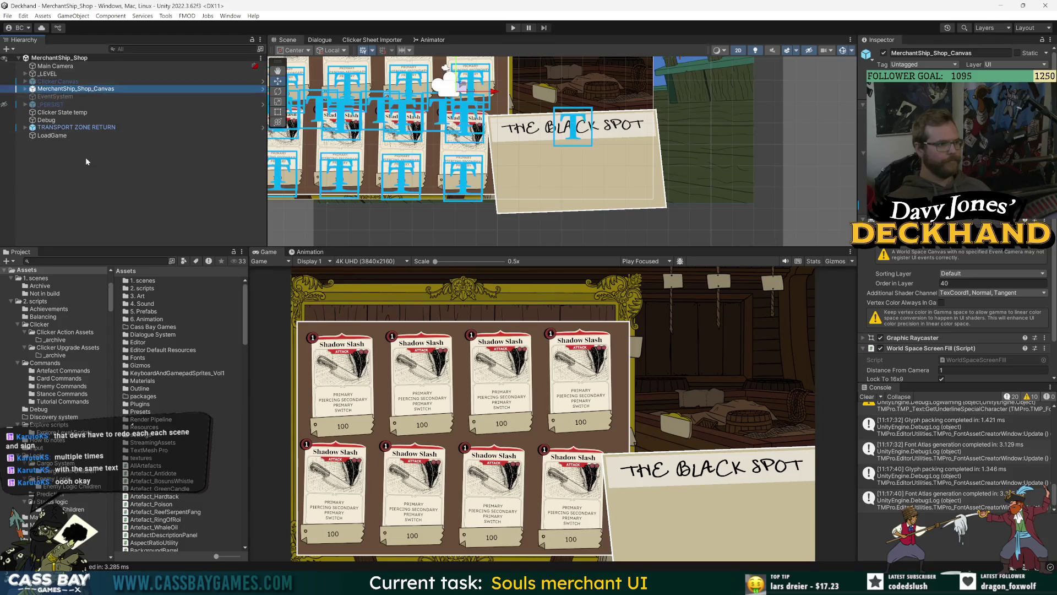
Step: Create a new camera in the Hierarchy named Camera_3D UI
right_click(126, 183)
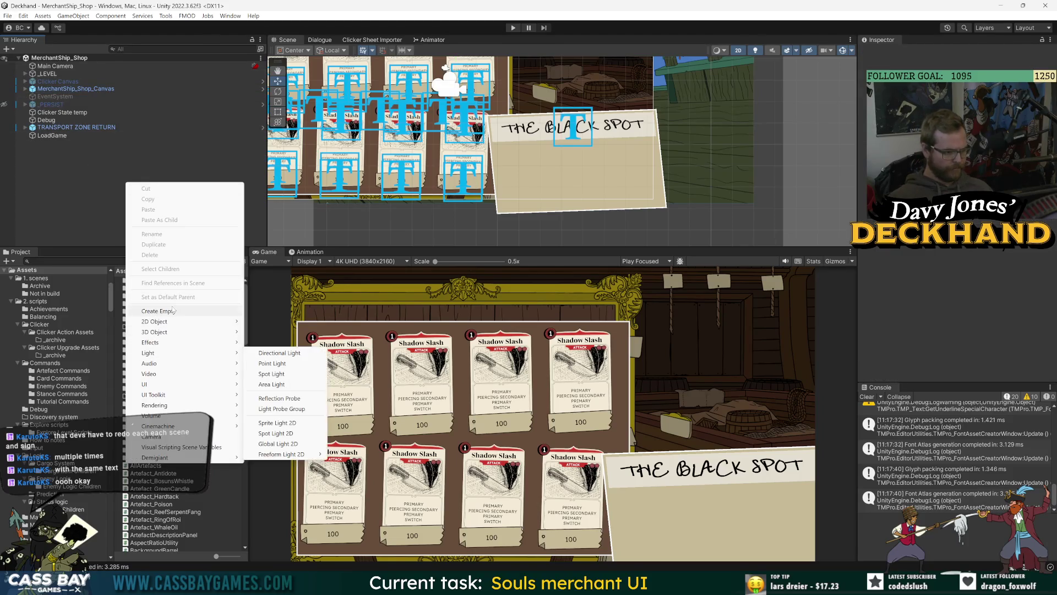
click(160, 436)
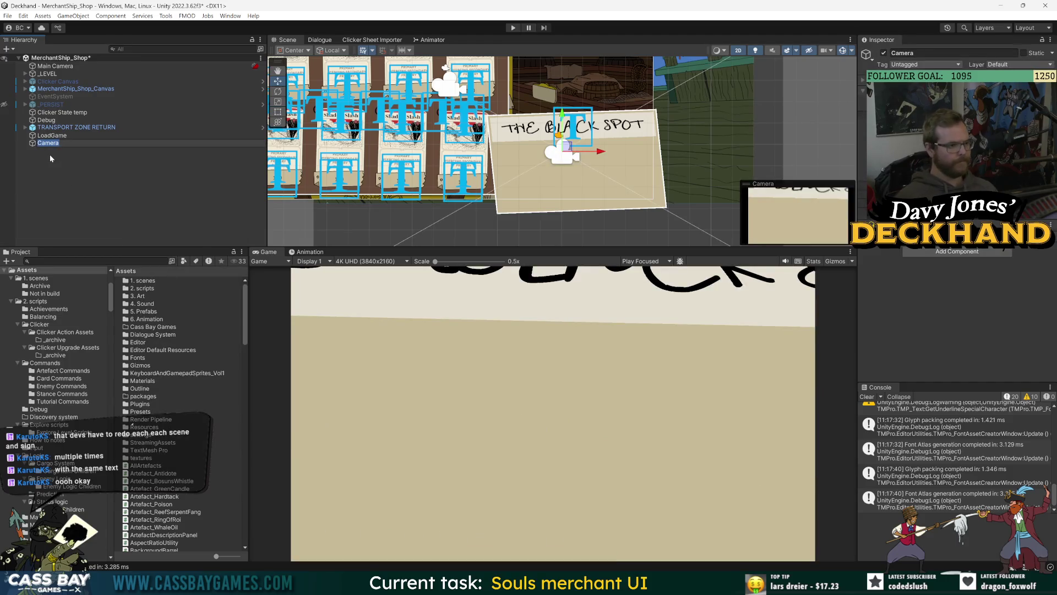
text(Came)
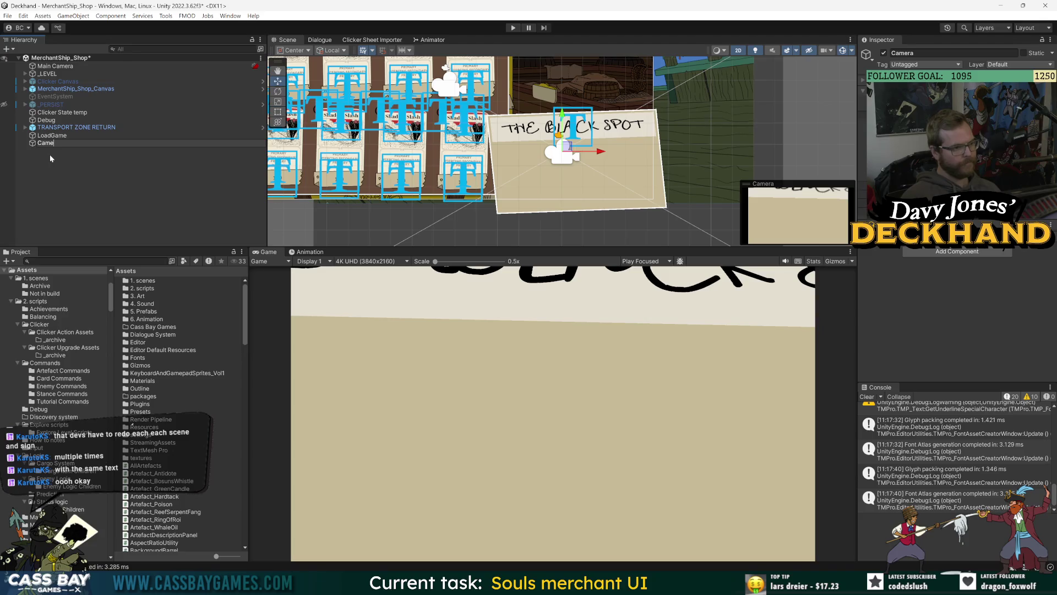
text(ra_3D UI)
key(Return)
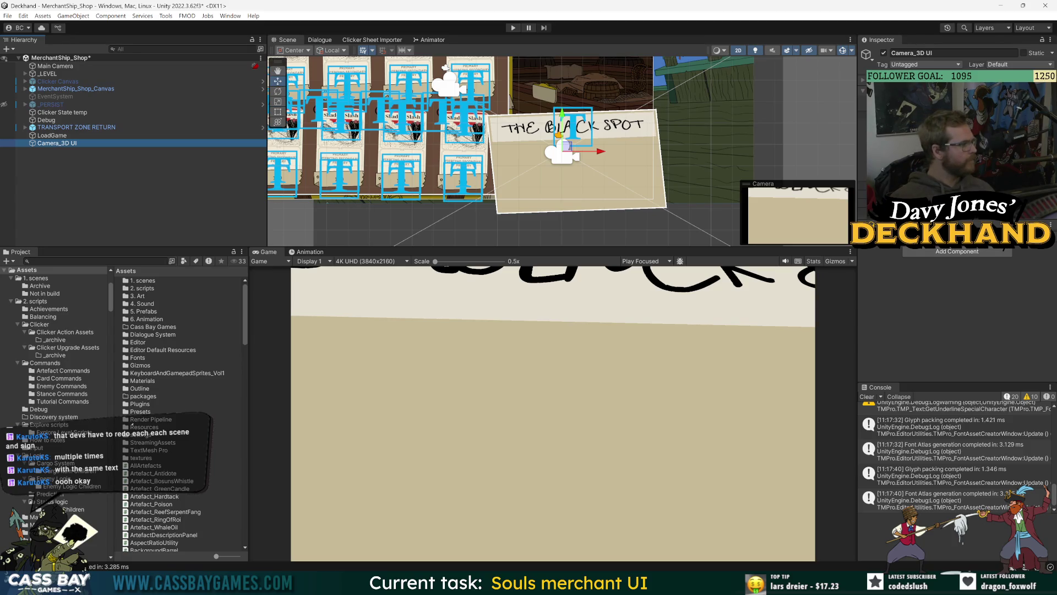
Step: Move Camera_3D UI to the right of the shop canvas, frame it, and save the scene
scroll(571, 161, down, 10)
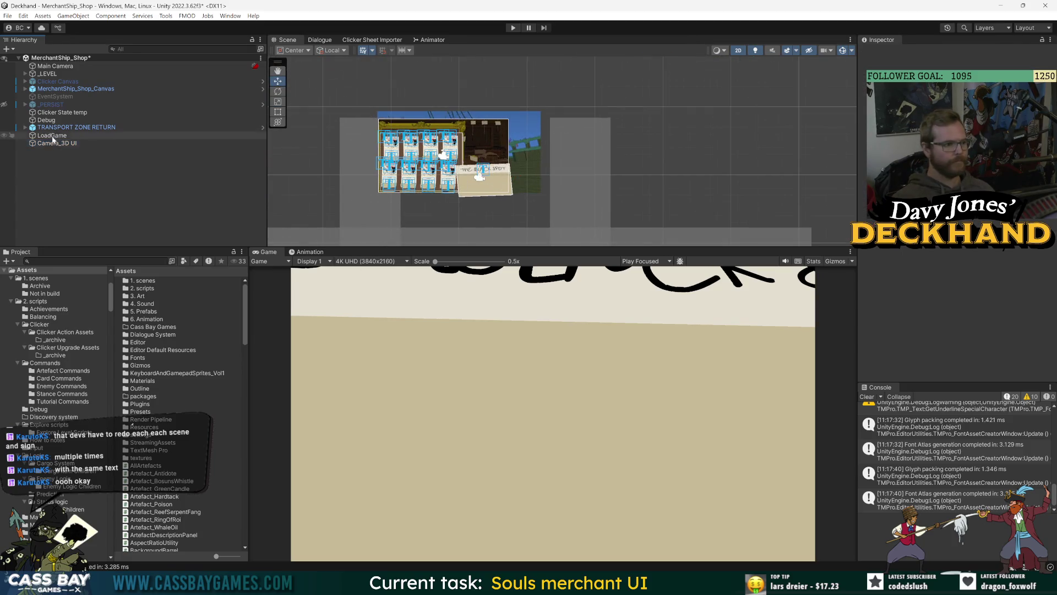
drag(517, 177, 734, 177)
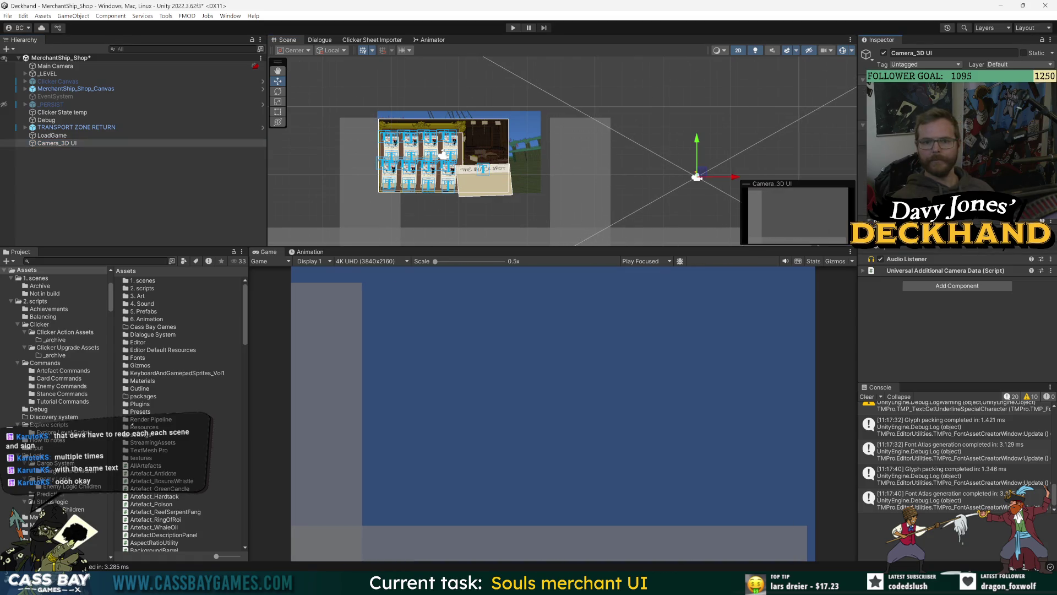
key(ctrl+z)
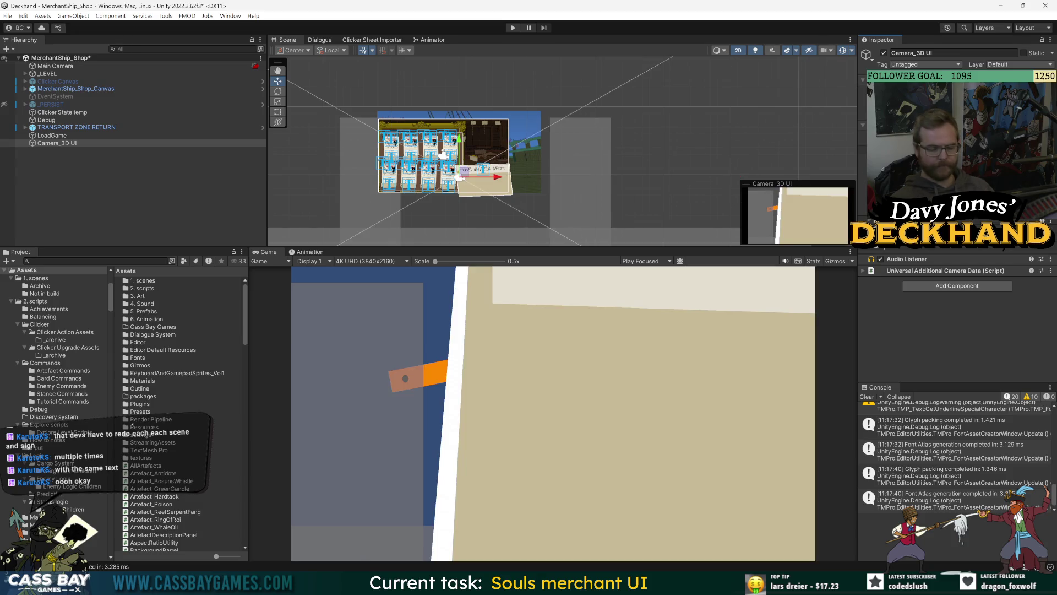
key(ctrl+z)
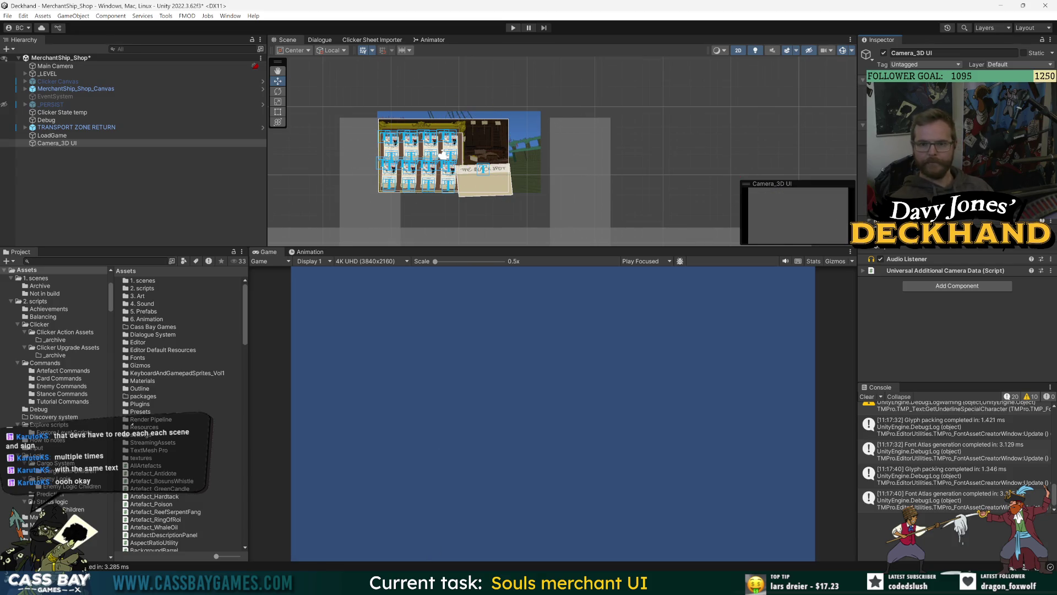
click(101, 165)
double_click(57, 142)
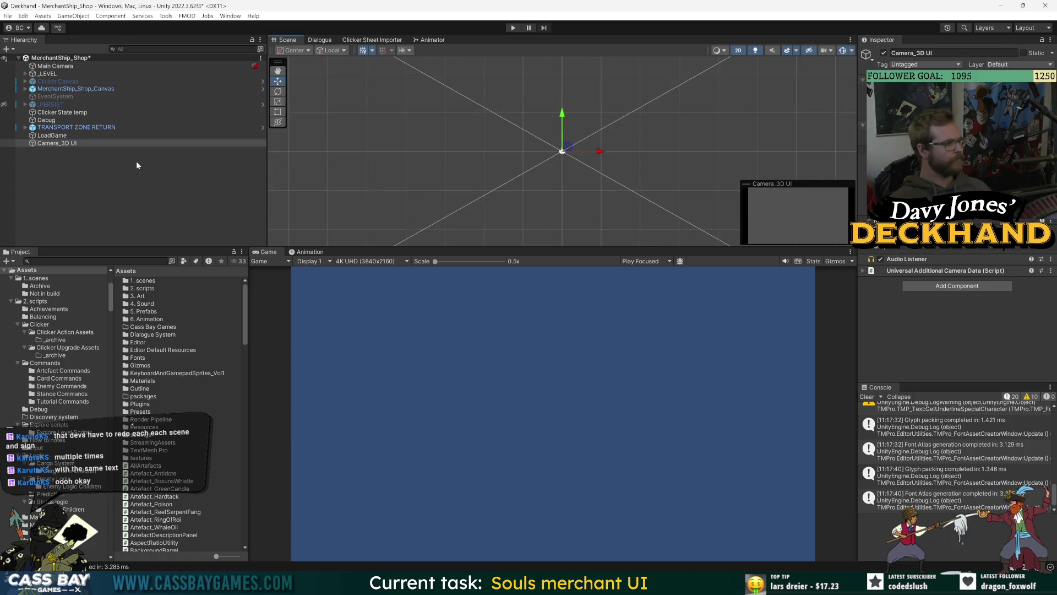
click(97, 233)
key(ctrl+s)
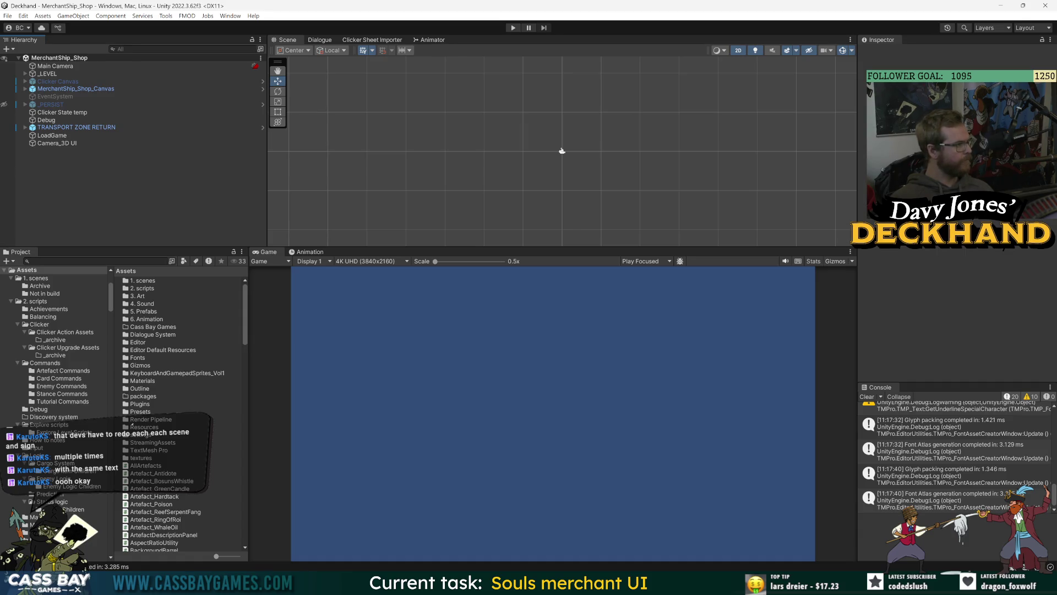
click(57, 143)
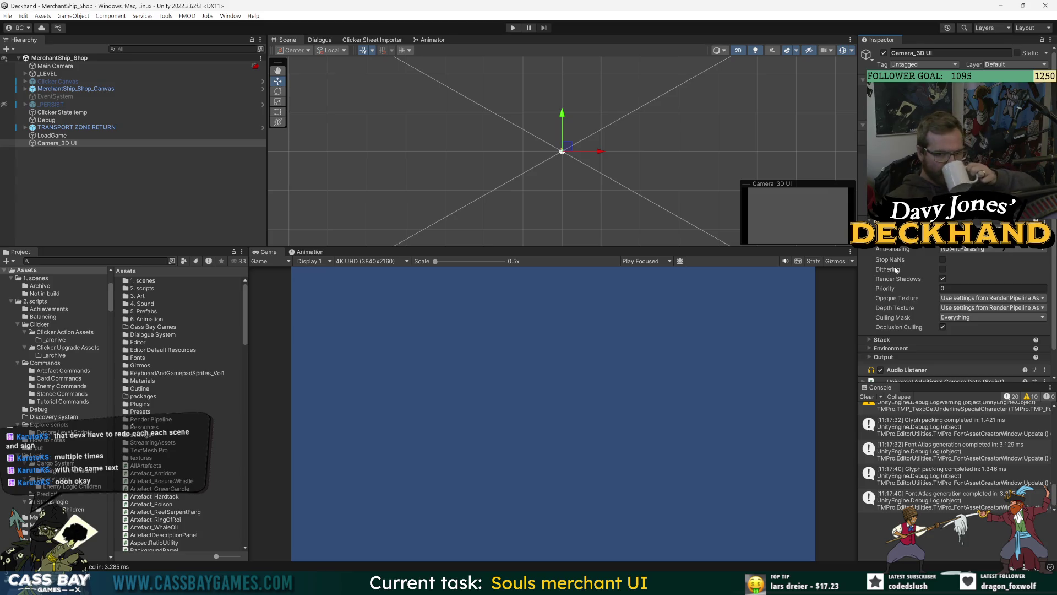
Step: Set Camera_3D UI's Environment background type to Solid Color
scroll(901, 342, down, 2)
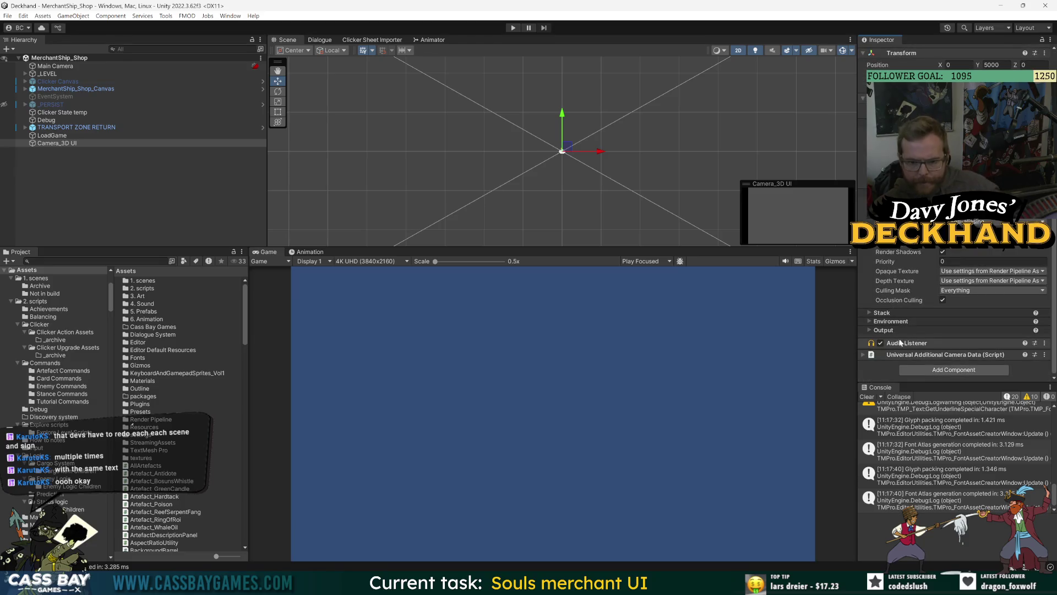
click(882, 312)
scroll(903, 319, down, 2)
click(923, 323)
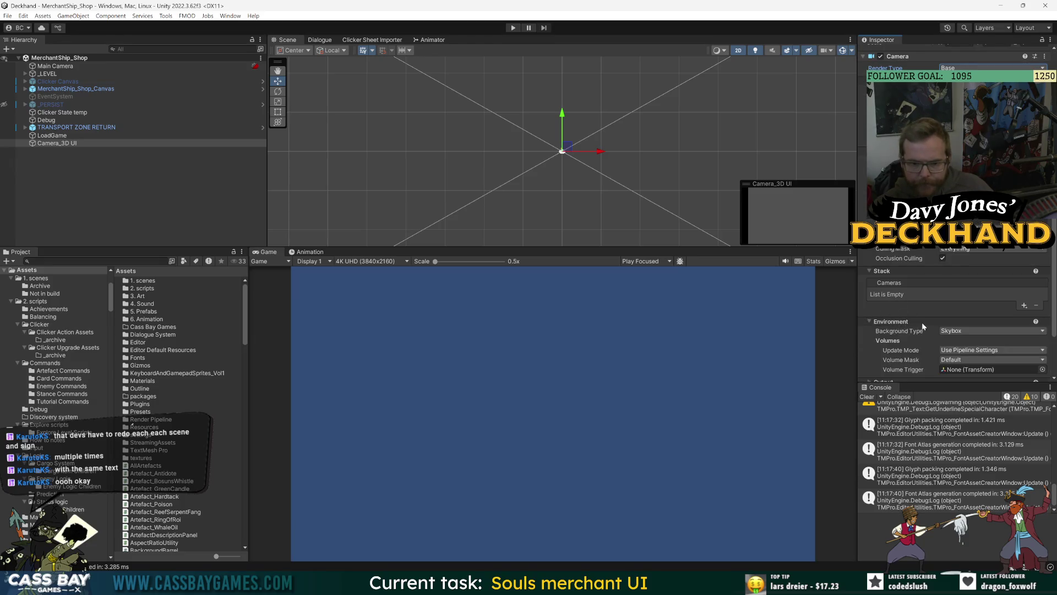
scroll(924, 326, down, 2)
click(965, 280)
click(965, 294)
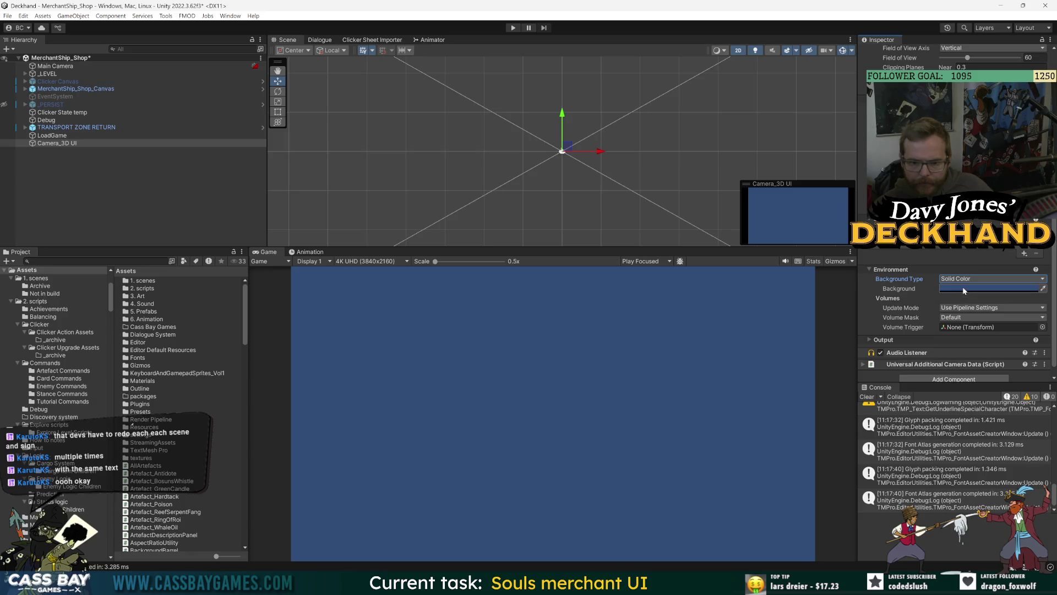
click(964, 290)
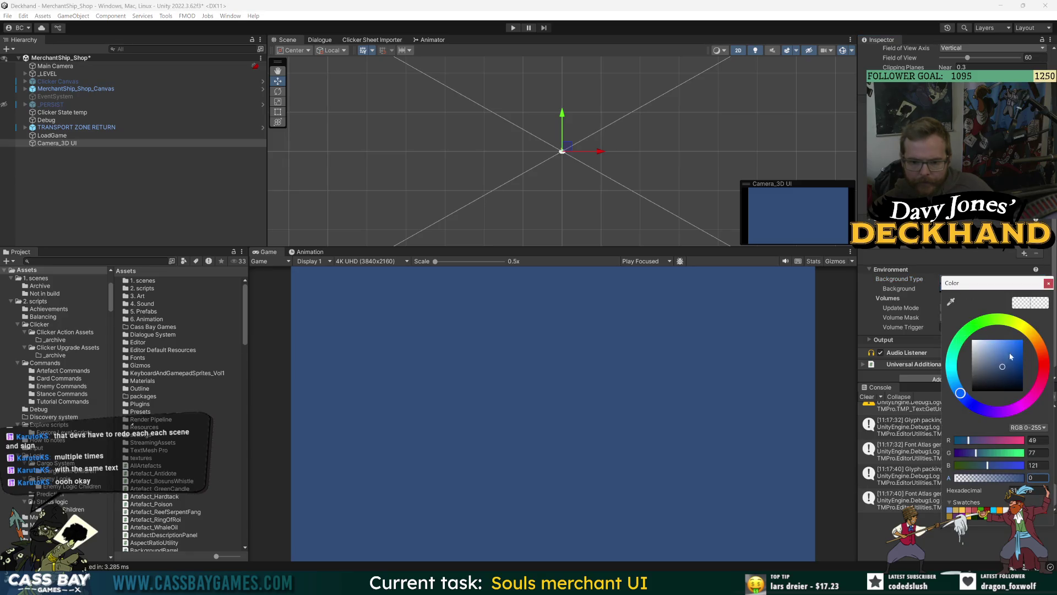
click(1048, 284)
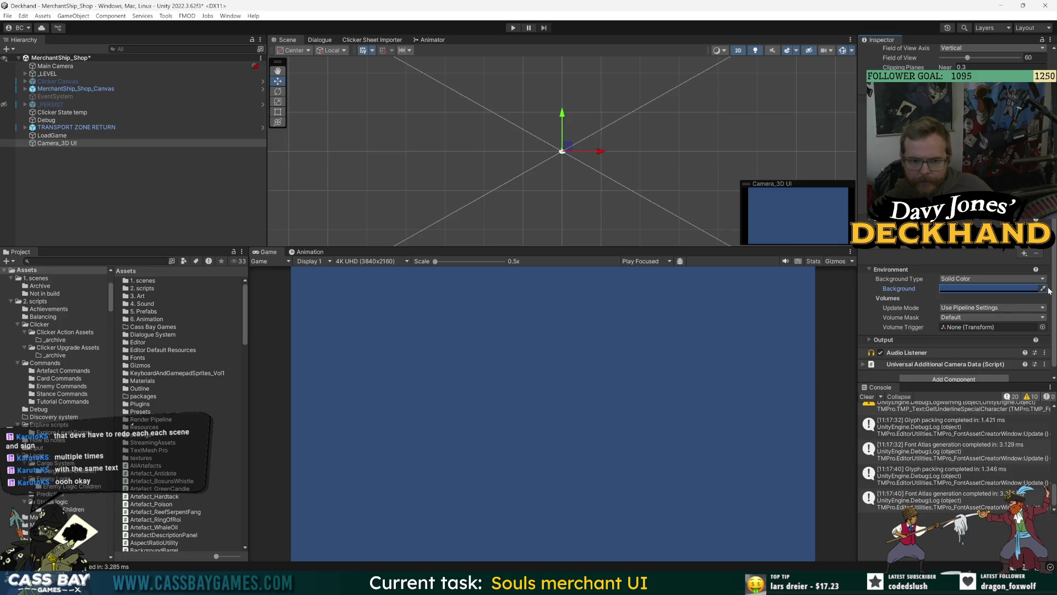
click(968, 290)
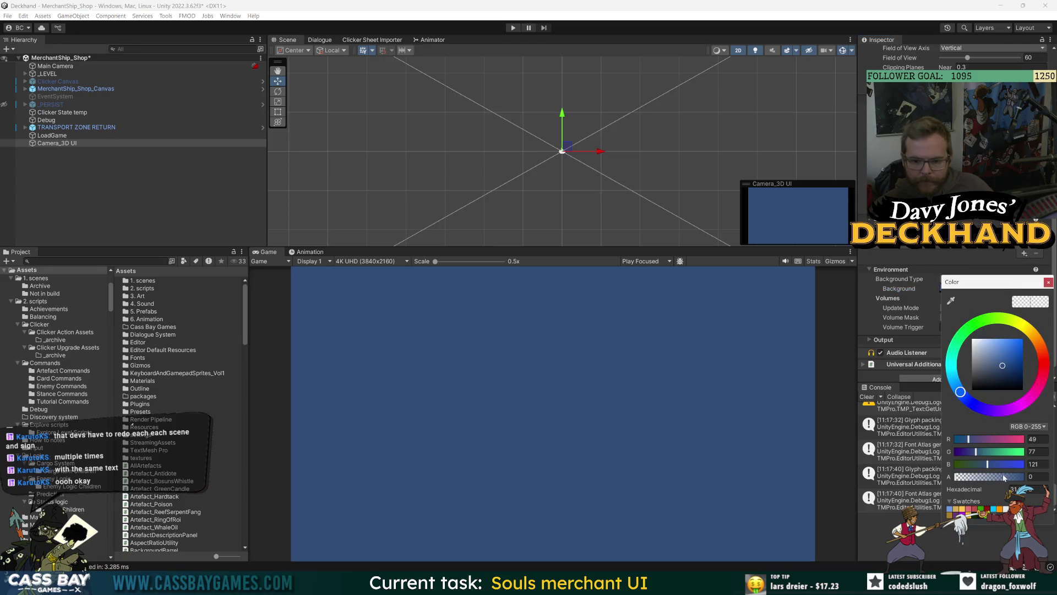
click(1049, 283)
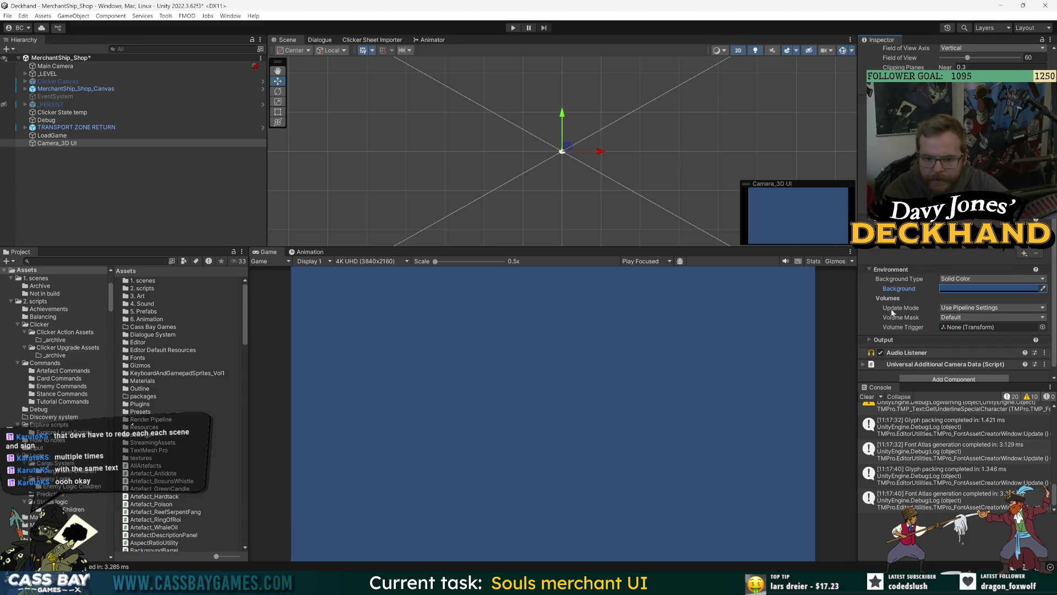
Step: Restrict Camera_3D UI's Culling Mask to the 3D_UI layer only
scroll(894, 312, up, 5)
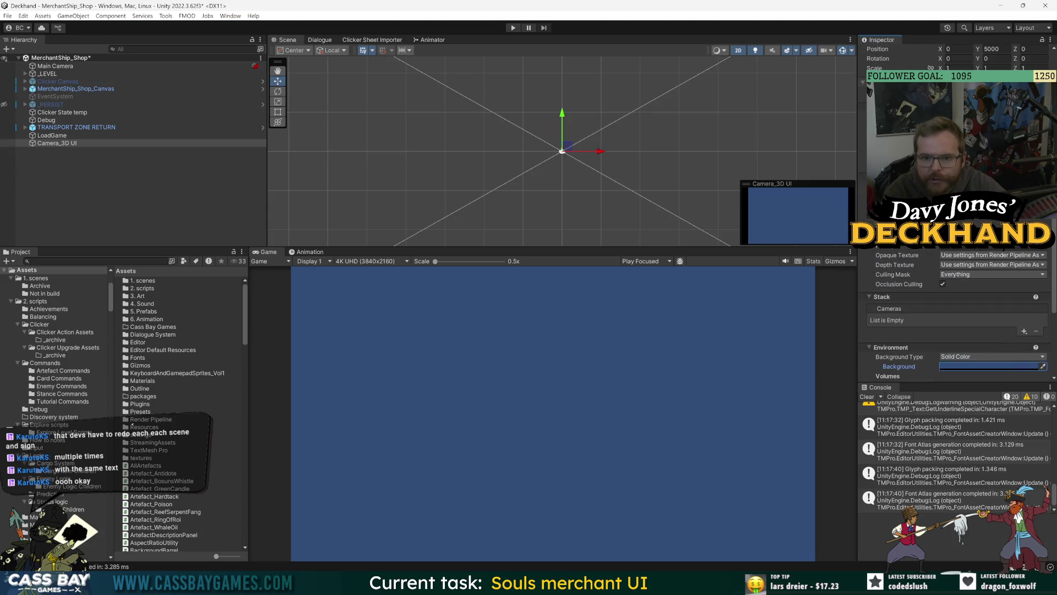
scroll(958, 308, up, 2)
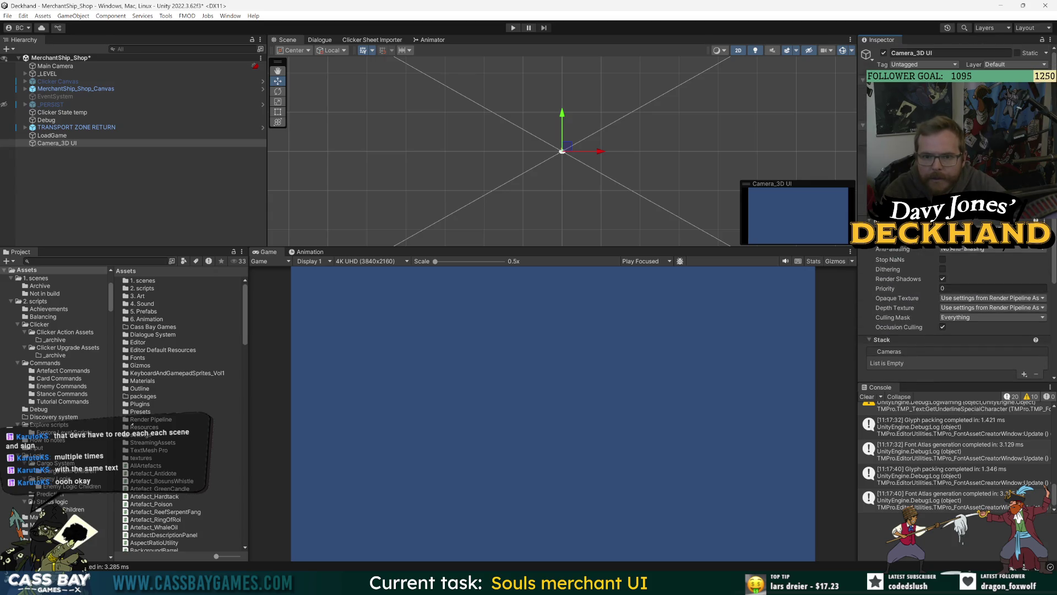
scroll(901, 308, down, 5)
click(986, 186)
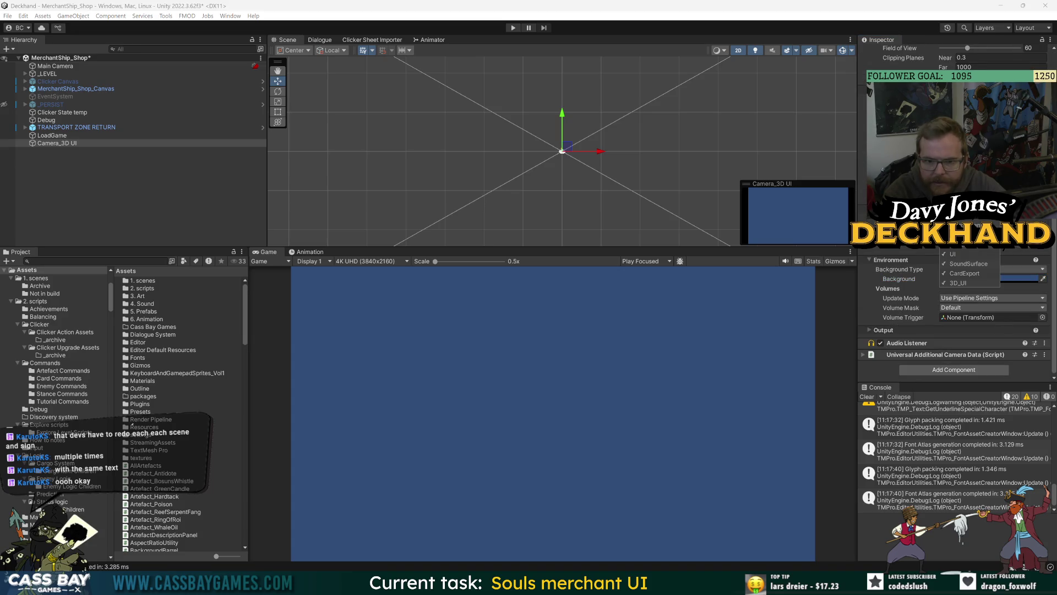
click(985, 278)
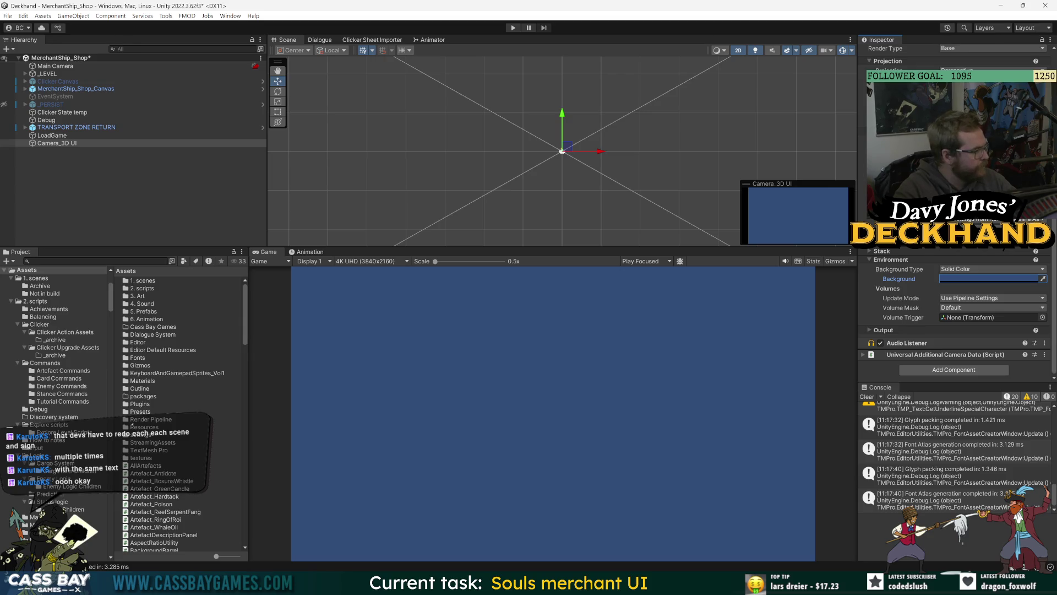
click(143, 307)
Step: Create a new folder inside Resources, then delete it as misplaced
click(142, 365)
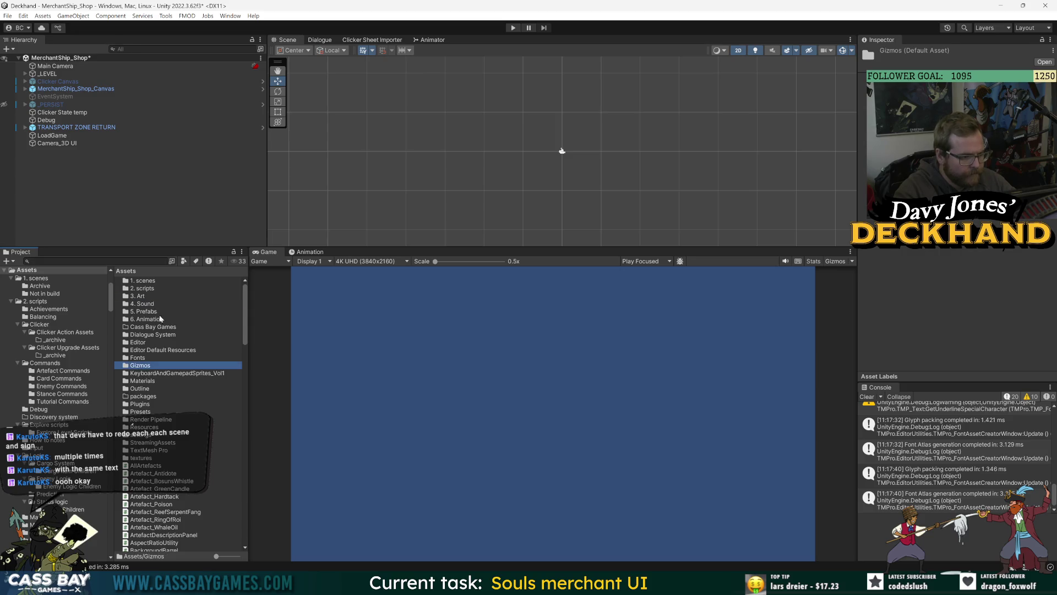
click(26, 270)
click(8, 15)
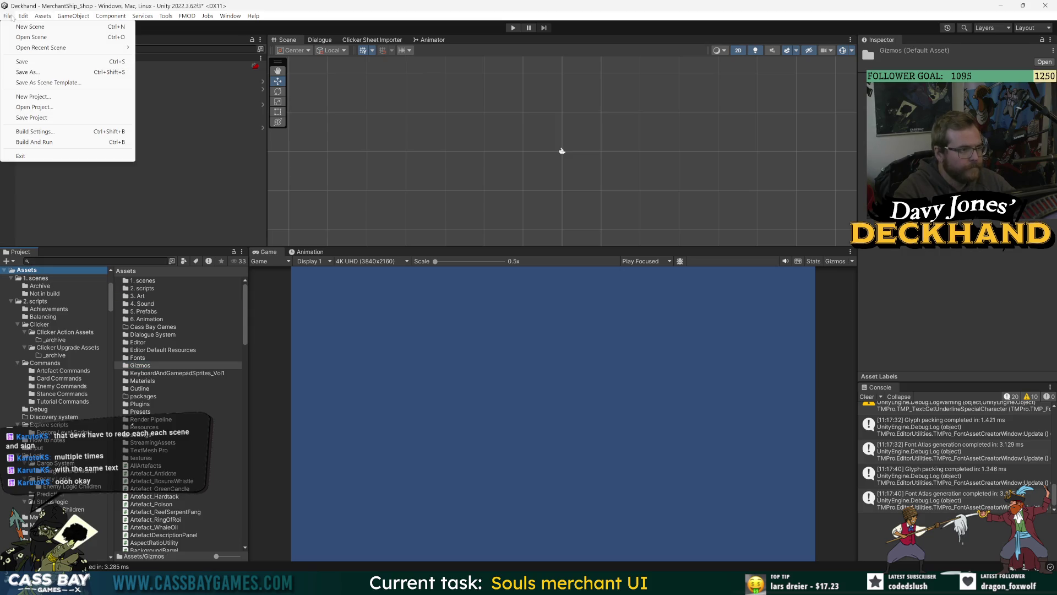
right_click(192, 426)
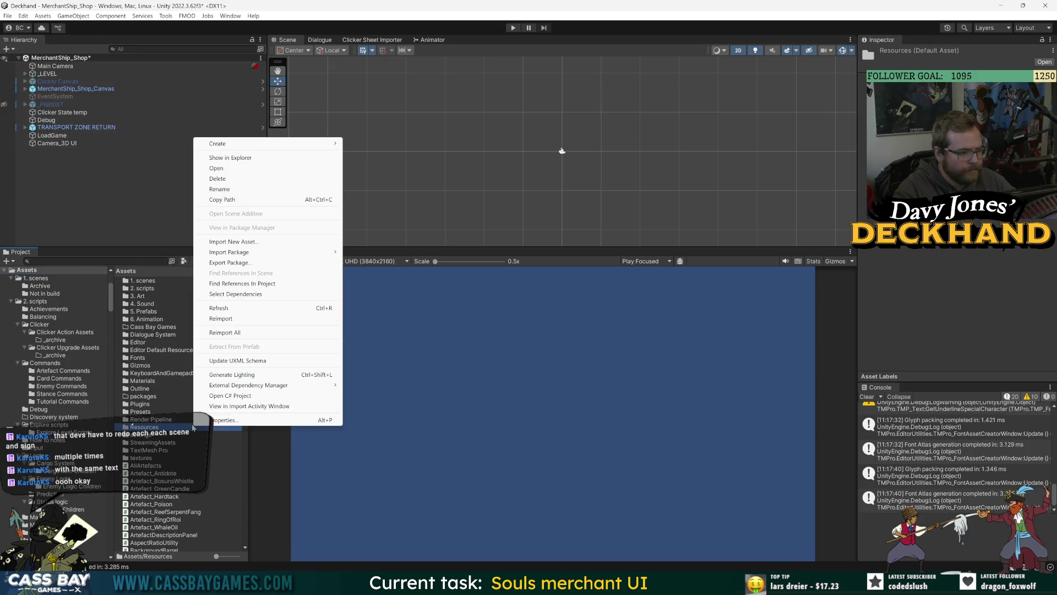
mouse_move(248, 144)
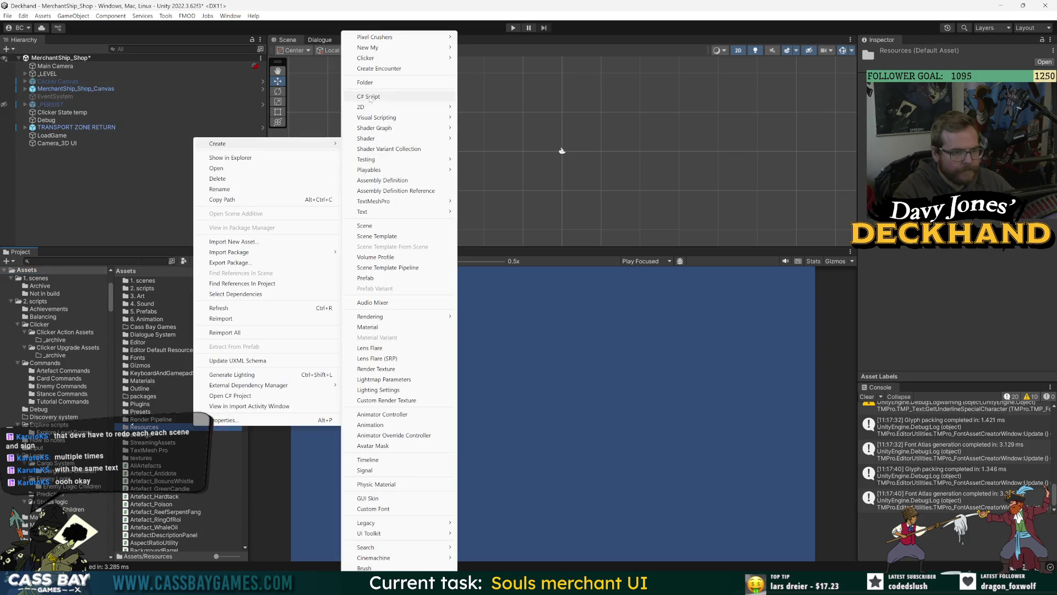
click(380, 83)
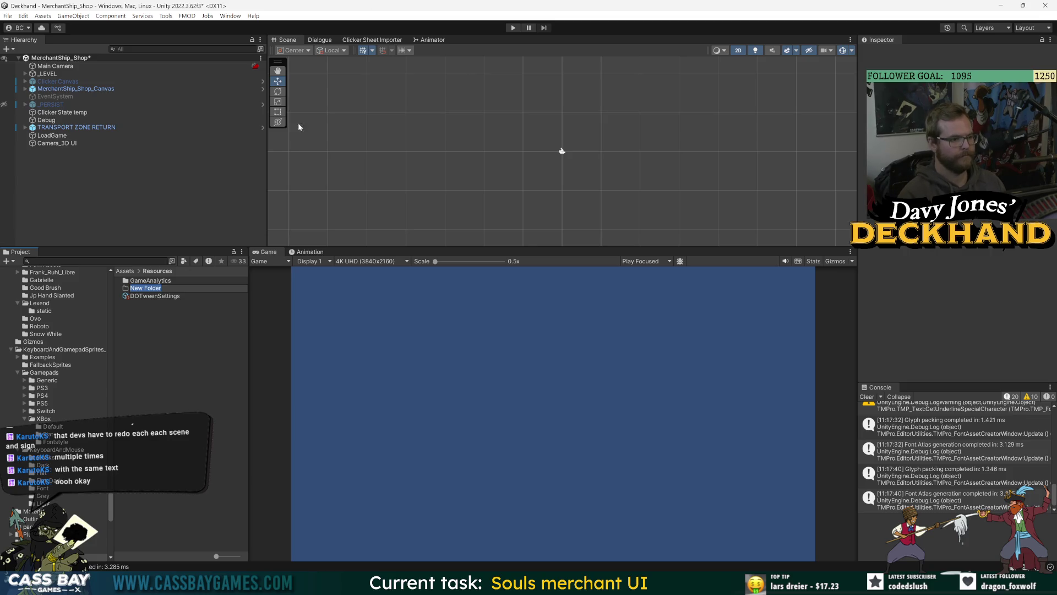
key(Return)
mouse_move(126, 270)
mouse_down()
mouse_move(137, 290)
mouse_move(61, 274)
mouse_move(151, 318)
mouse_move(127, 285)
mouse_move(66, 385)
mouse_move(19, 391)
mouse_move(40, 408)
mouse_move(31, 392)
mouse_up()
click(194, 307)
click(140, 290)
key(Delete)
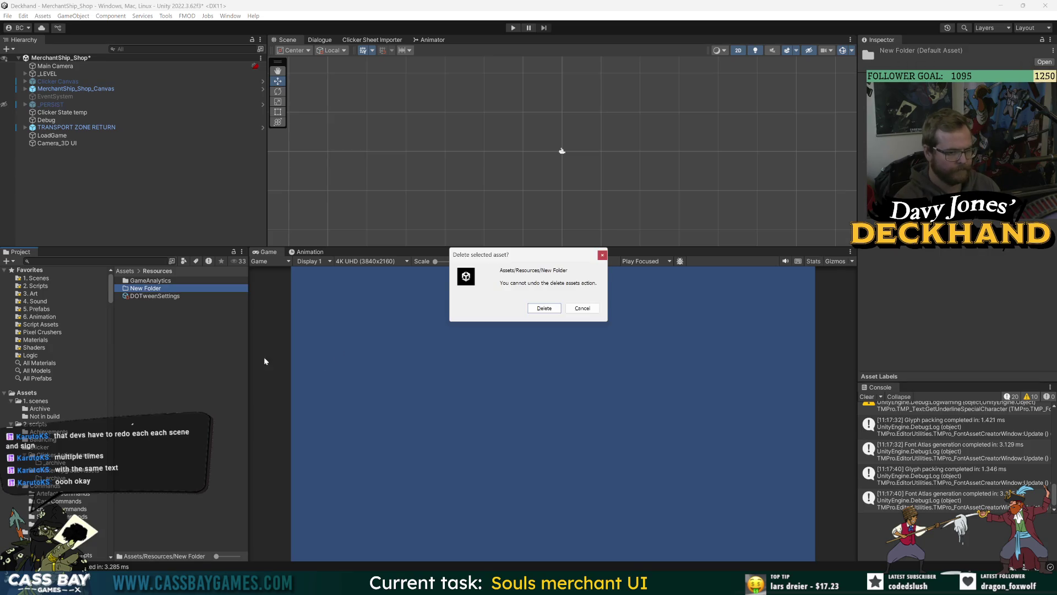
key(Return)
Step: Create a Render Textures folder in the Assets root and open it
drag(107, 496, 114, 275)
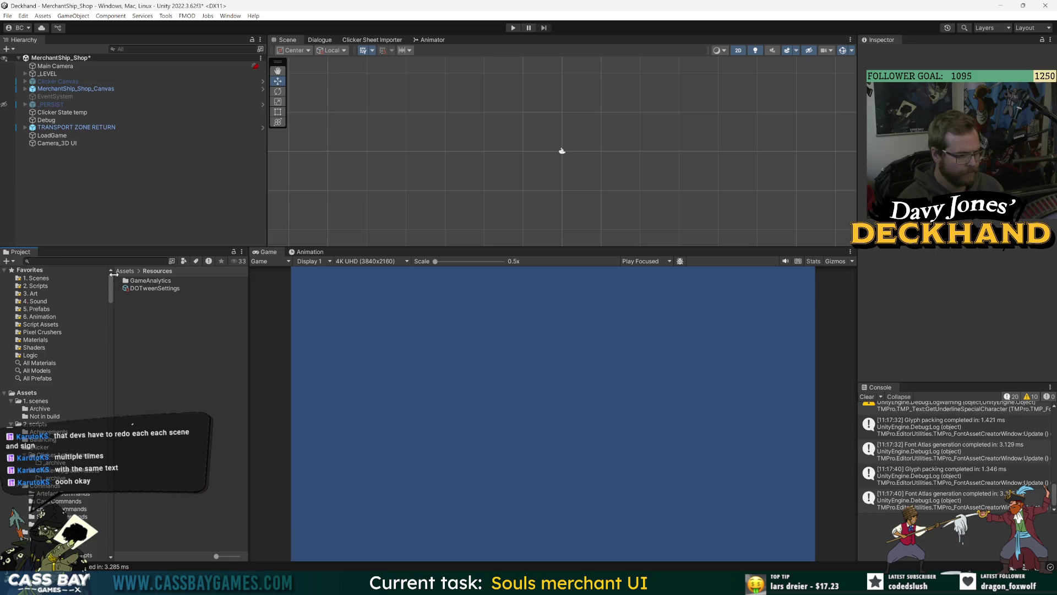
right_click(27, 395)
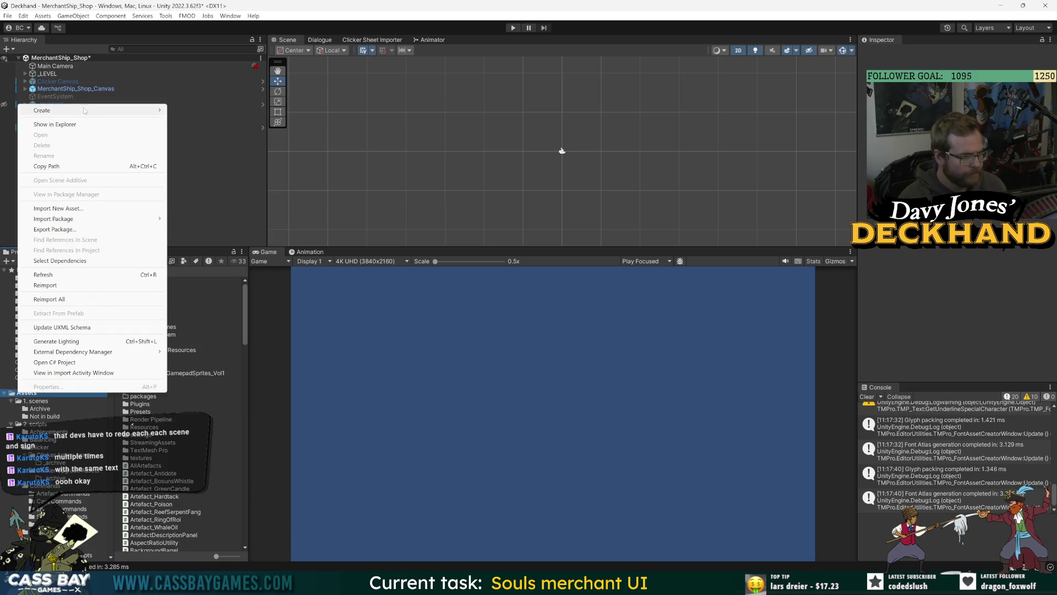
mouse_move(138, 110)
click(199, 82)
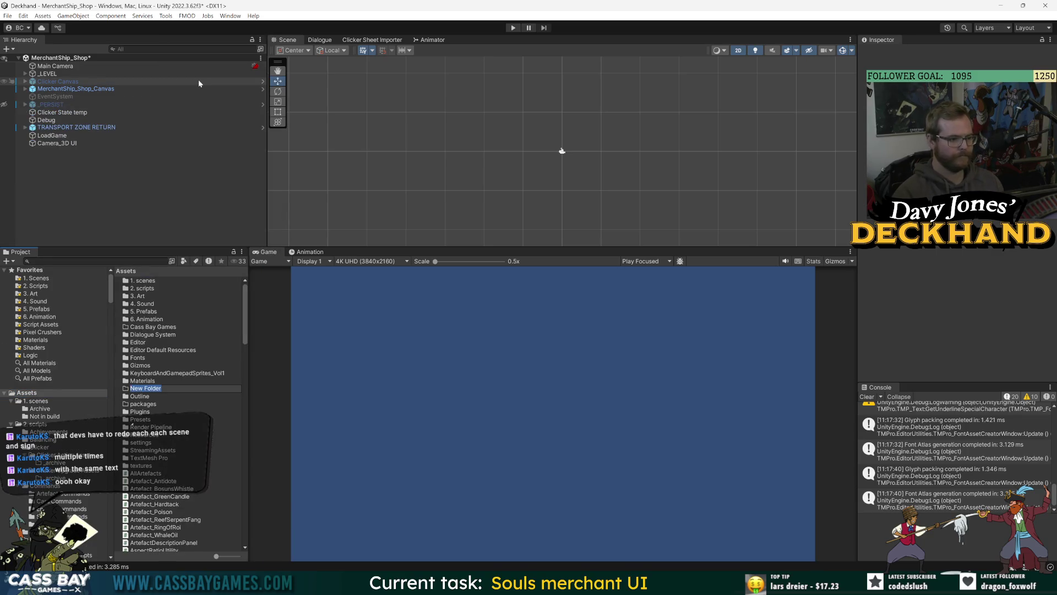
text(Rend)
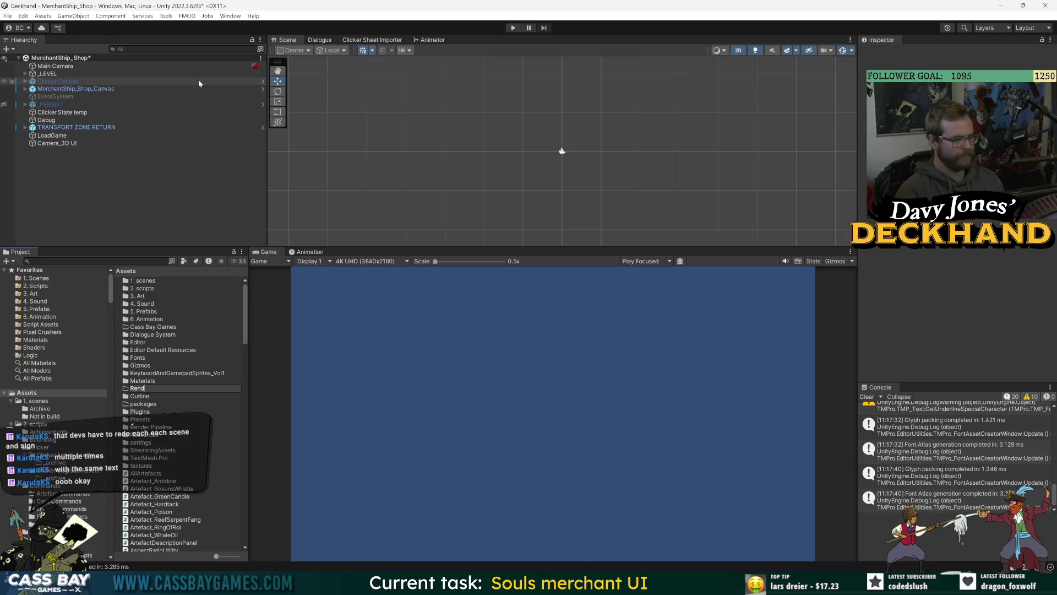
text(er Textures)
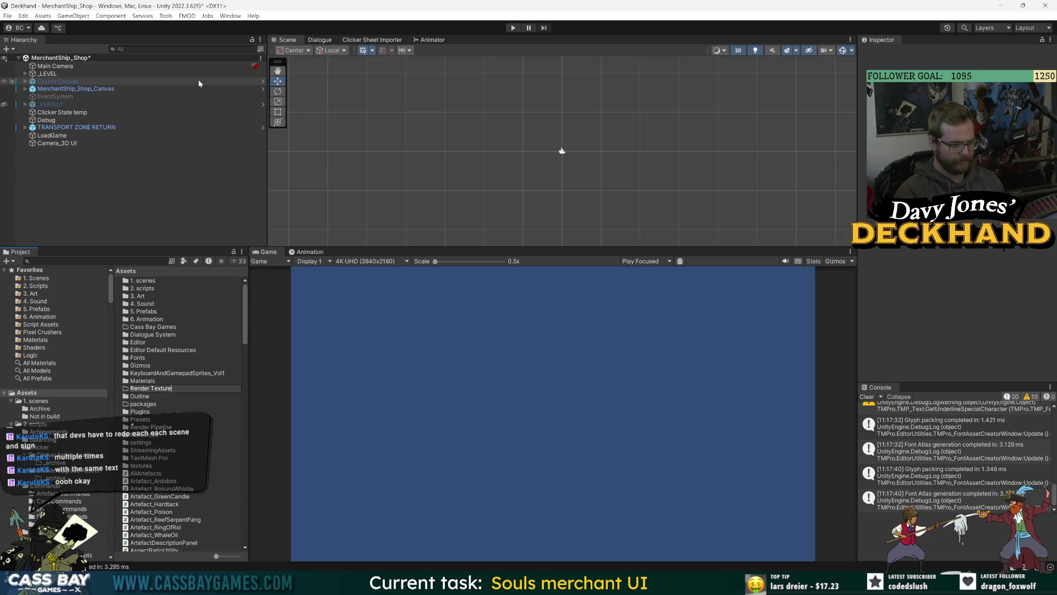
key(Return)
double_click(148, 414)
right_click(156, 313)
click(153, 378)
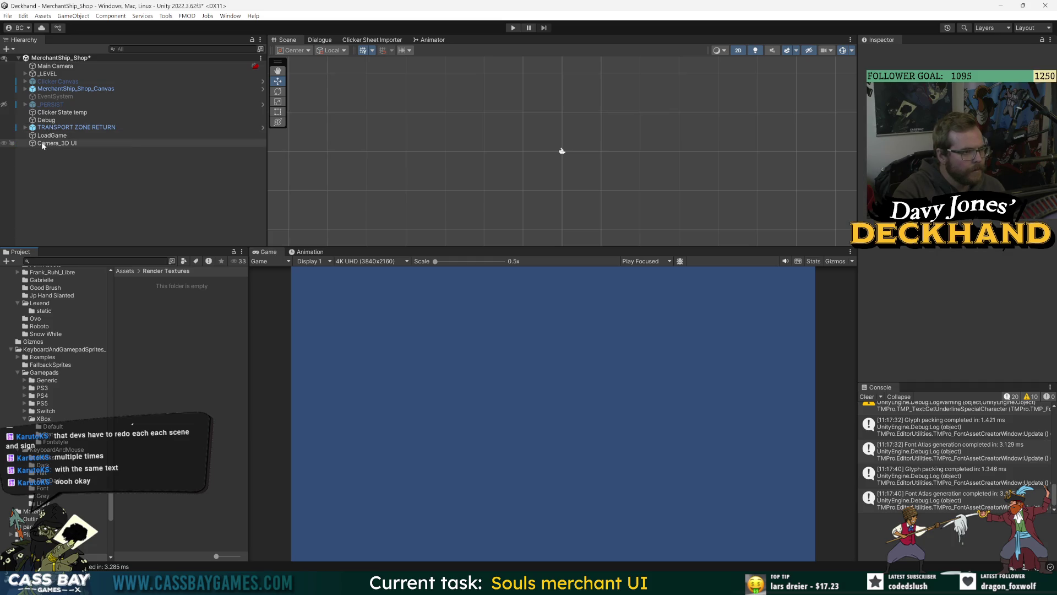
Step: Change Camera_3D UI's Solid Color background to a lighter blue, 5D7CAC
click(51, 88)
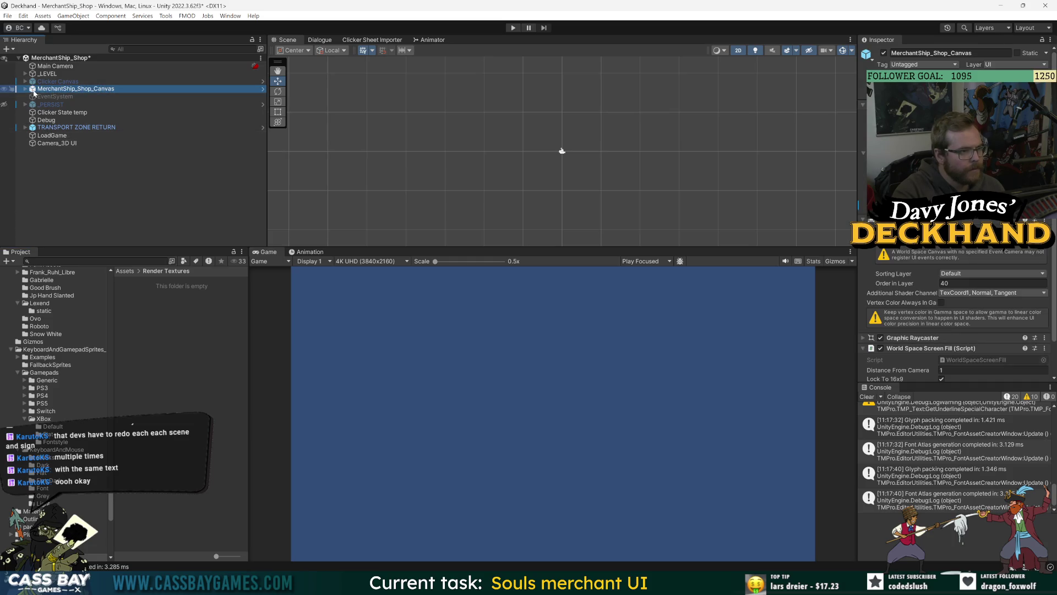
click(25, 89)
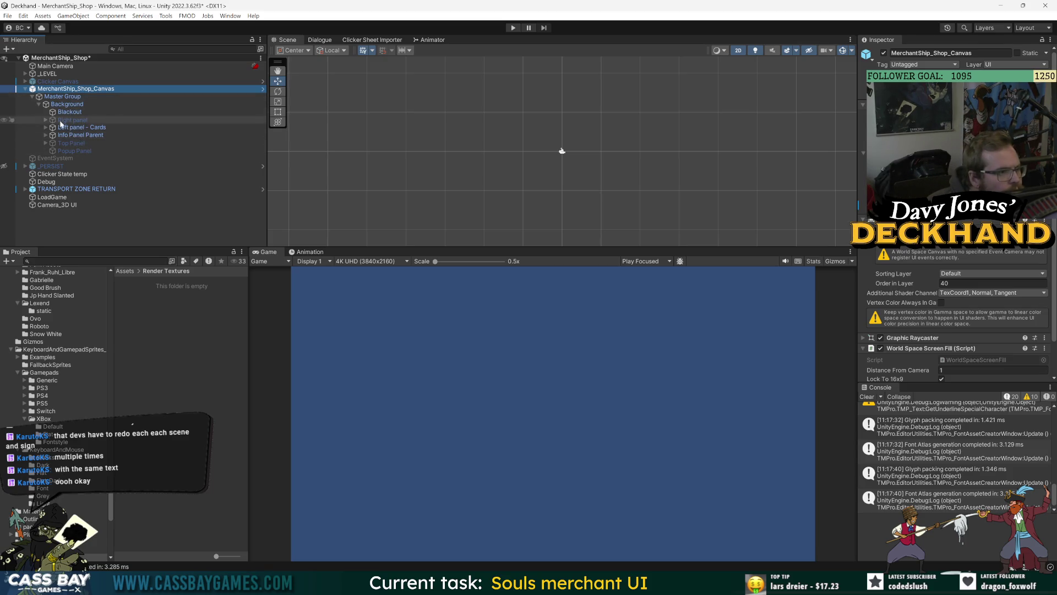
click(55, 204)
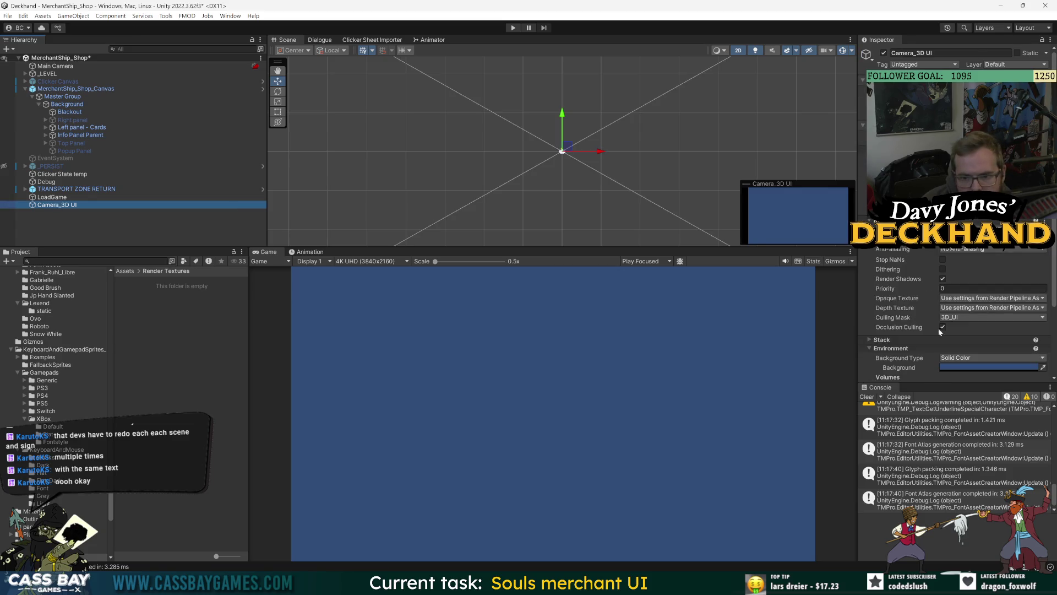
scroll(940, 331, down, 3)
click(964, 270)
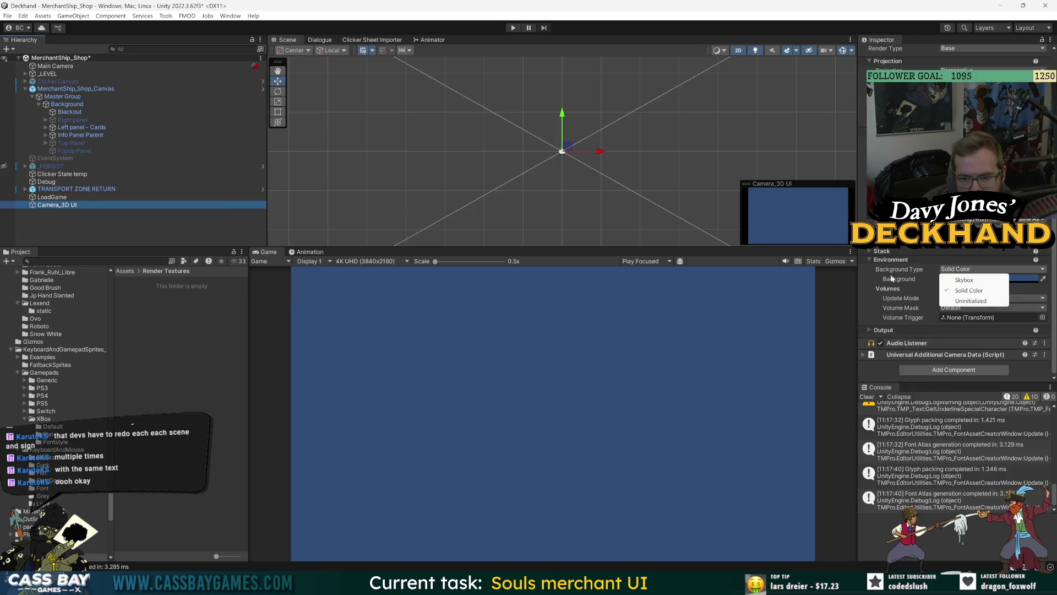
click(950, 287)
click(965, 279)
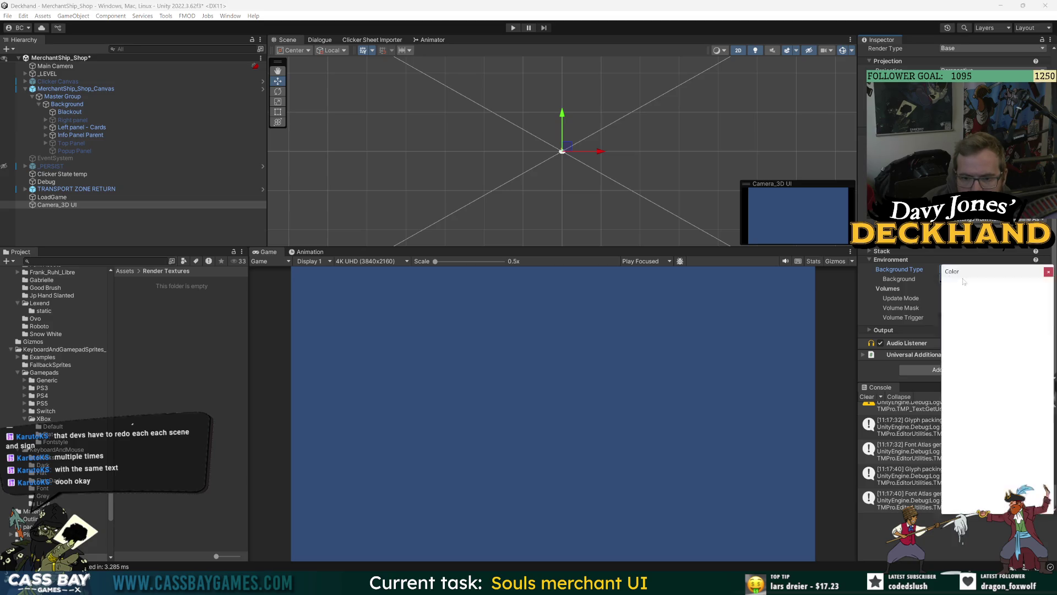
mouse_move(1006, 361)
mouse_down()
mouse_move(1018, 347)
mouse_move(995, 344)
mouse_up()
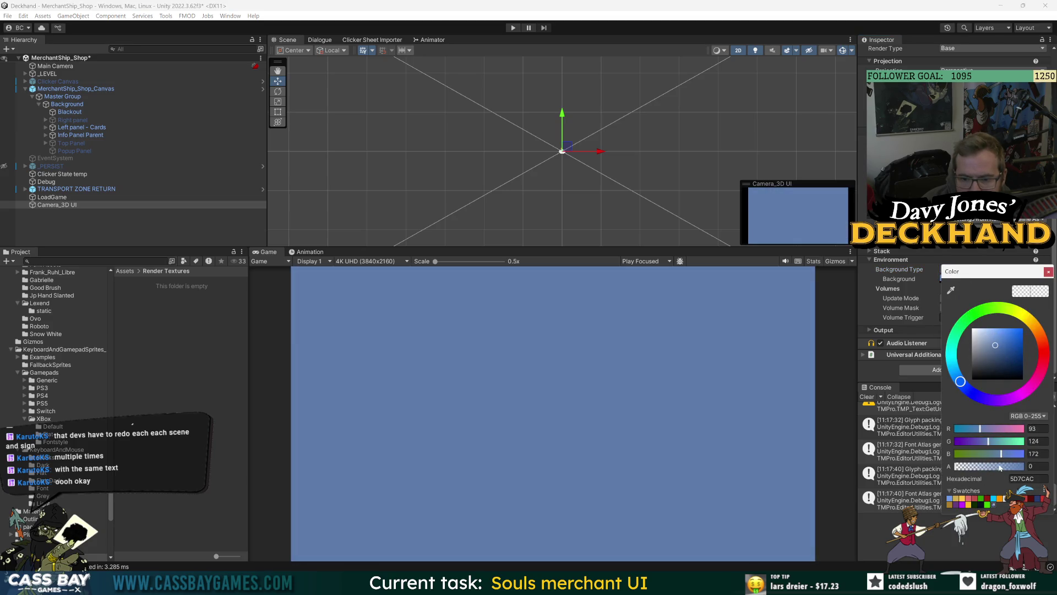
click(1049, 273)
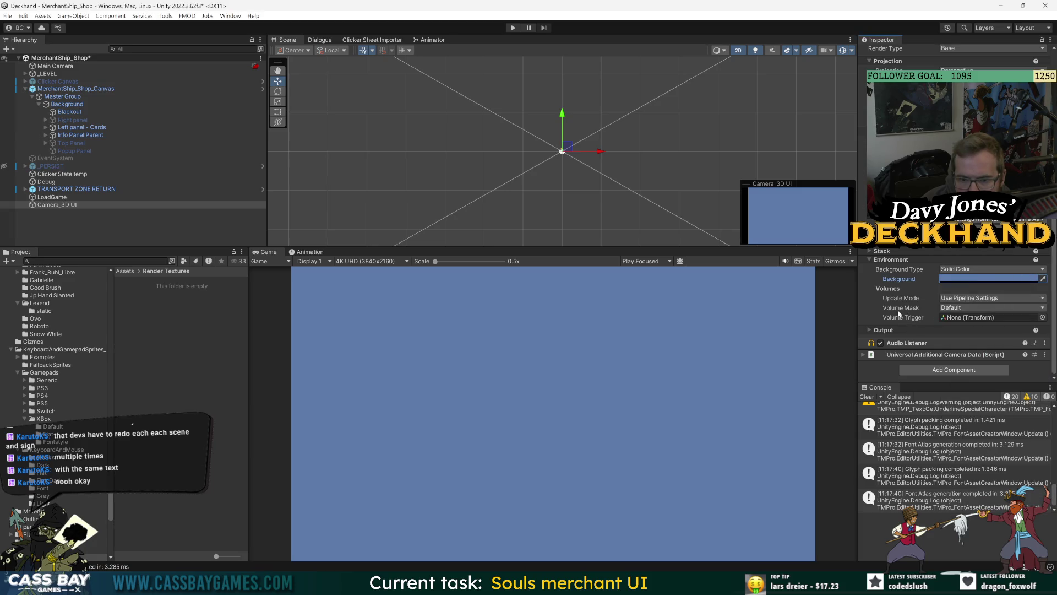
Step: Set the camera's Volume Mask to Nothing, leaving the volume update mode unchanged
click(976, 306)
click(961, 318)
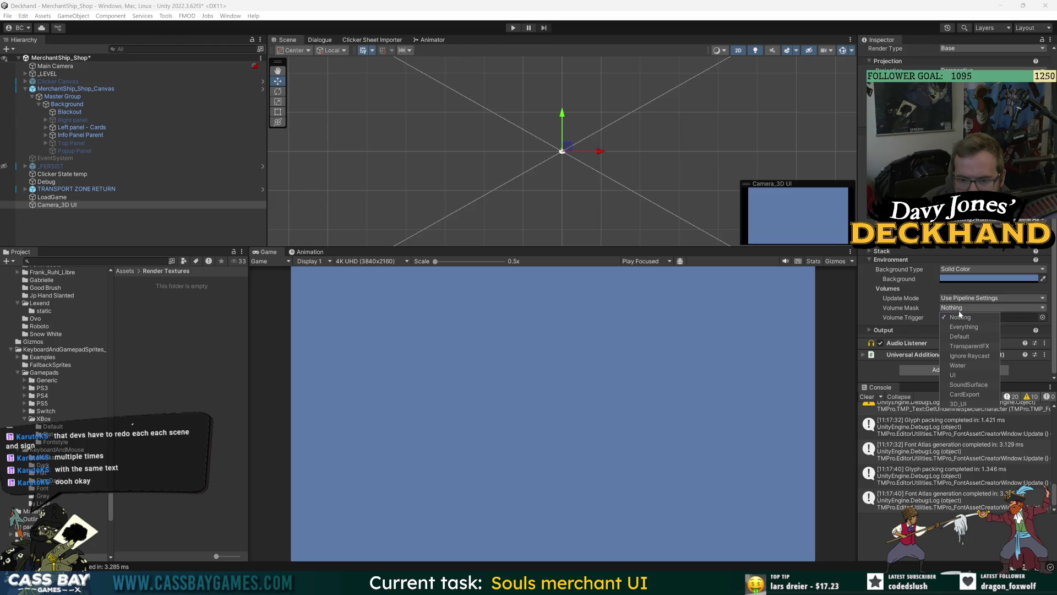
click(961, 298)
click(961, 298)
click(924, 308)
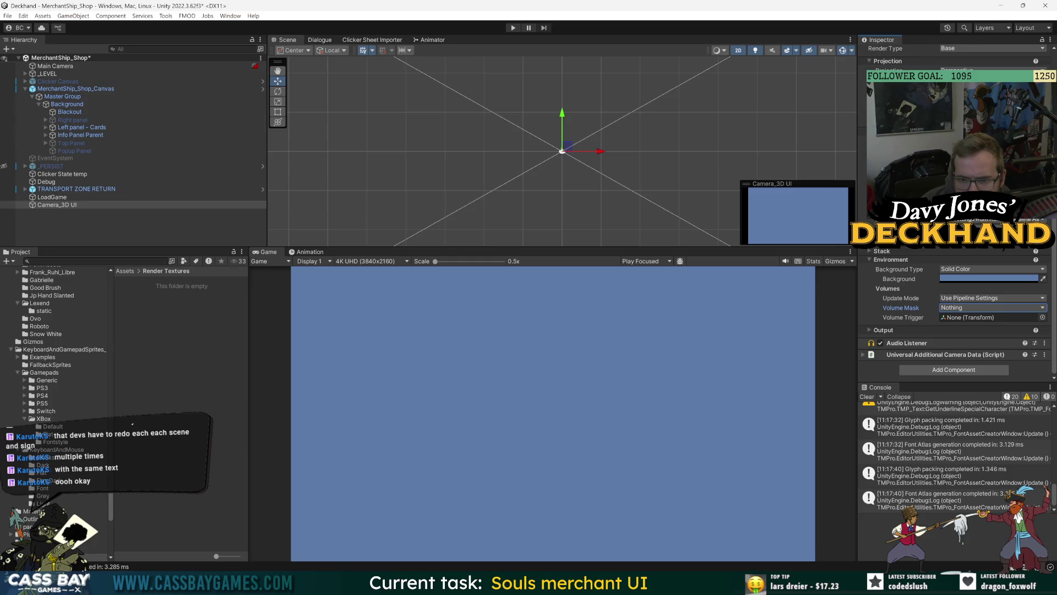
Step: Try the Uninitialized background type on Camera_3D UI, then restore Solid Color
click(975, 269)
click(974, 301)
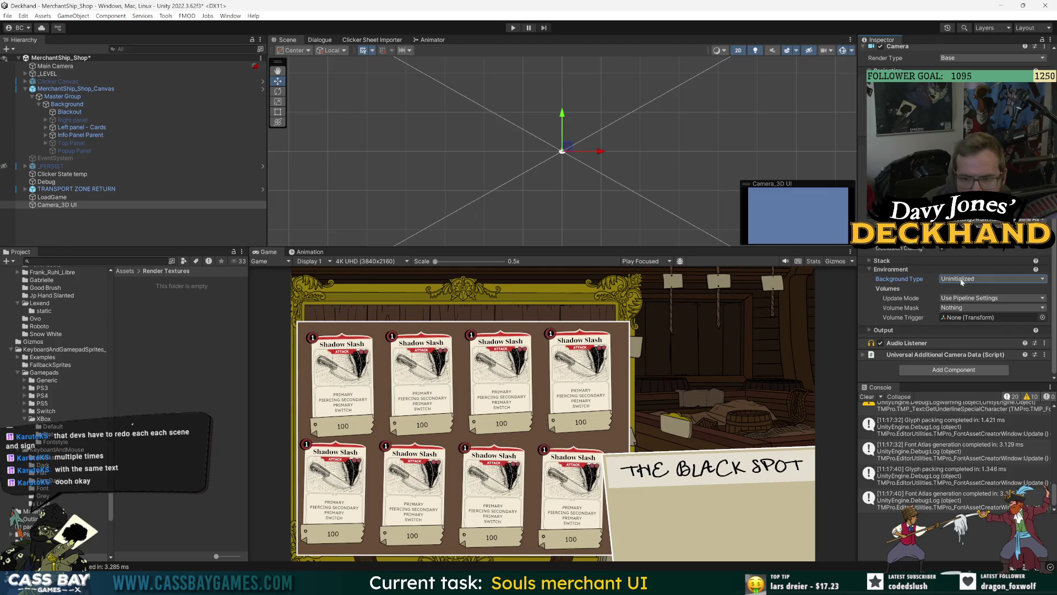
mouse_move(893, 280)
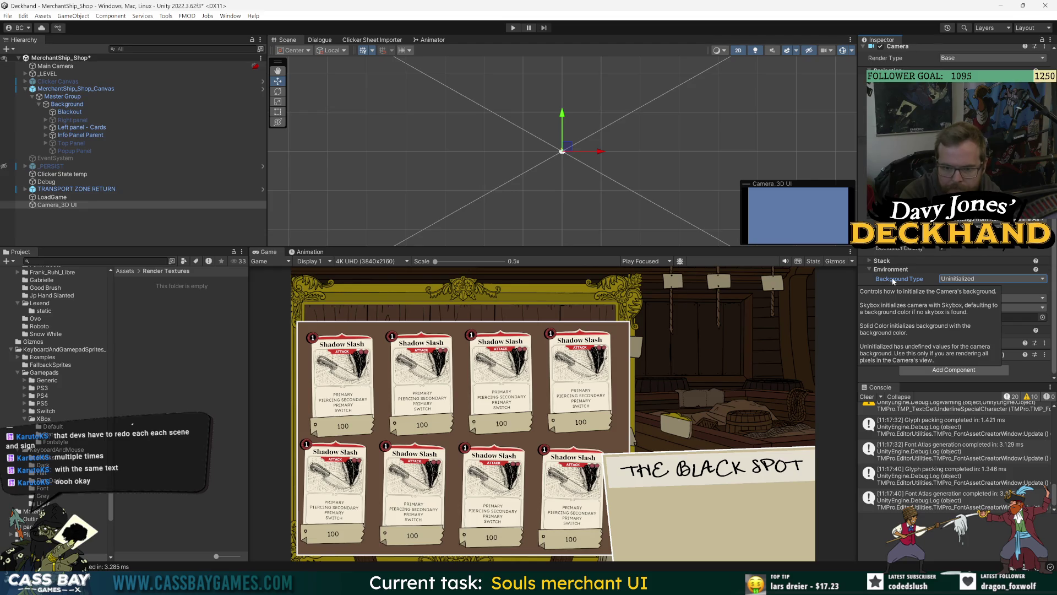
click(980, 278)
click(969, 300)
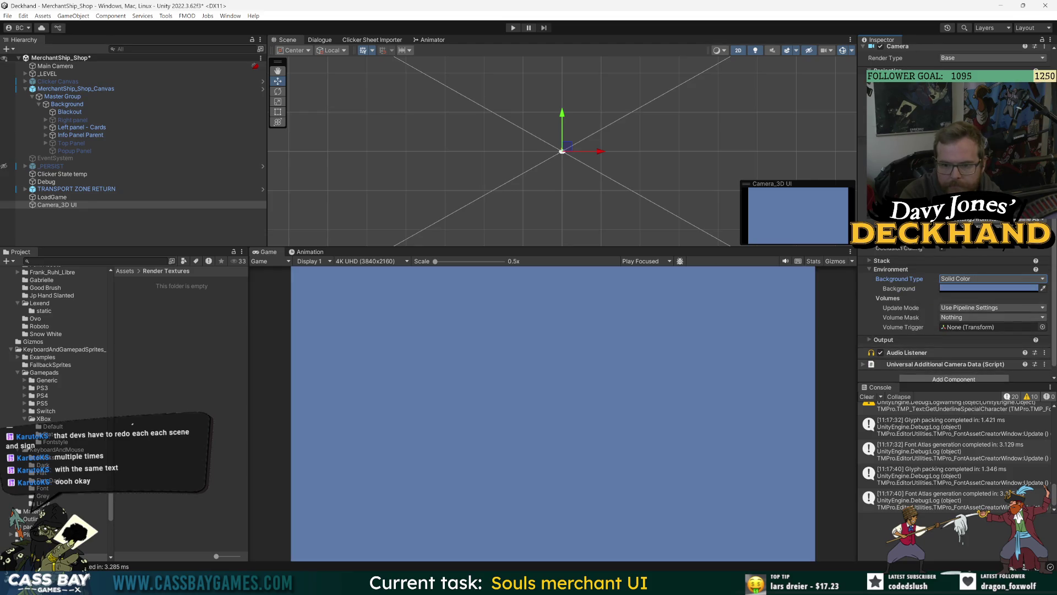
scroll(955, 309, up, 3)
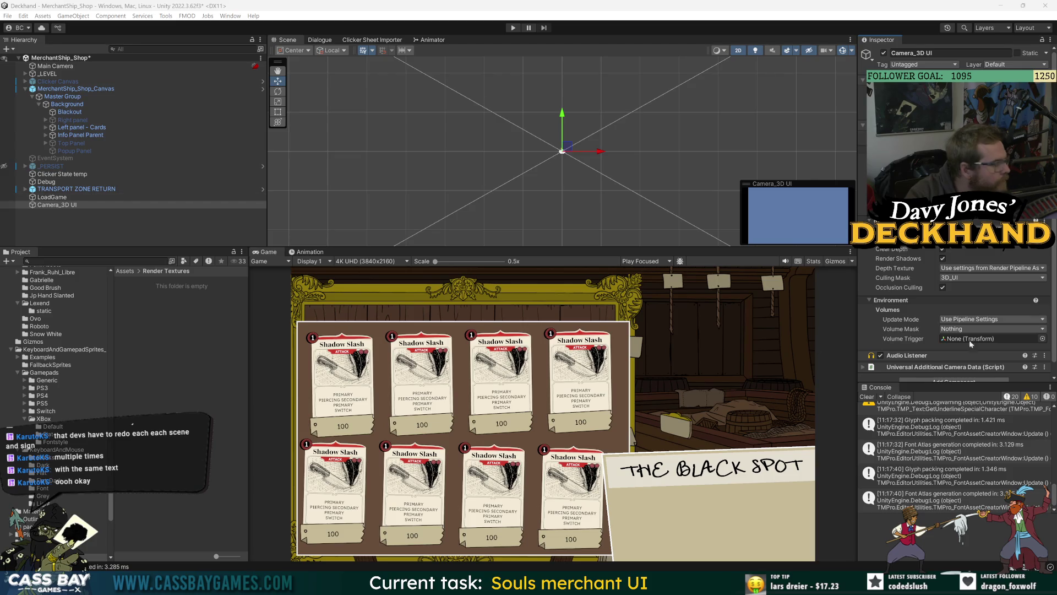
scroll(892, 315, down, 1)
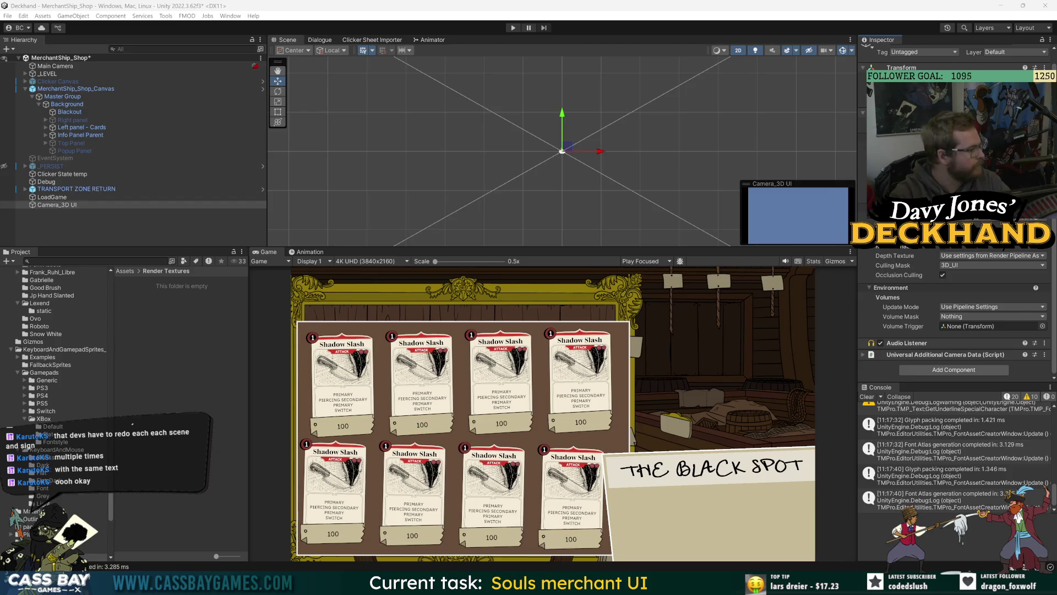
Step: Bring up the Create > Rendering options inside the Render Textures folder
right_click(181, 302)
mouse_move(203, 22)
mouse_move(356, 301)
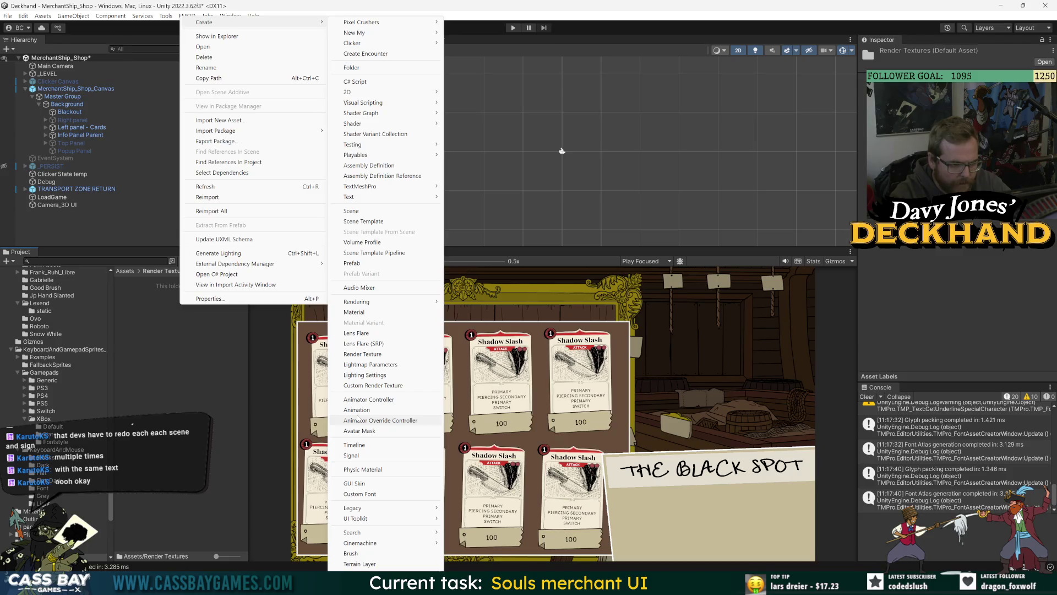
Step: Create a custom render texture named '3D UI Render Texture' in the Render Textures folder
click(368, 387)
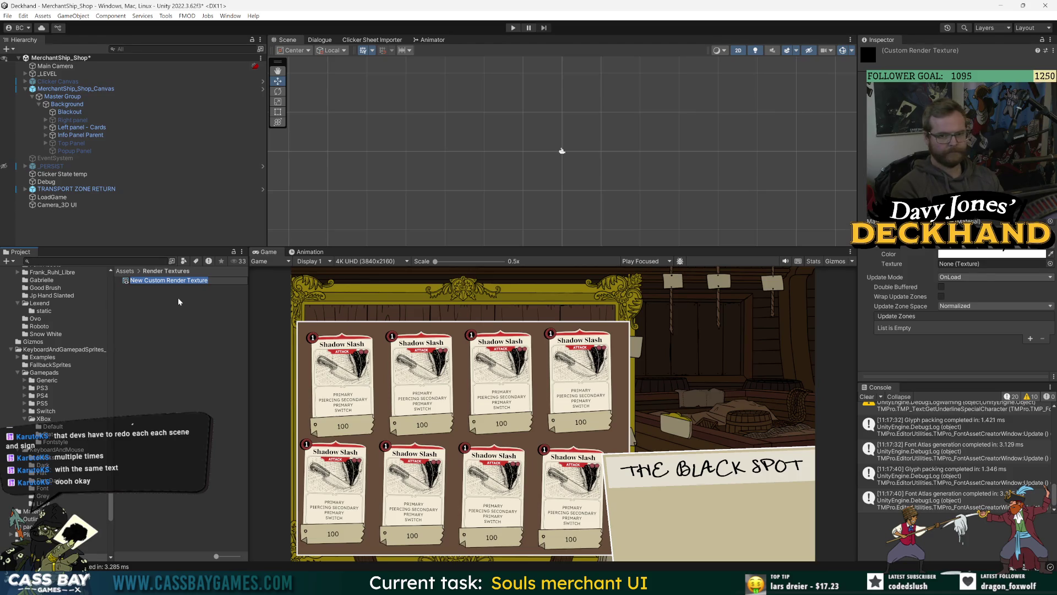
text(3D UI)
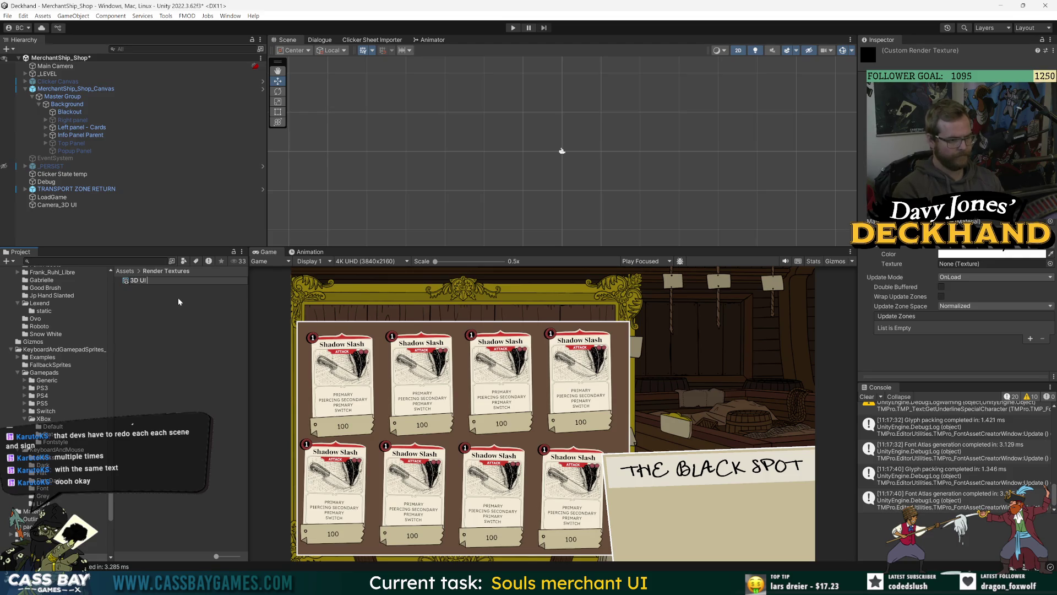
text(xture)
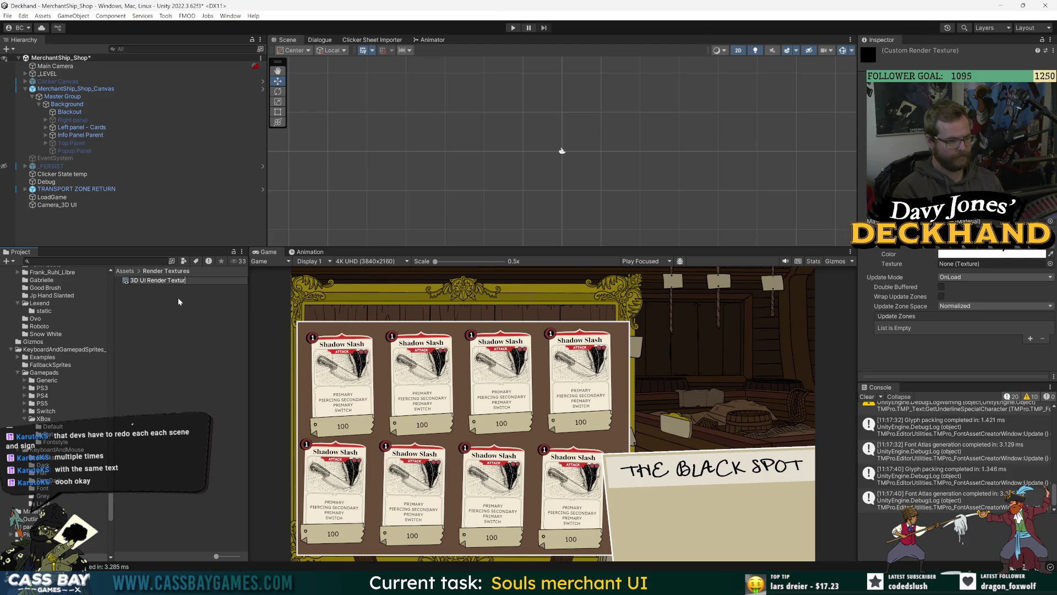
key(Return)
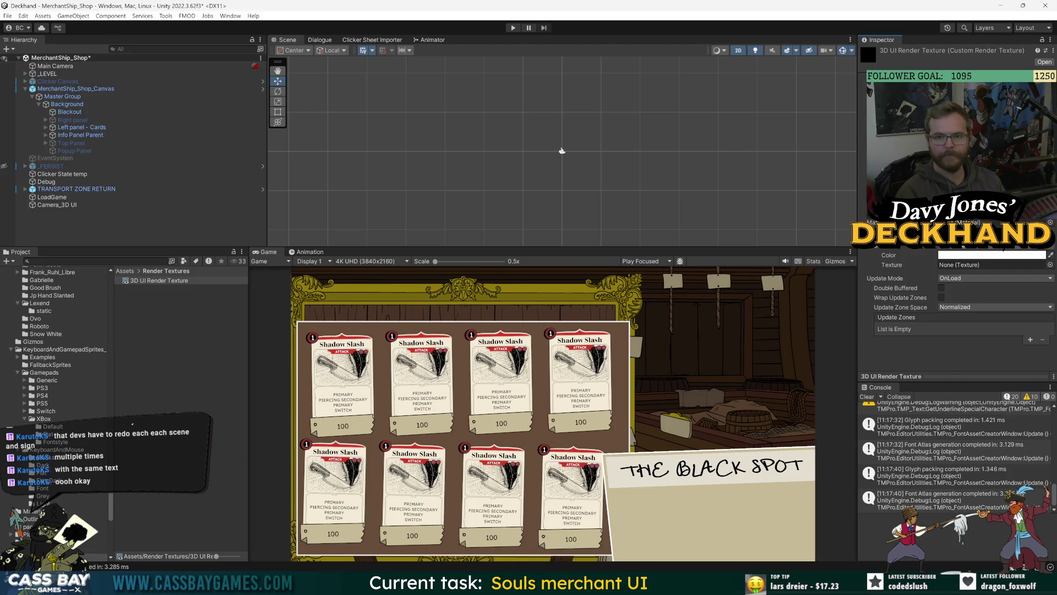
click(191, 281)
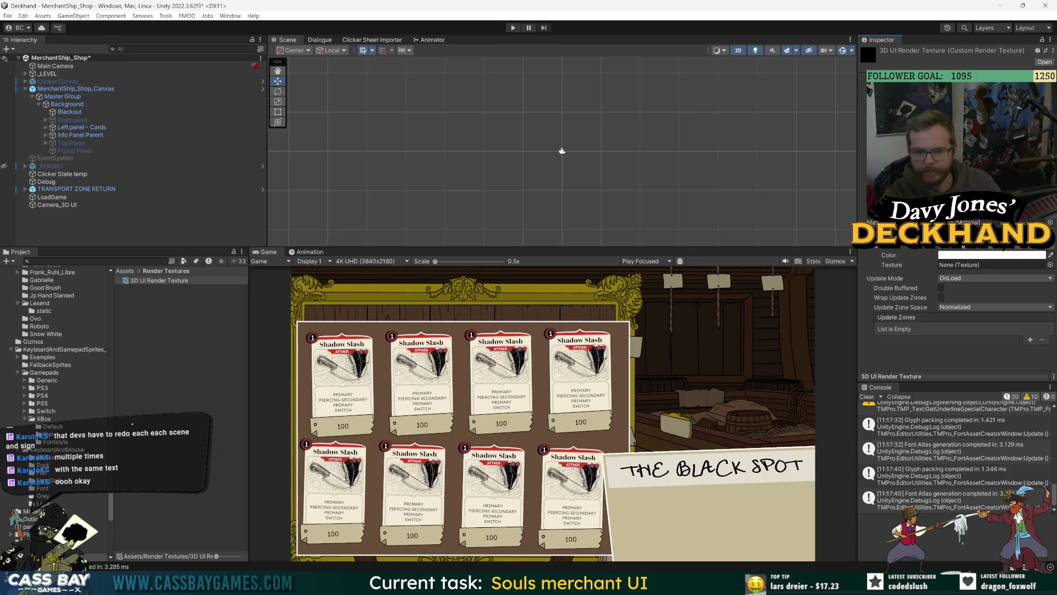
click(55, 205)
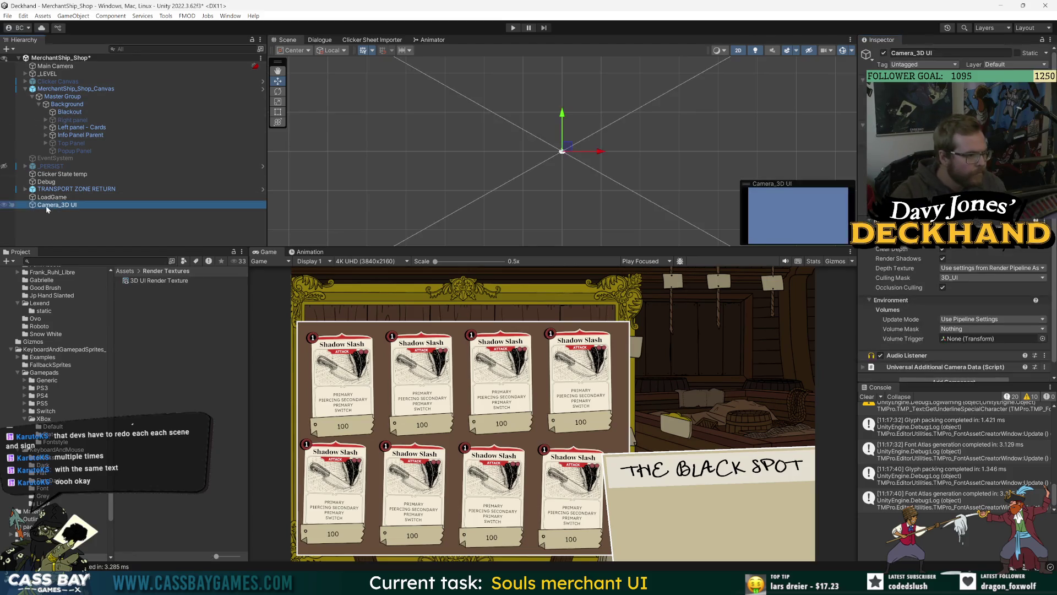
Step: Move Camera_3D UI just below Main Camera and set its Render Type to Base
drag(74, 78, 65, 70)
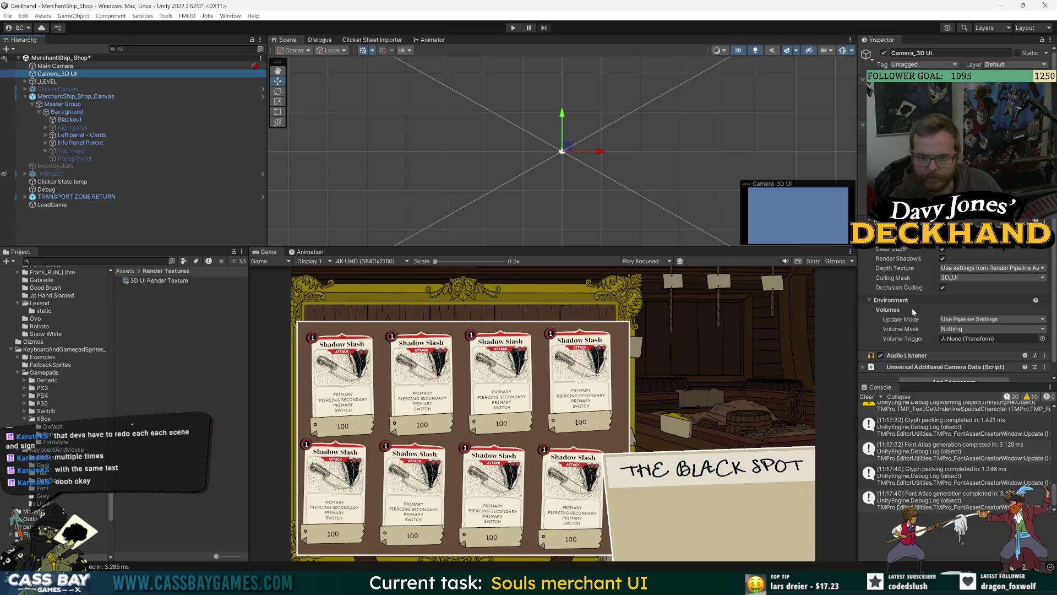
scroll(919, 330, down, 1)
click(991, 130)
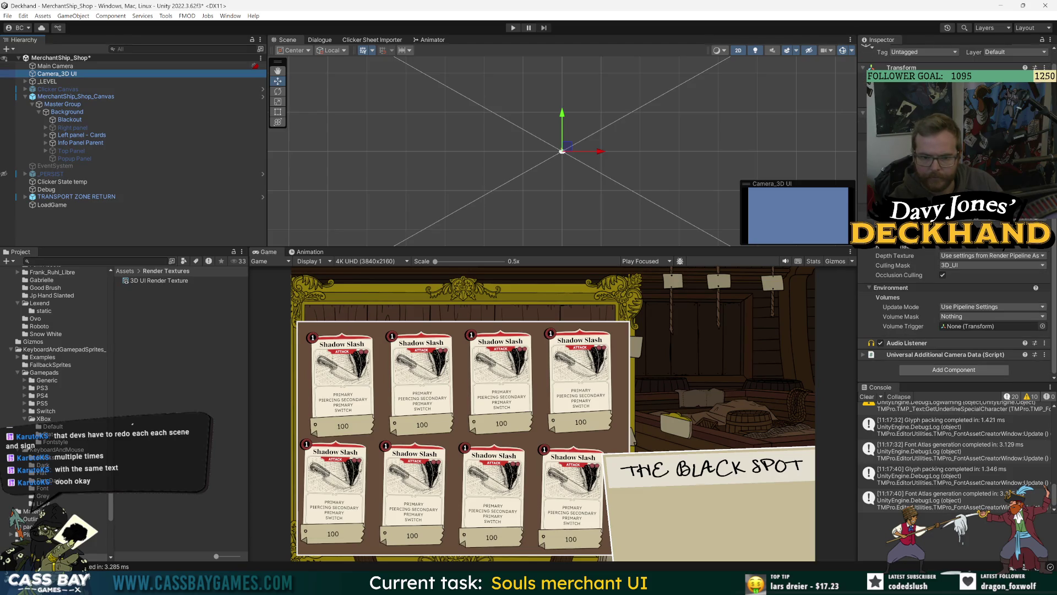
click(969, 141)
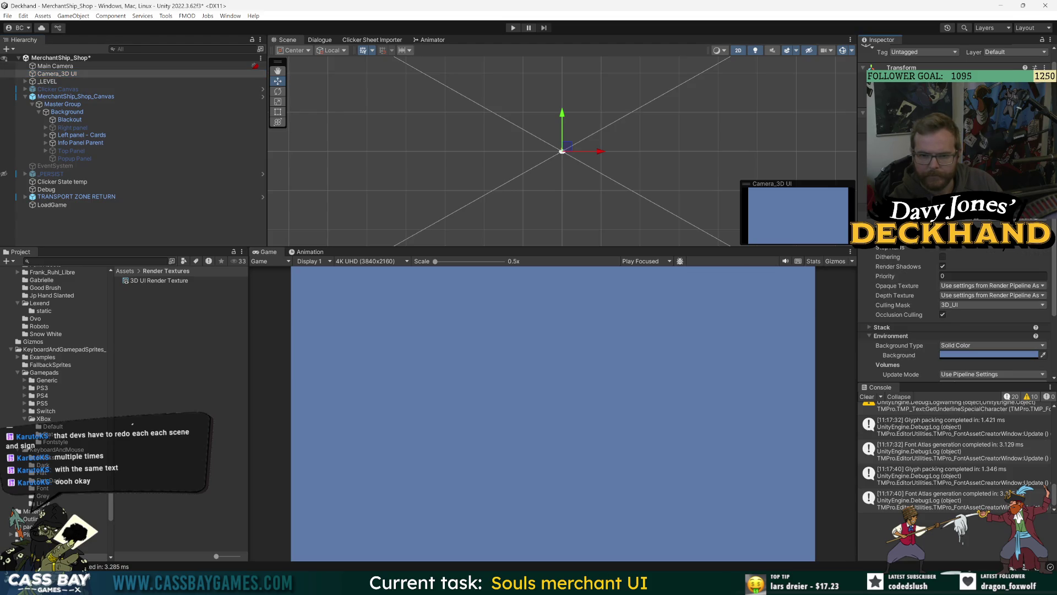
Step: Set 3D UI Render Texture as the camera's Output Texture, then open the MerchantShip_Shop_Canvas prefab
scroll(873, 358, down, 6)
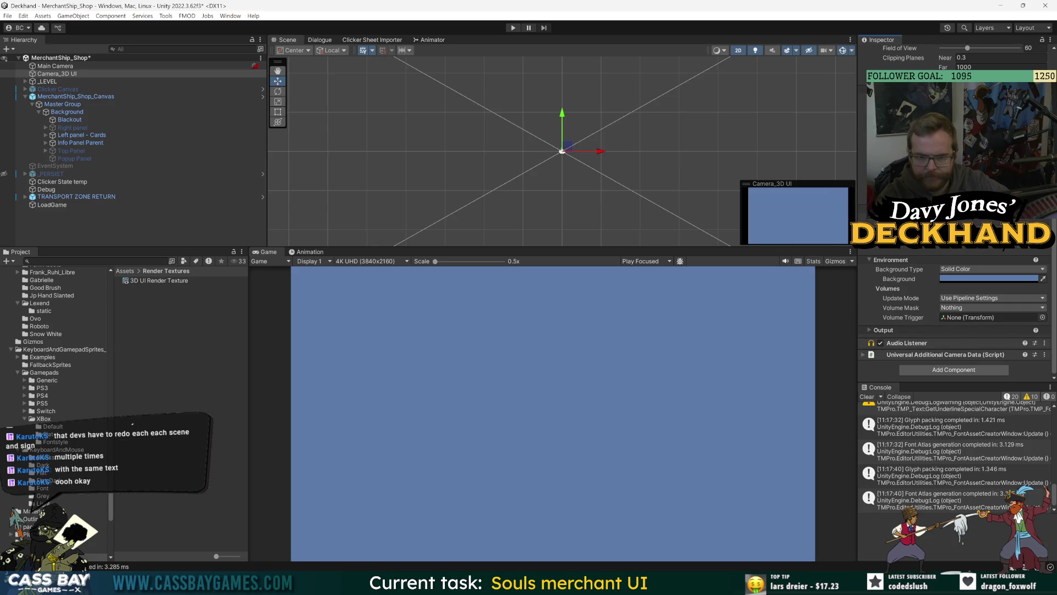
scroll(956, 309, up, 6)
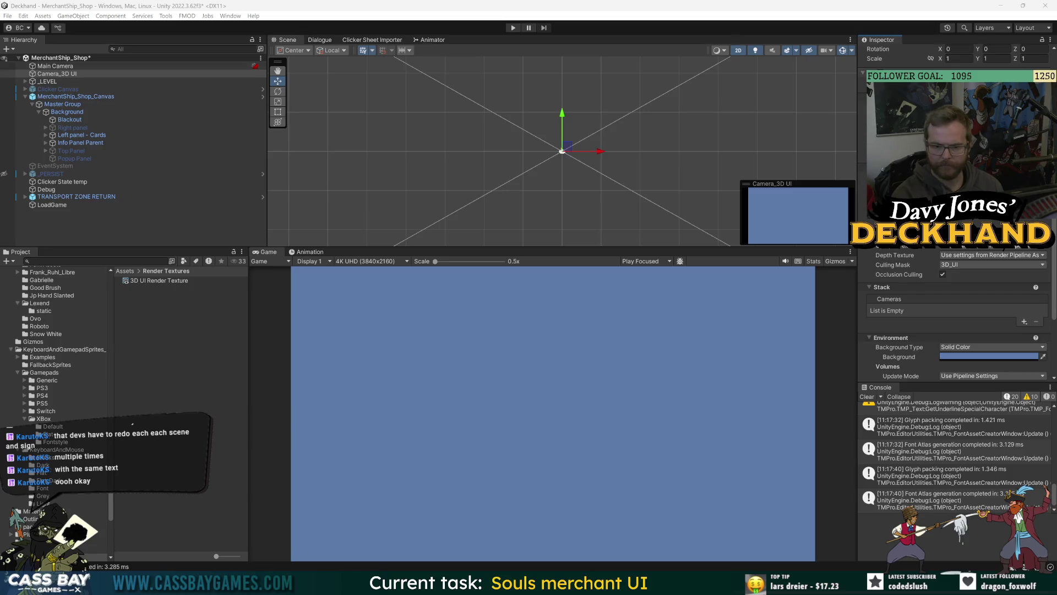
scroll(955, 320, down, 3)
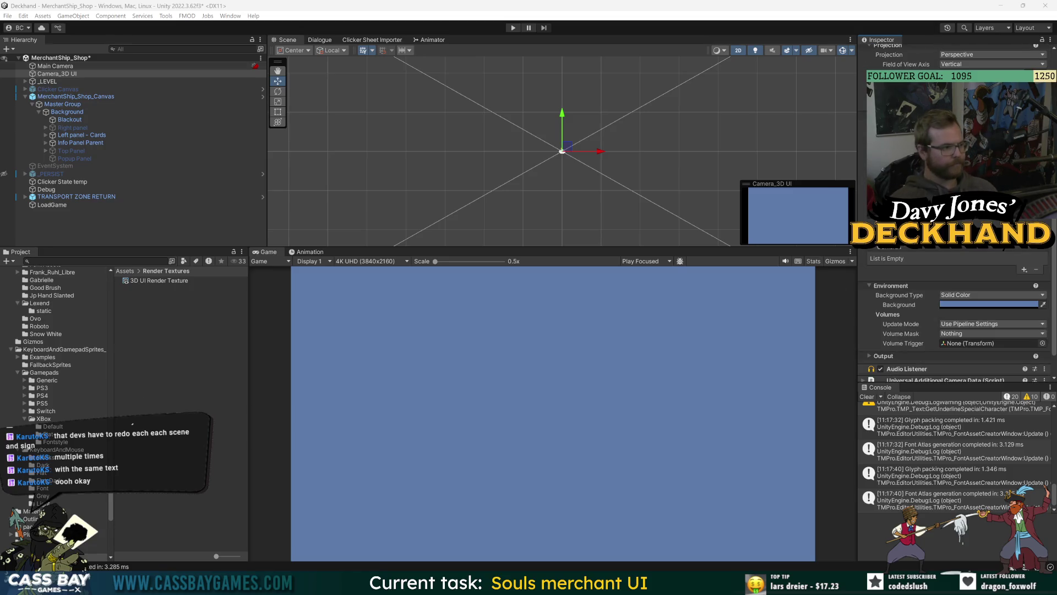
scroll(975, 317, down, 2)
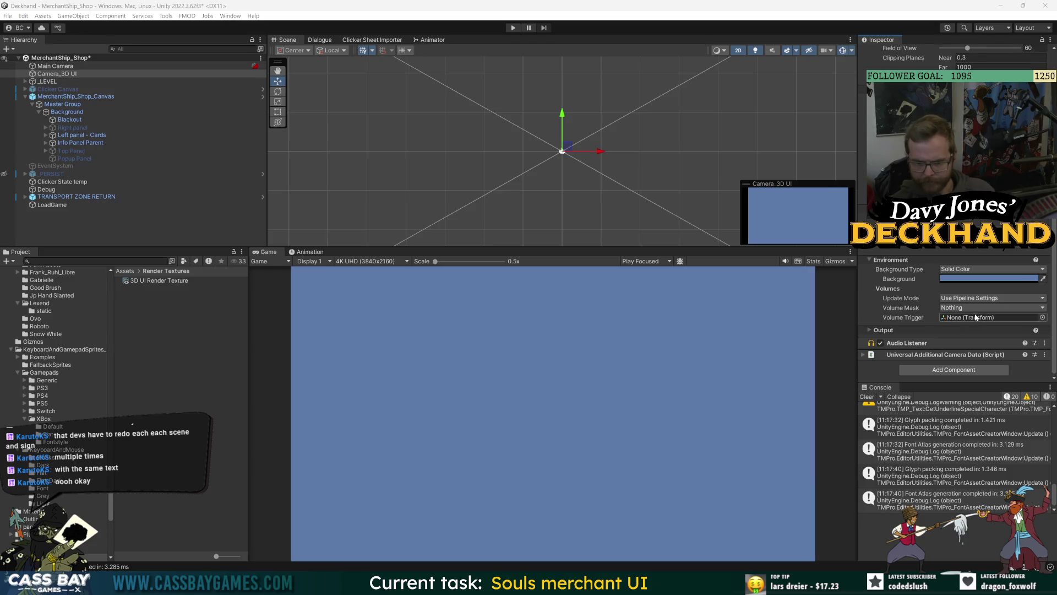
click(926, 355)
click(889, 331)
click(888, 331)
scroll(969, 275, down, 3)
drag(157, 280, 971, 261)
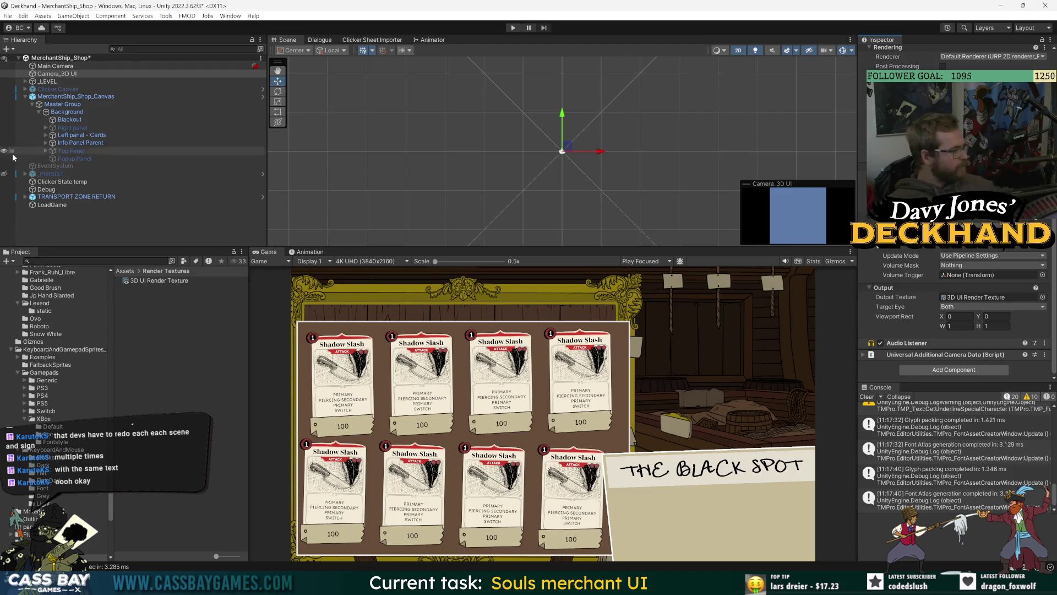
double_click(69, 99)
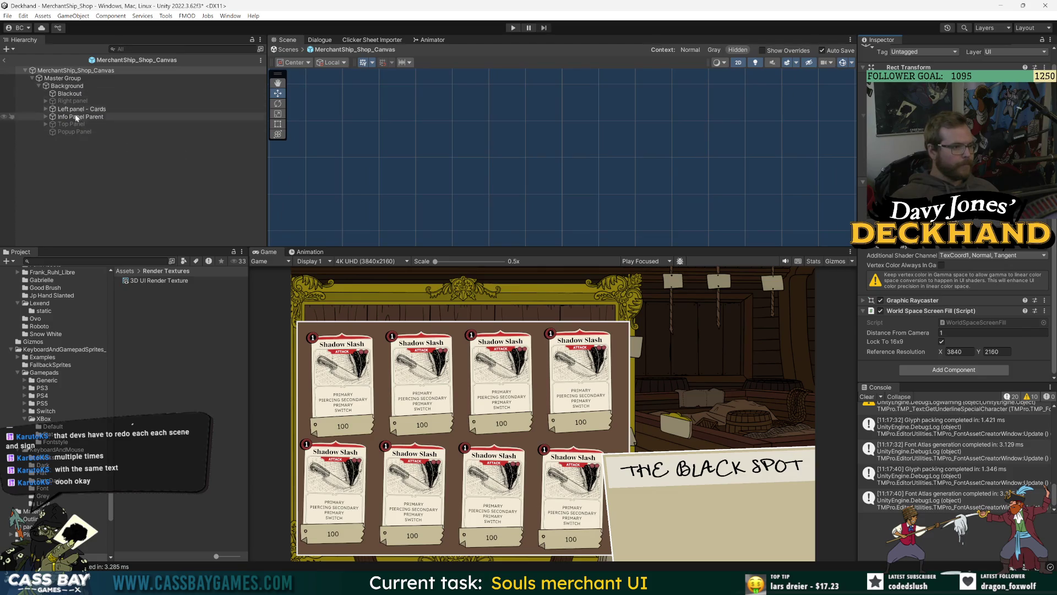
Step: Select Info Panel Parent, add a Canvas Renderer, then remove it again
click(77, 117)
click(45, 116)
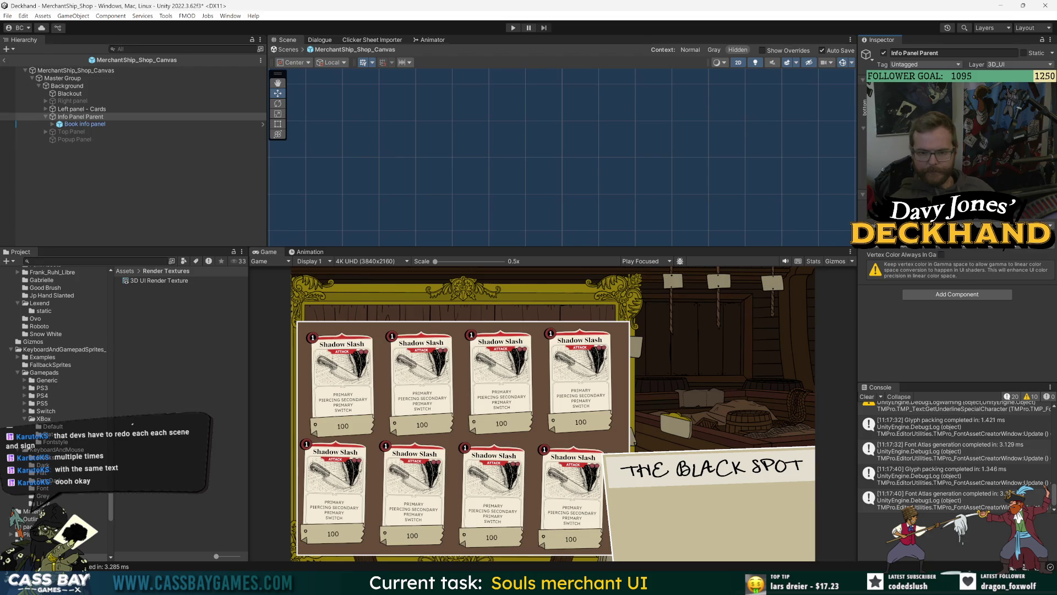
click(935, 295)
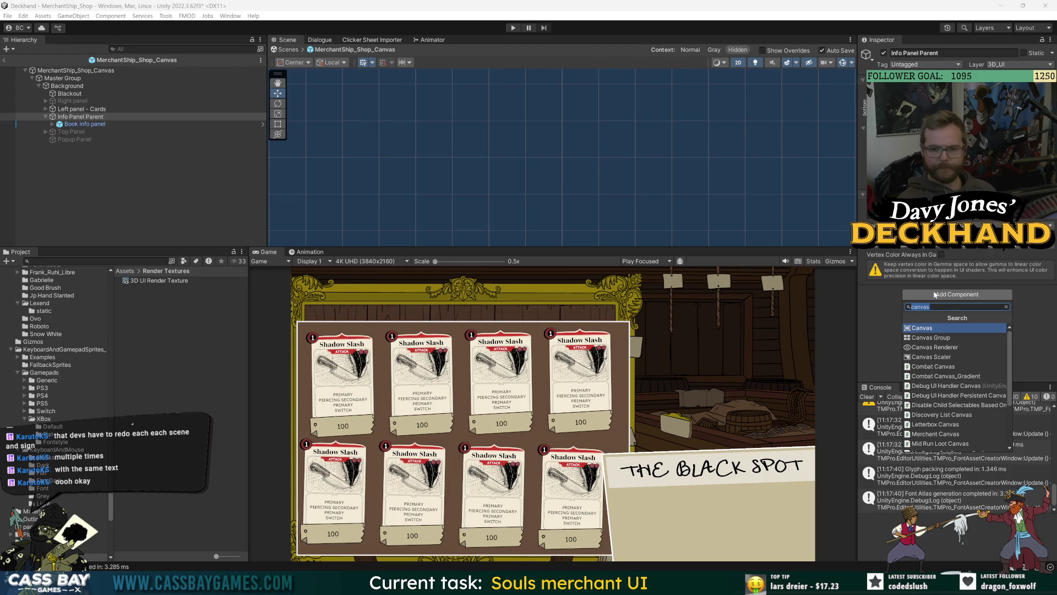
click(969, 346)
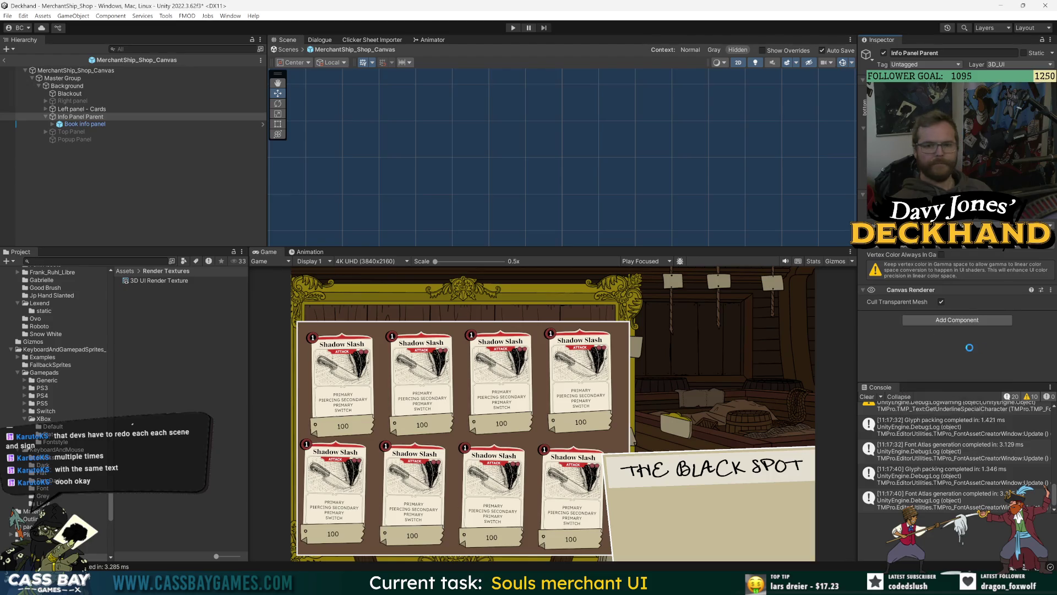
key(ctrl+s)
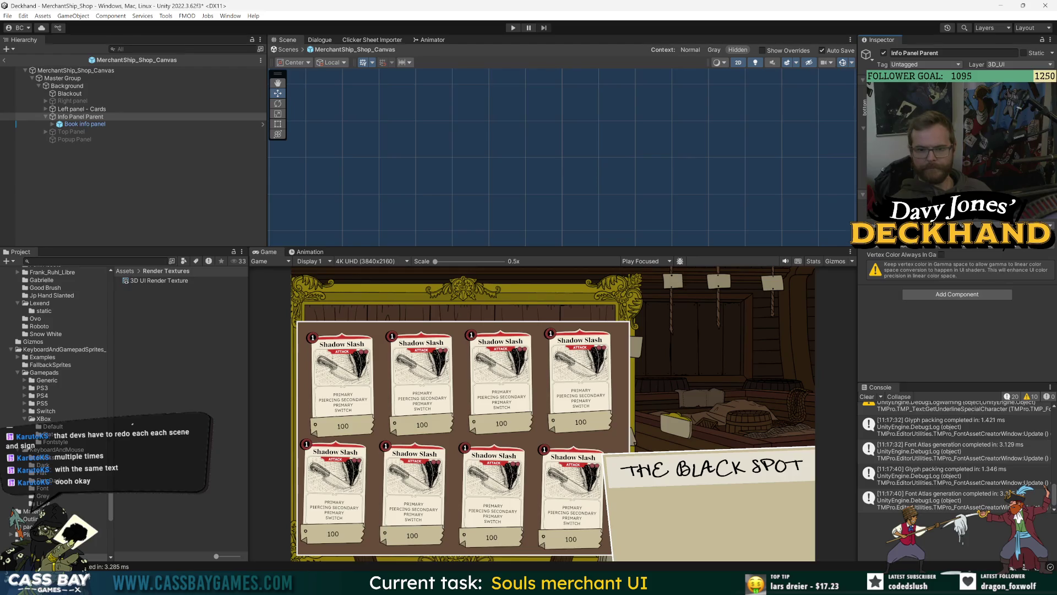
click(1049, 216)
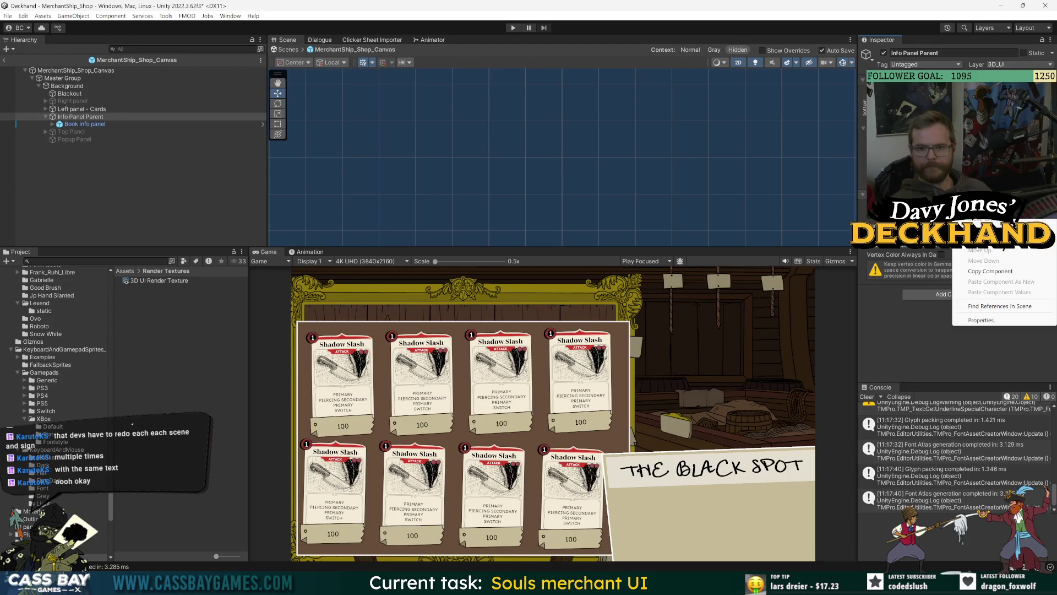
click(985, 240)
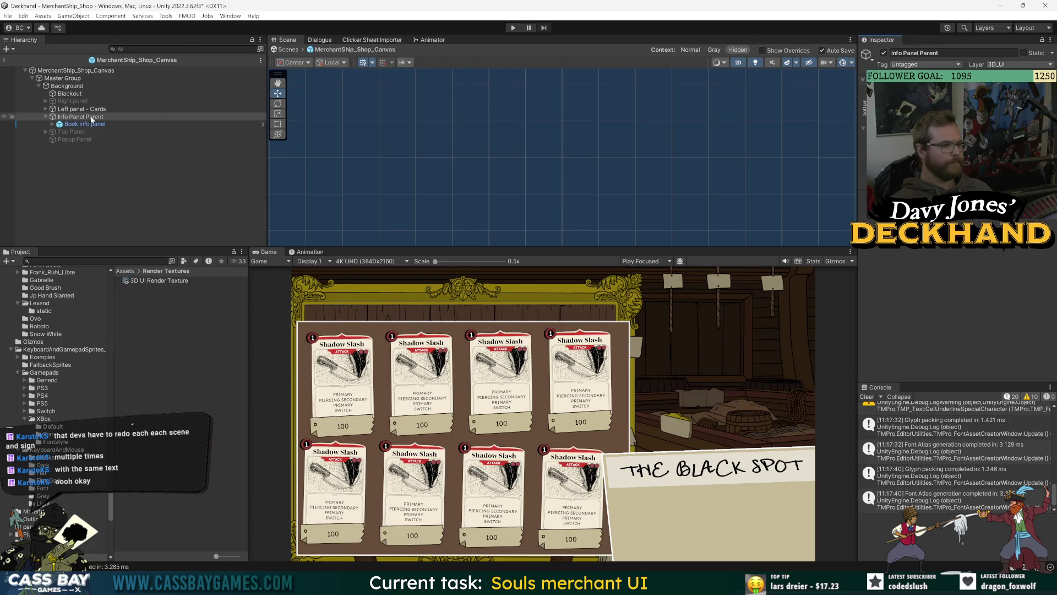
Step: Add a Canvas component to Info Panel Parent and remove the extra Canvas Scaler
click(958, 240)
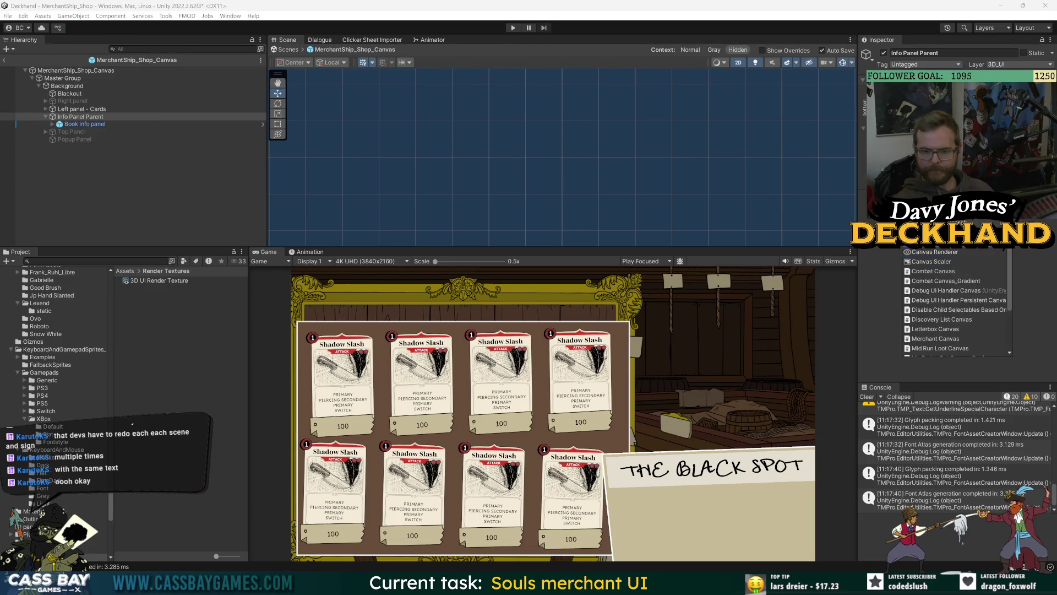
click(947, 242)
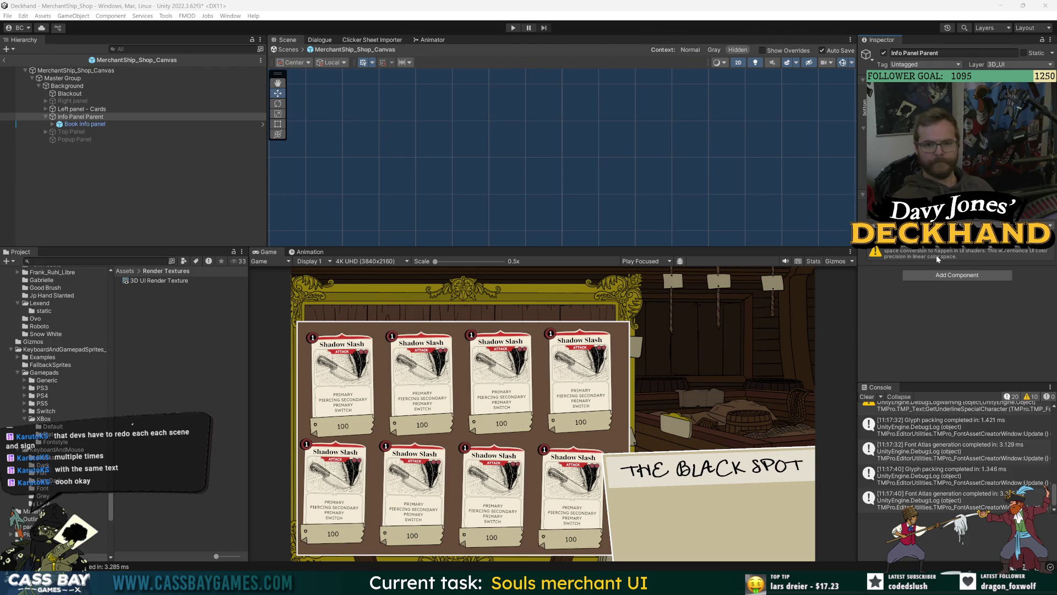
click(942, 274)
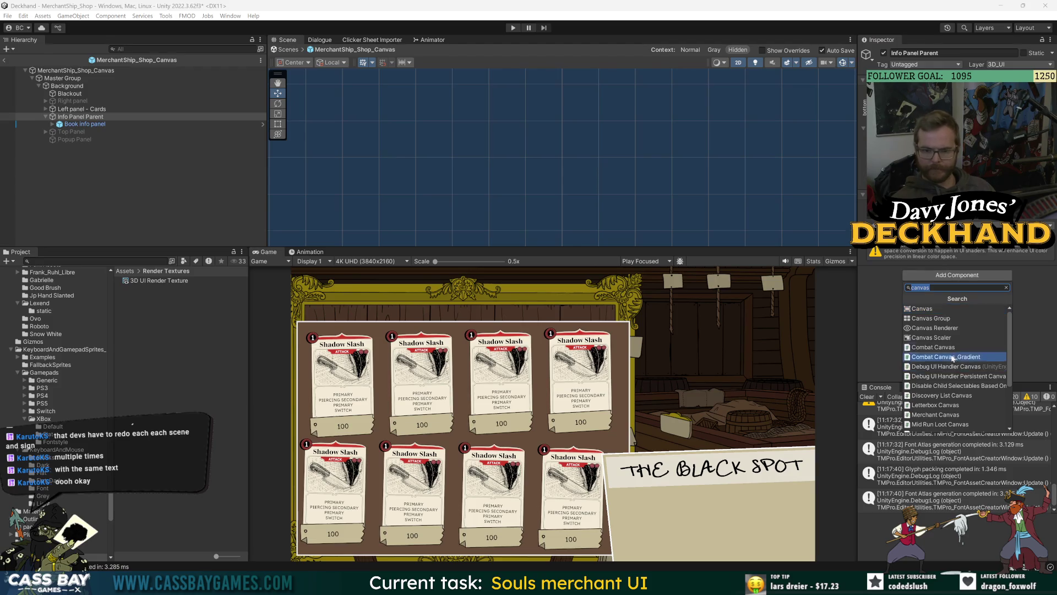
click(936, 337)
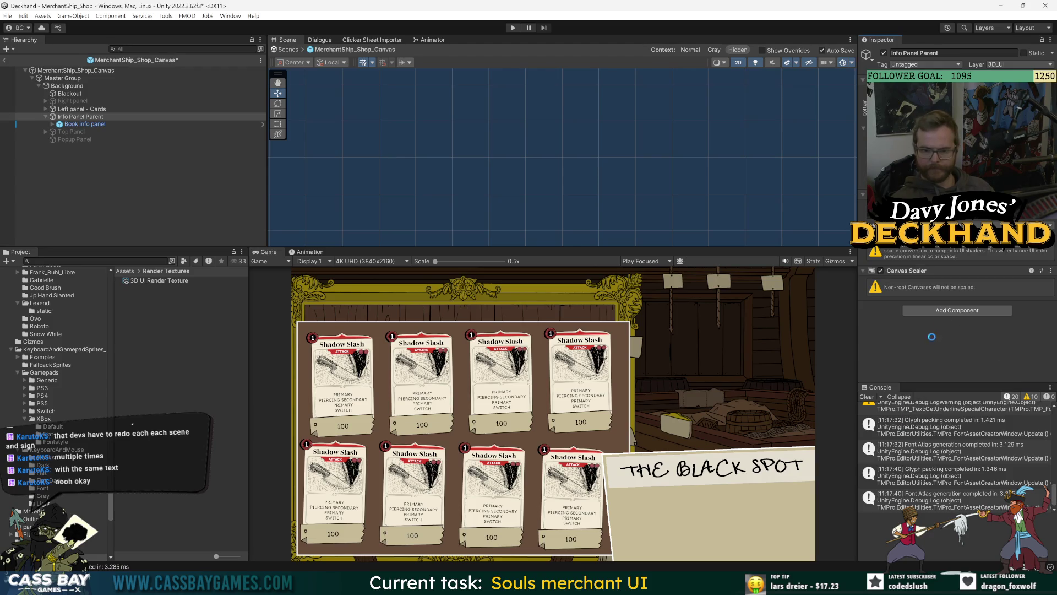
click(1051, 271)
click(986, 300)
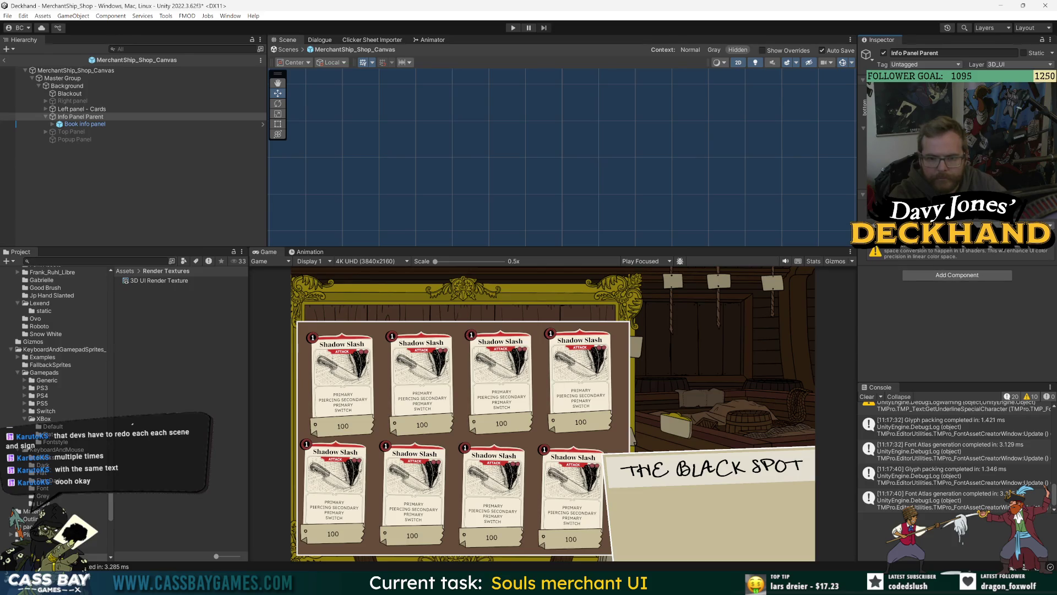
click(964, 242)
click(901, 308)
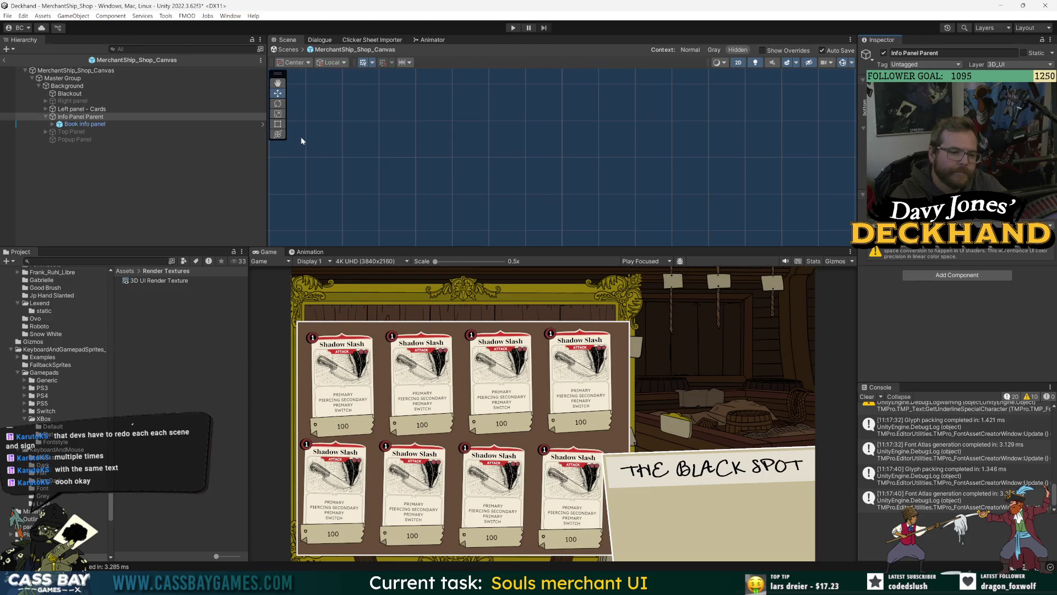
Step: Duplicate MerchantShip_Shop_Canvas into a nested copy and delete the root's own Master Group
click(68, 71)
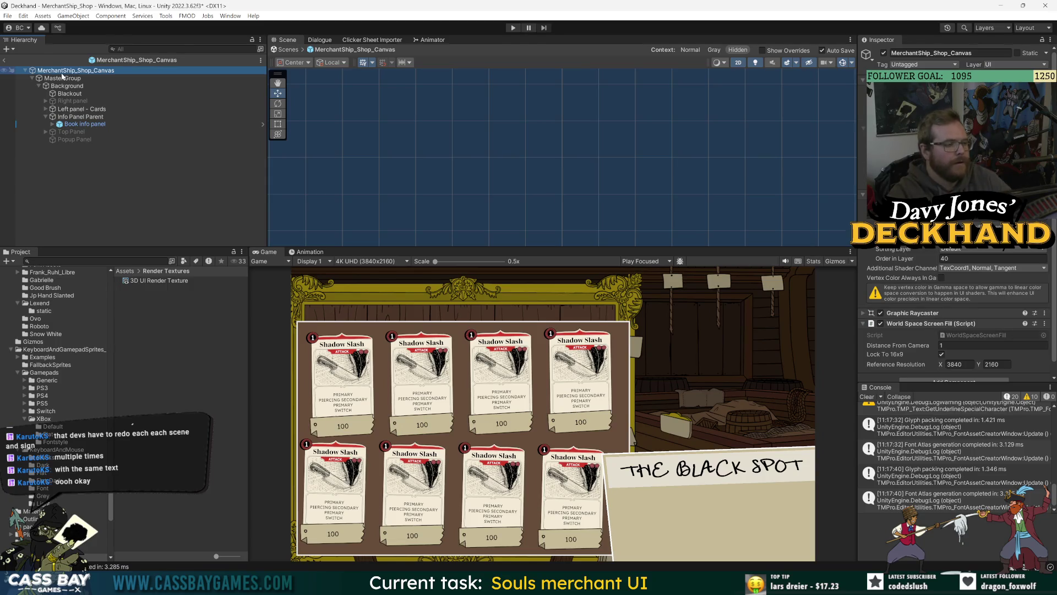
key(ctrl+d)
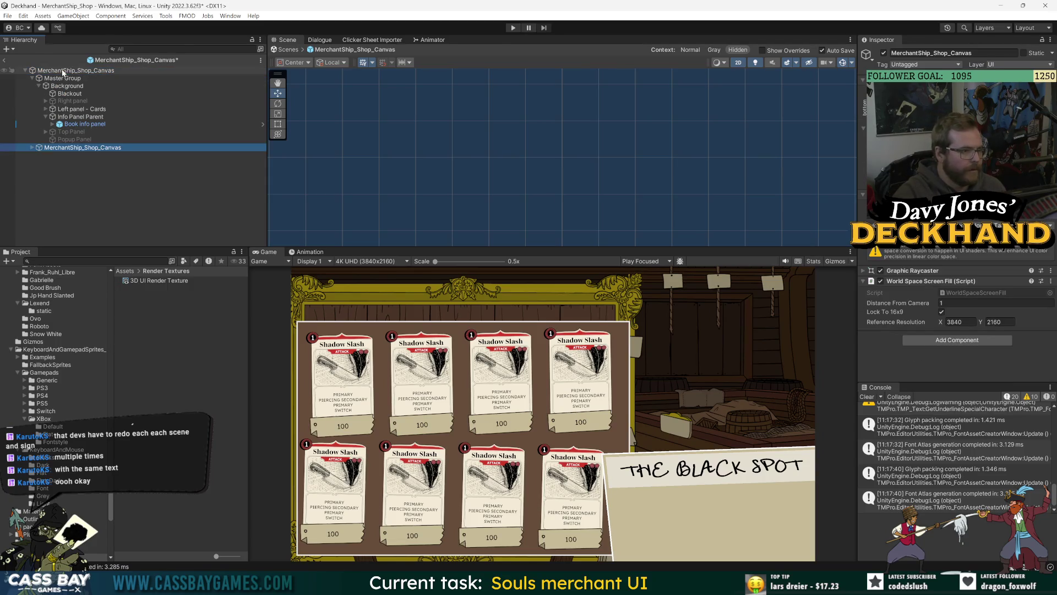
click(31, 78)
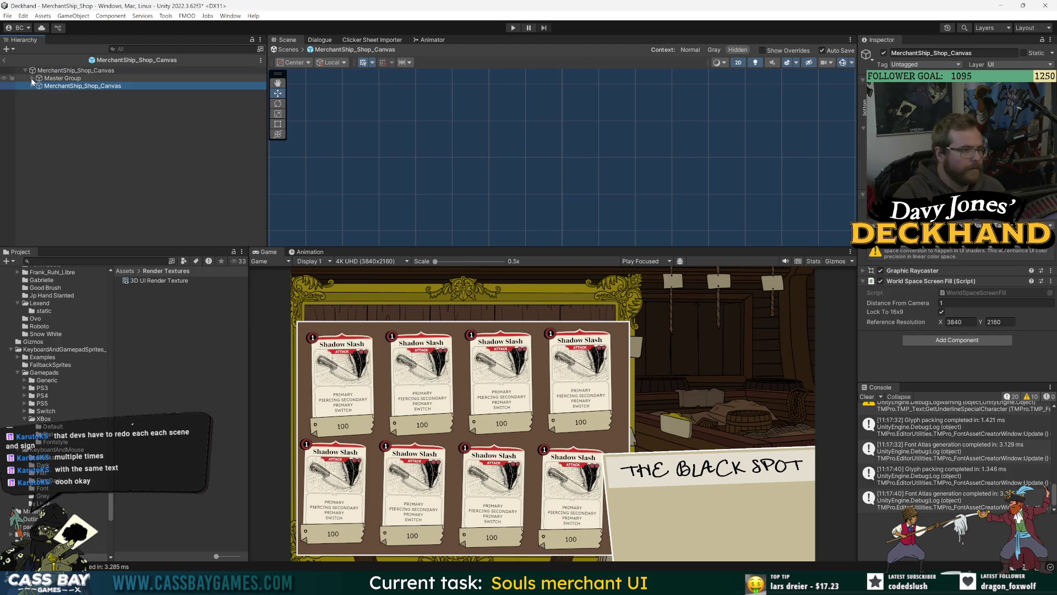
key(Delete)
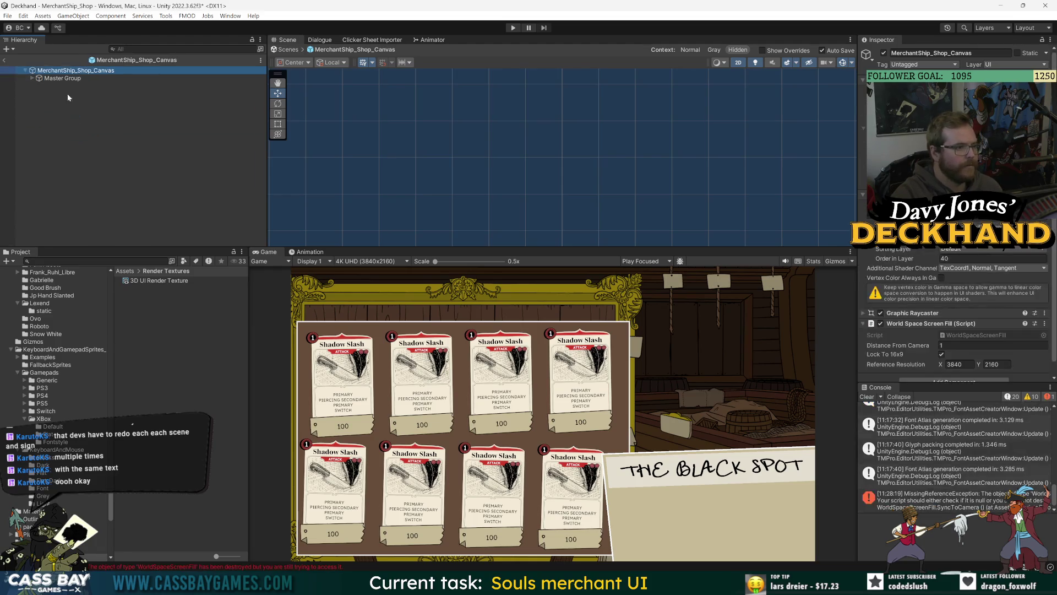
key(ctrl+z)
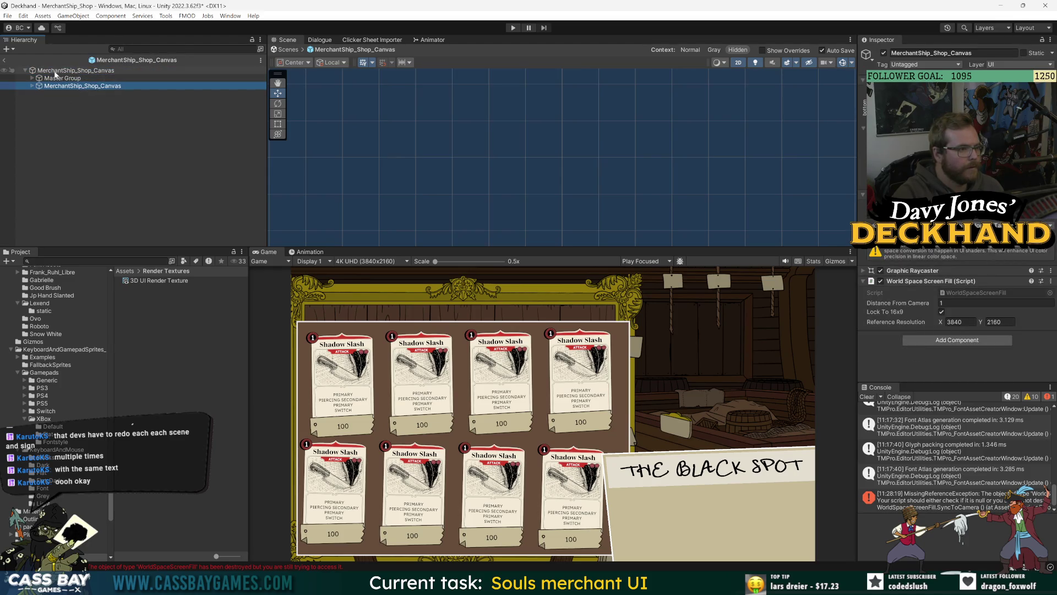
click(60, 78)
key(Delete)
click(63, 70)
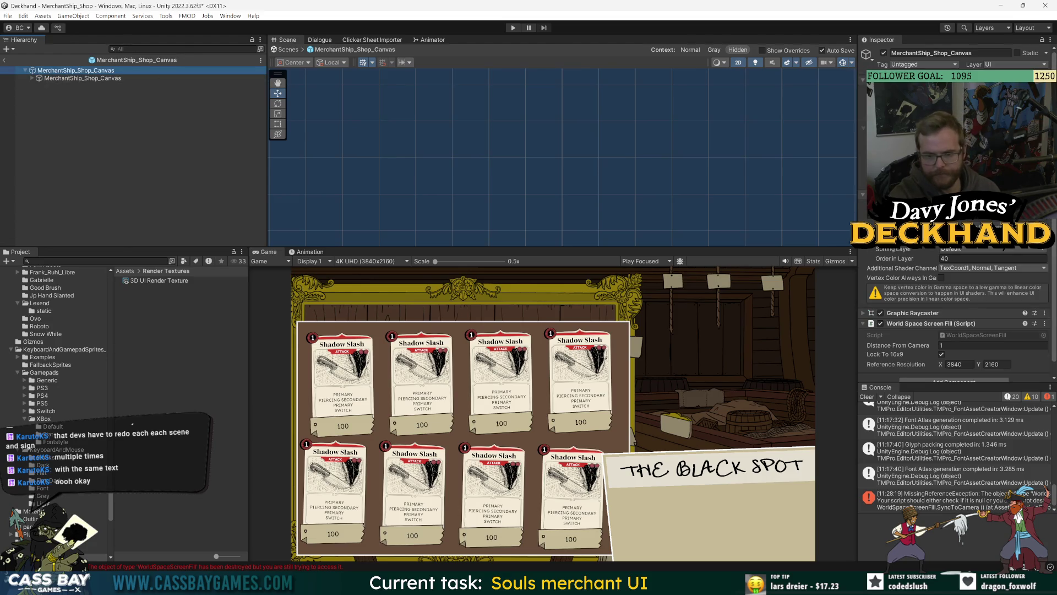
Step: Remove World Space Screen Fill, Graphic Raycaster and Canvas components from the root shop canvas
click(1044, 213)
click(986, 239)
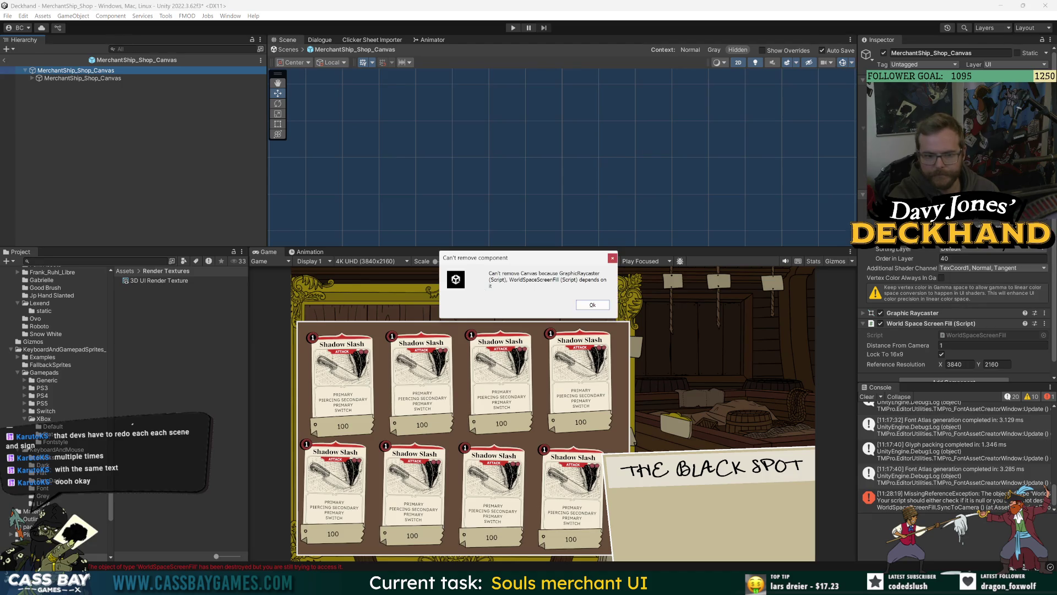
click(1045, 324)
click(994, 369)
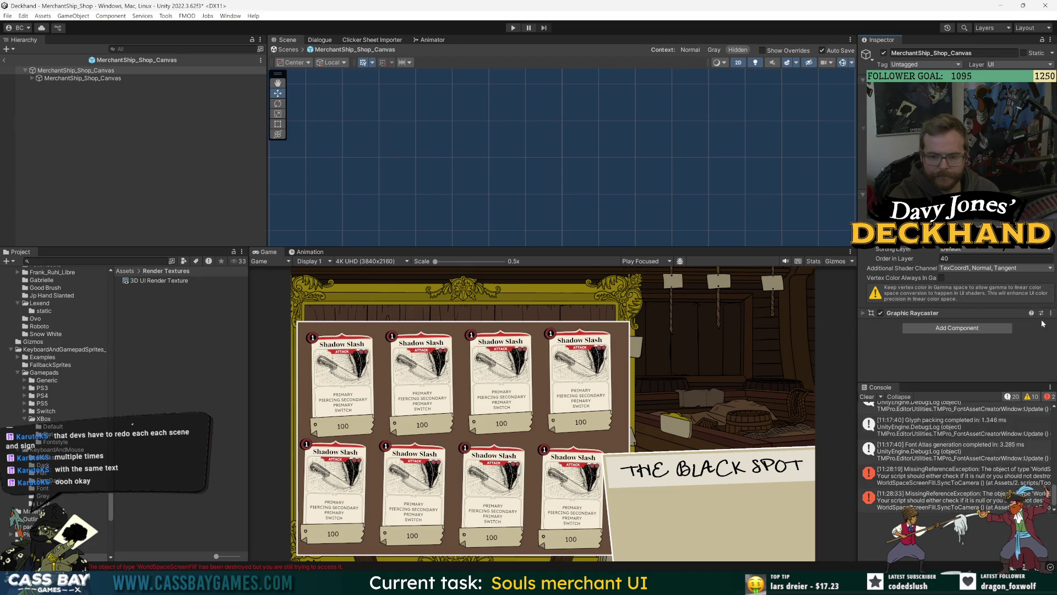
click(1044, 313)
click(991, 358)
click(1046, 220)
click(986, 252)
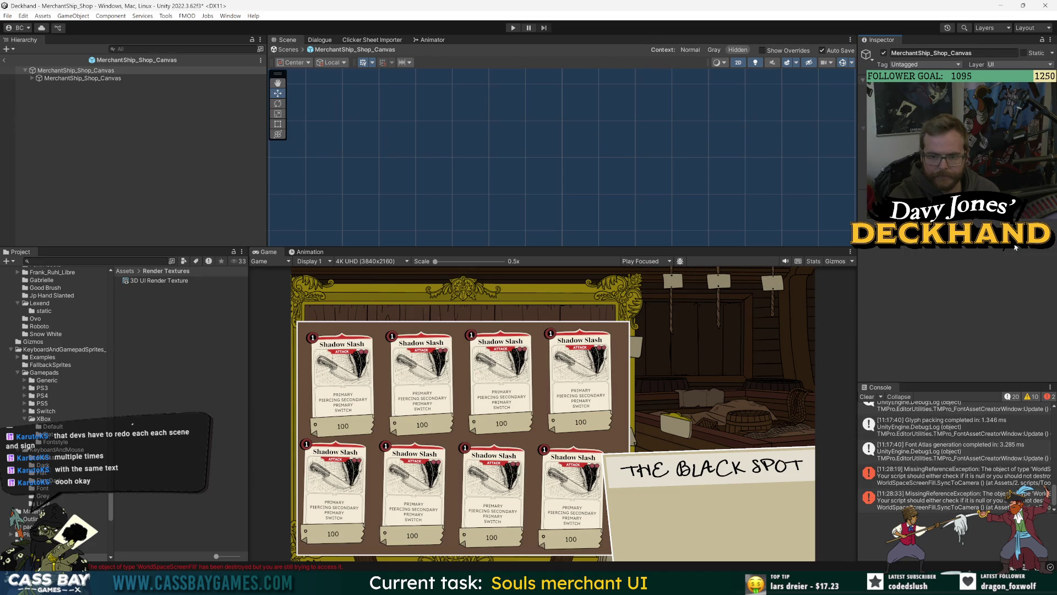
Step: Rename the nested canvas to 'Non 3d canvas' and expand Master Group and Background
click(76, 80)
click(31, 79)
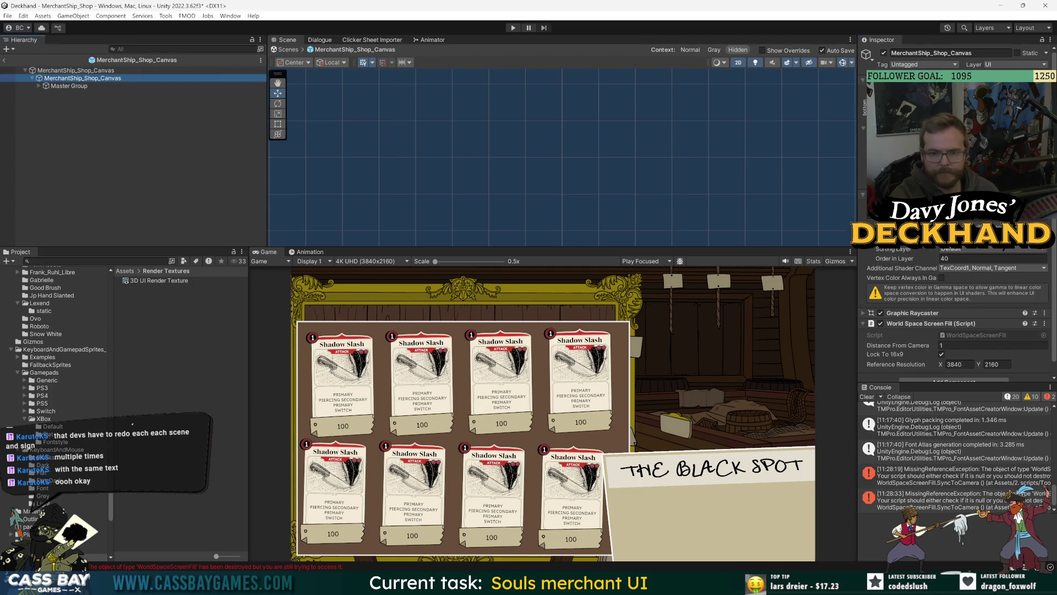
click(942, 53)
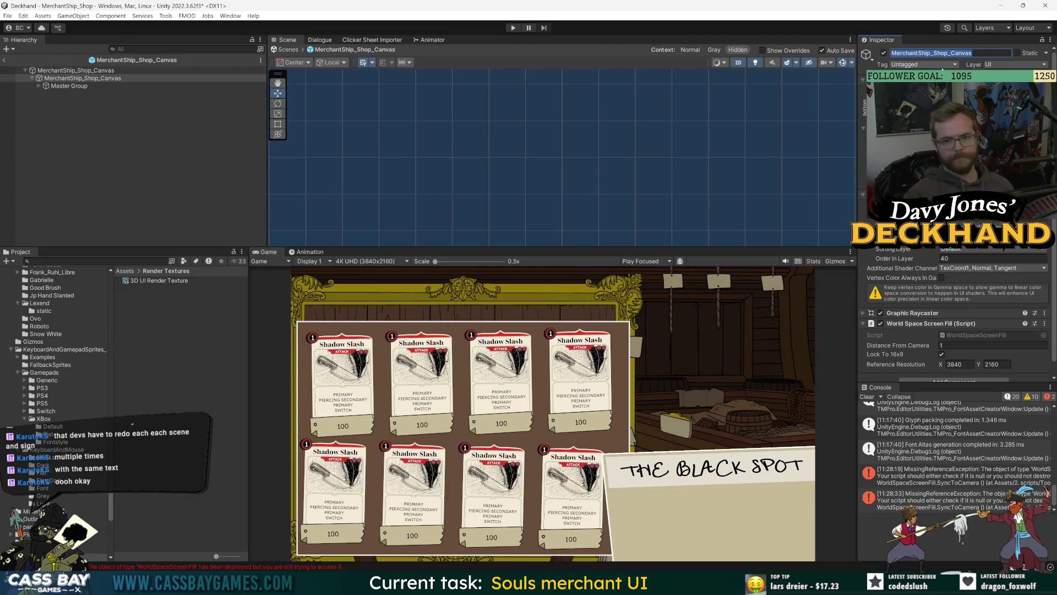
text(Non 3d canvas)
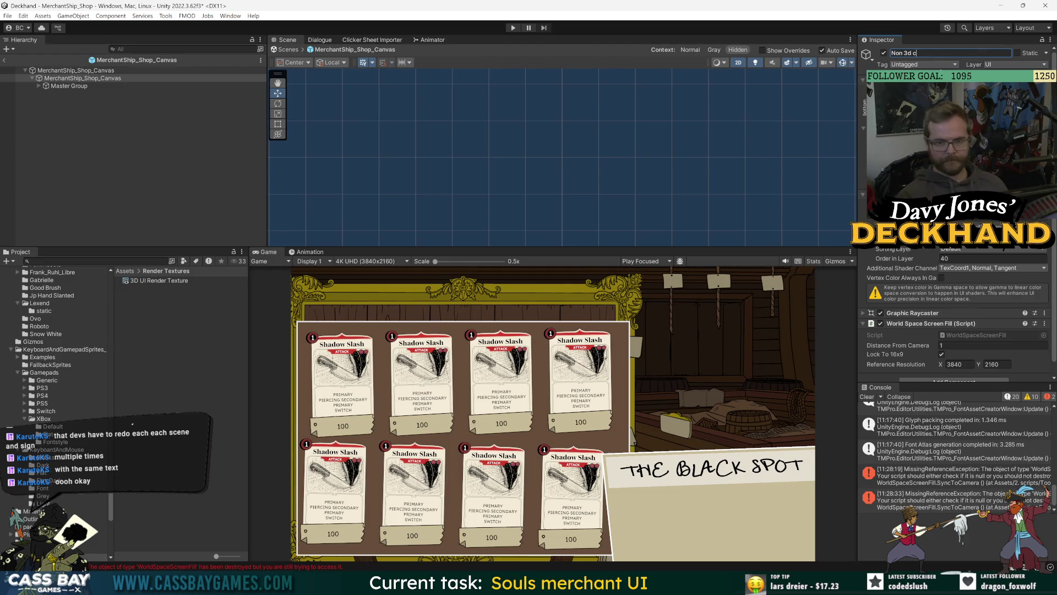
key(Return)
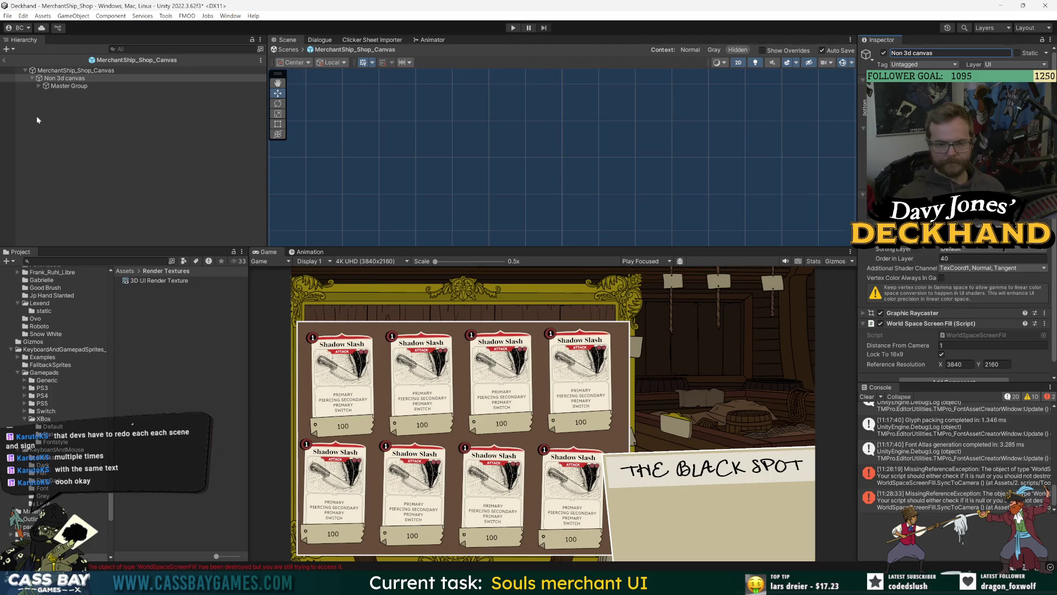
click(79, 98)
click(39, 86)
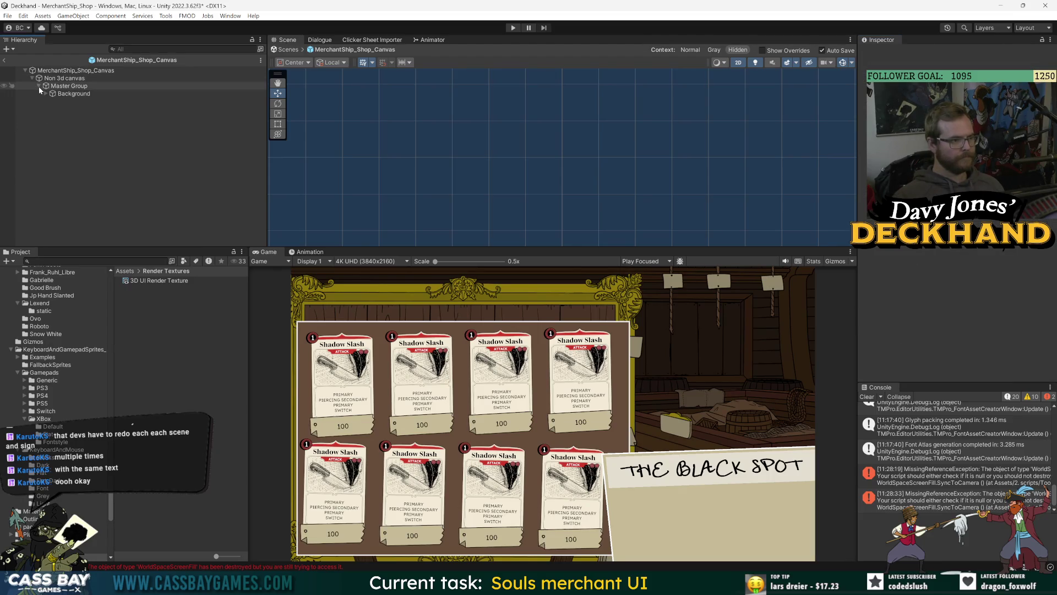
click(45, 94)
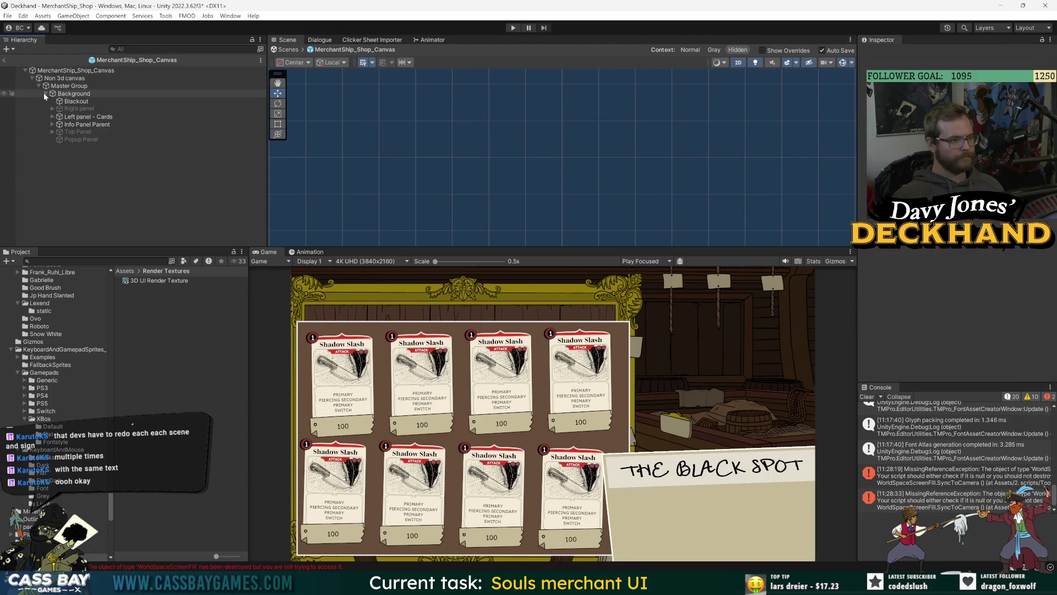
Step: Add a new UI canvas named '3D canvas' under the shop canvas
click(60, 70)
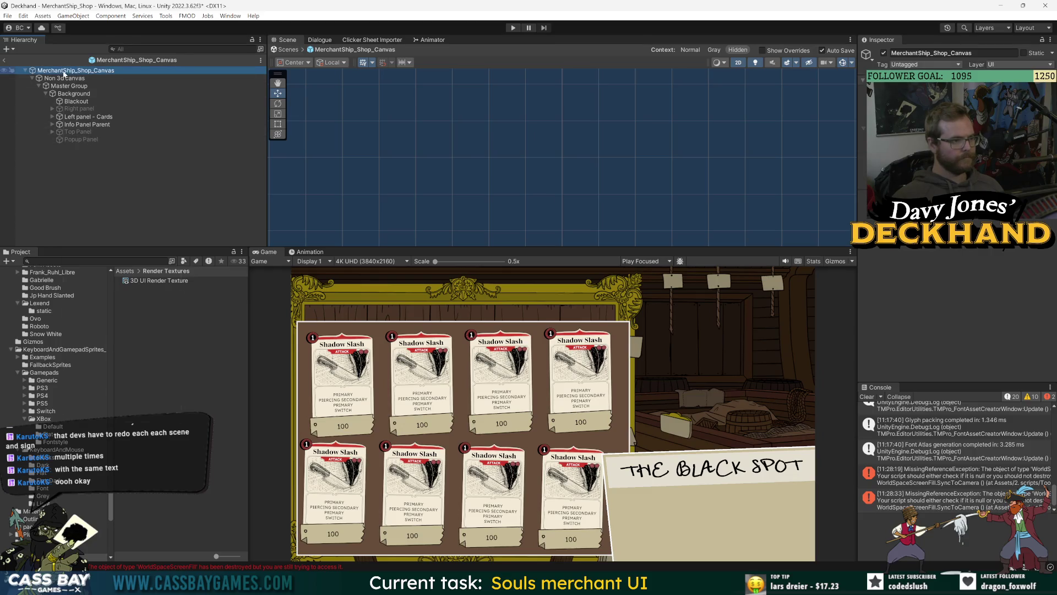
right_click(65, 72)
mouse_move(166, 287)
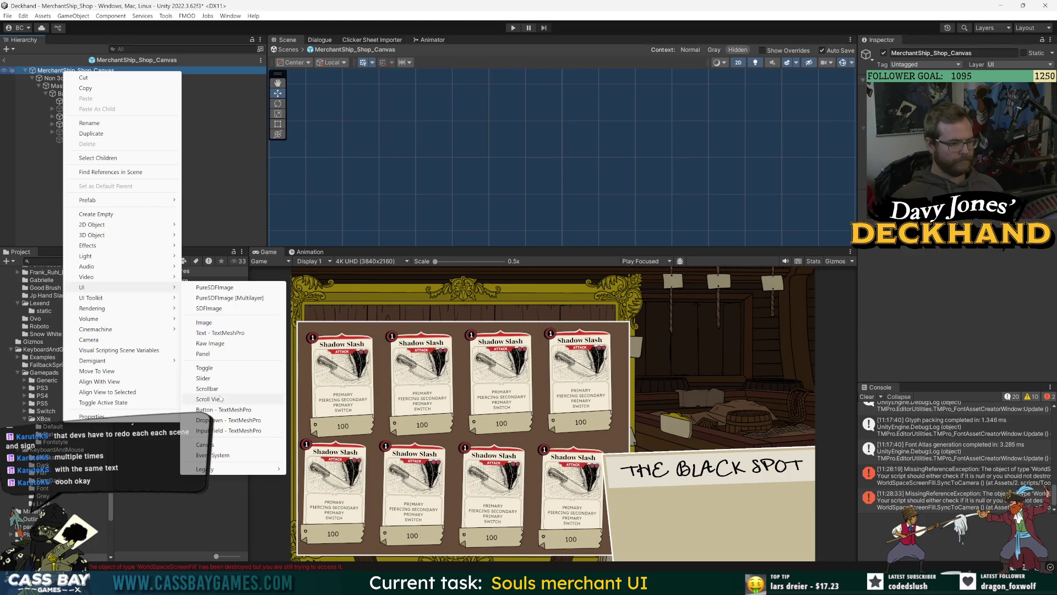
click(229, 445)
text(3D canvas)
key(Return)
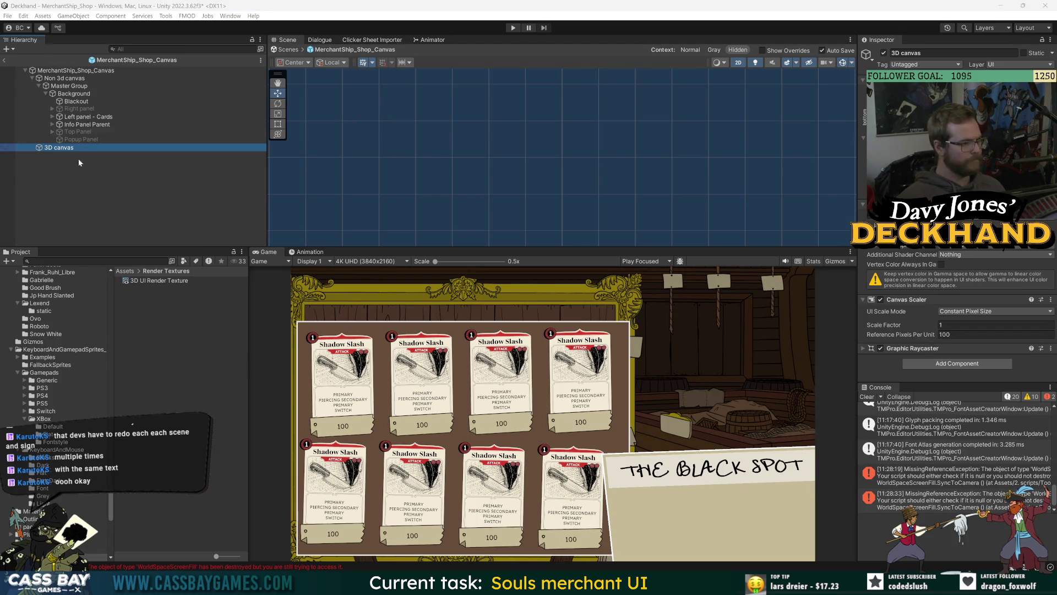
click(39, 85)
click(39, 86)
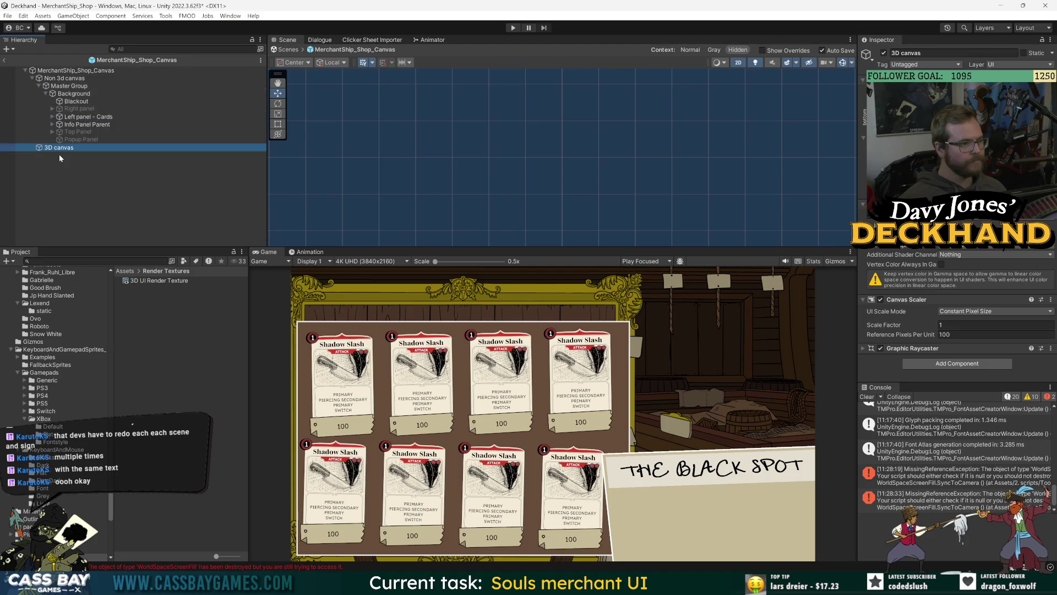
click(969, 325)
Step: Move Info Panel Parent under 3D canvas and frame the 3D canvas in the scene view
drag(71, 124, 65, 157)
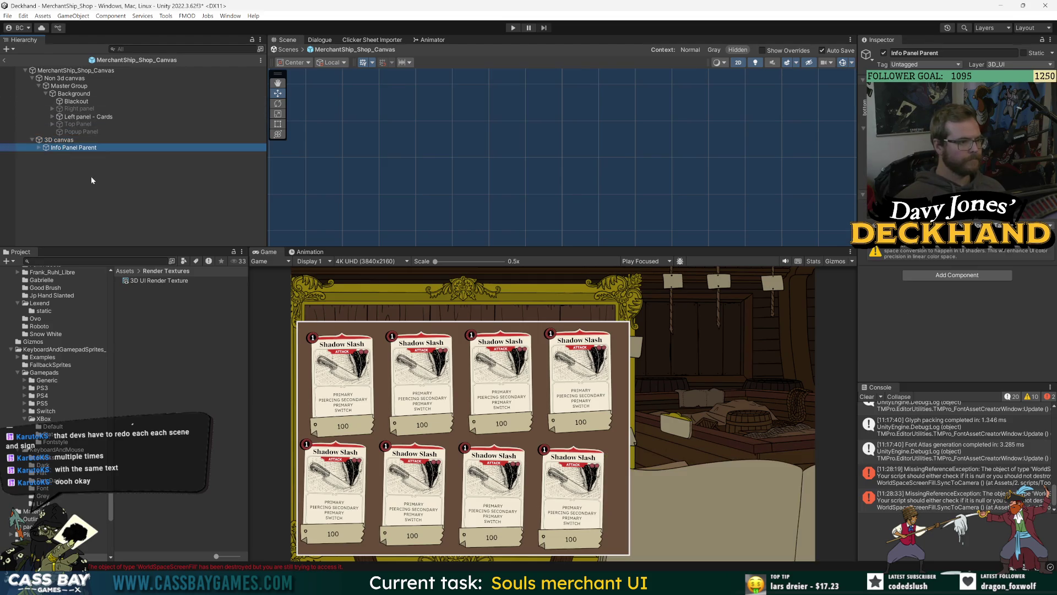
click(39, 148)
key(Up)
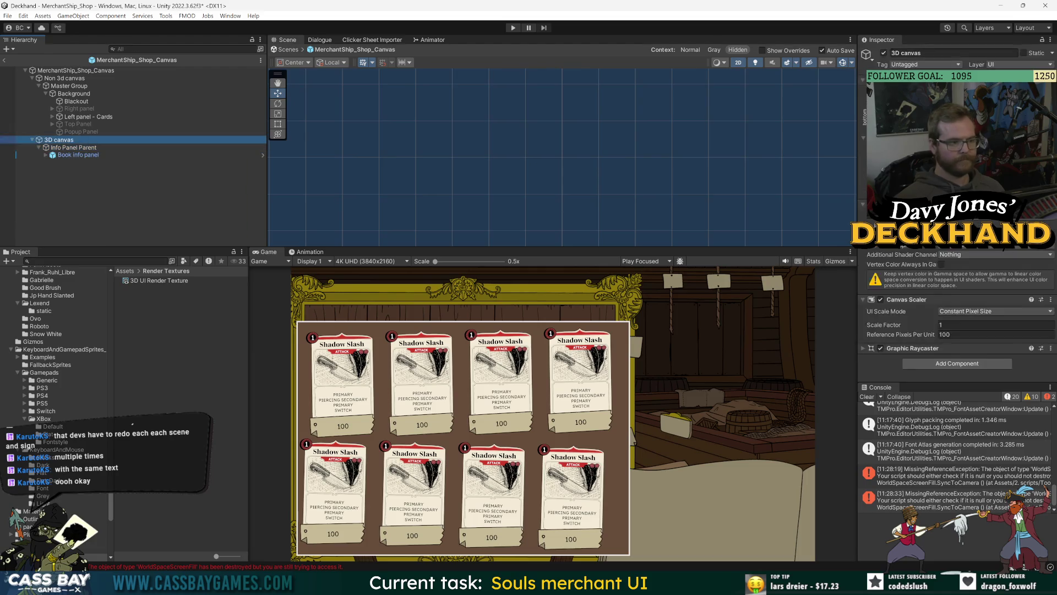
click(64, 72)
click(64, 77)
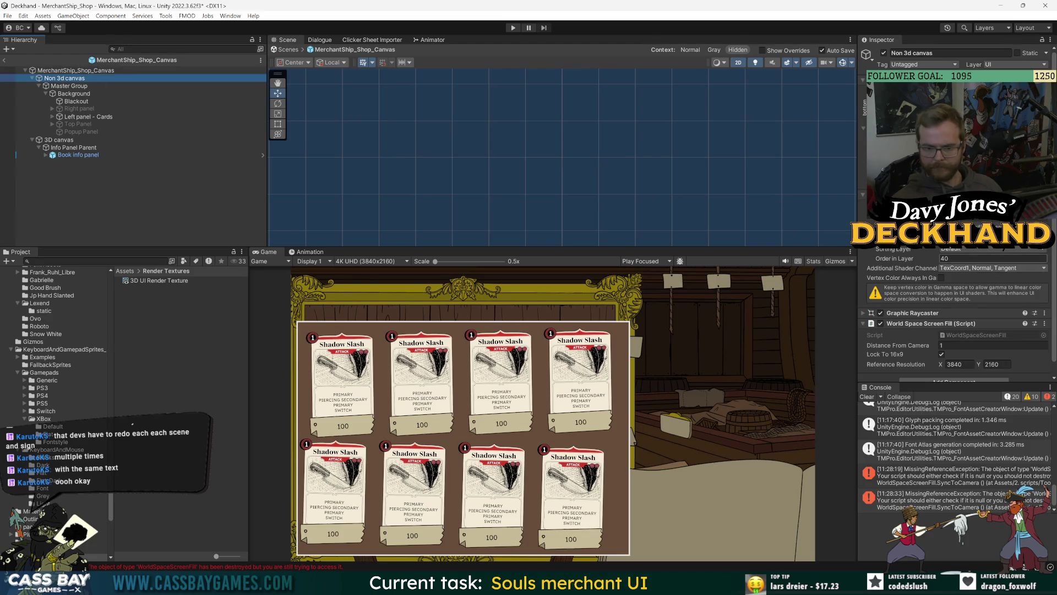
click(60, 140)
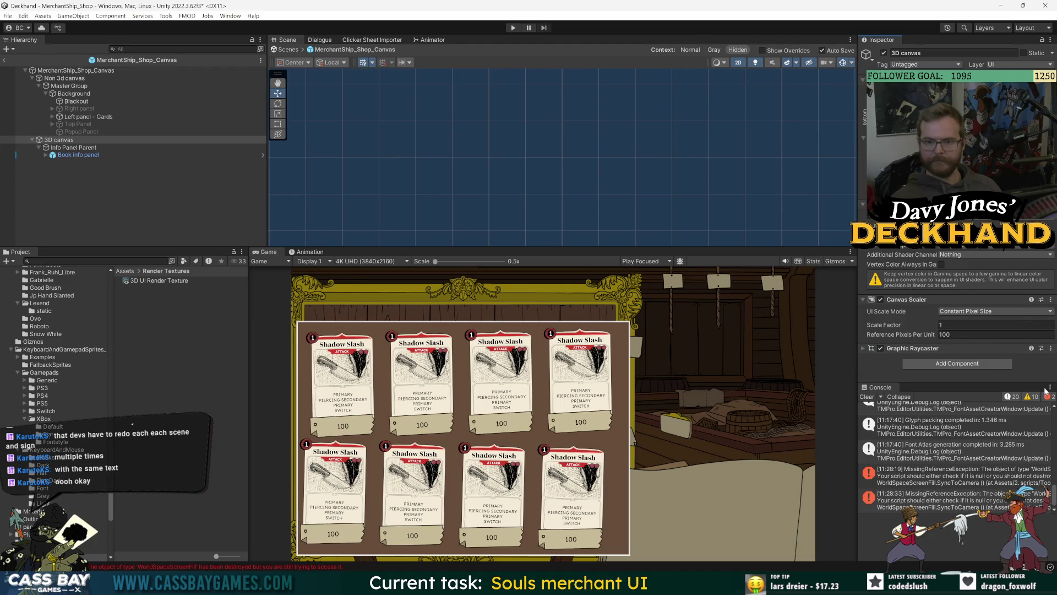
click(867, 396)
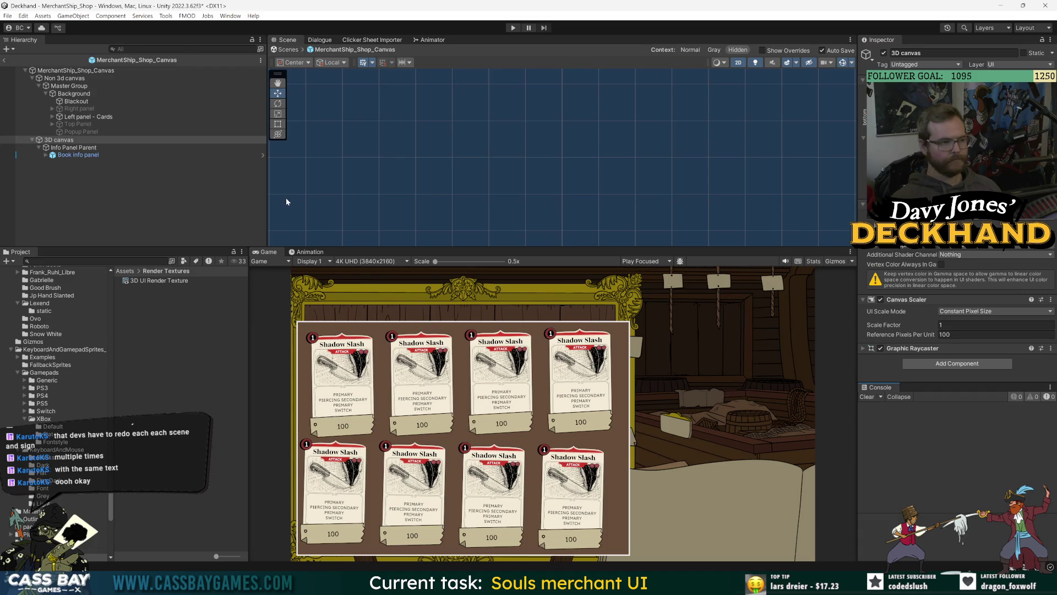
click(102, 172)
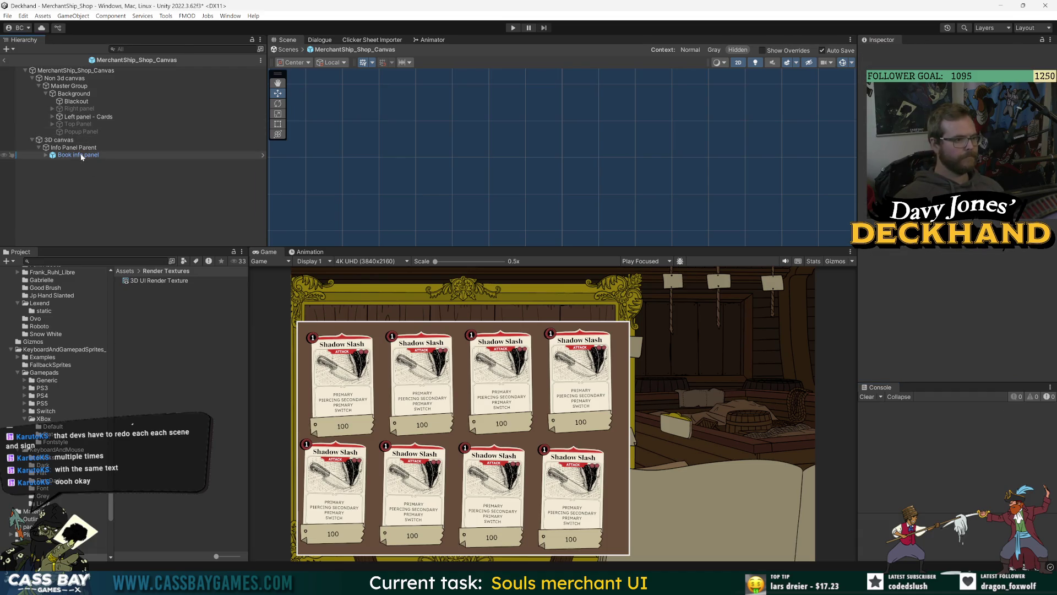
click(53, 140)
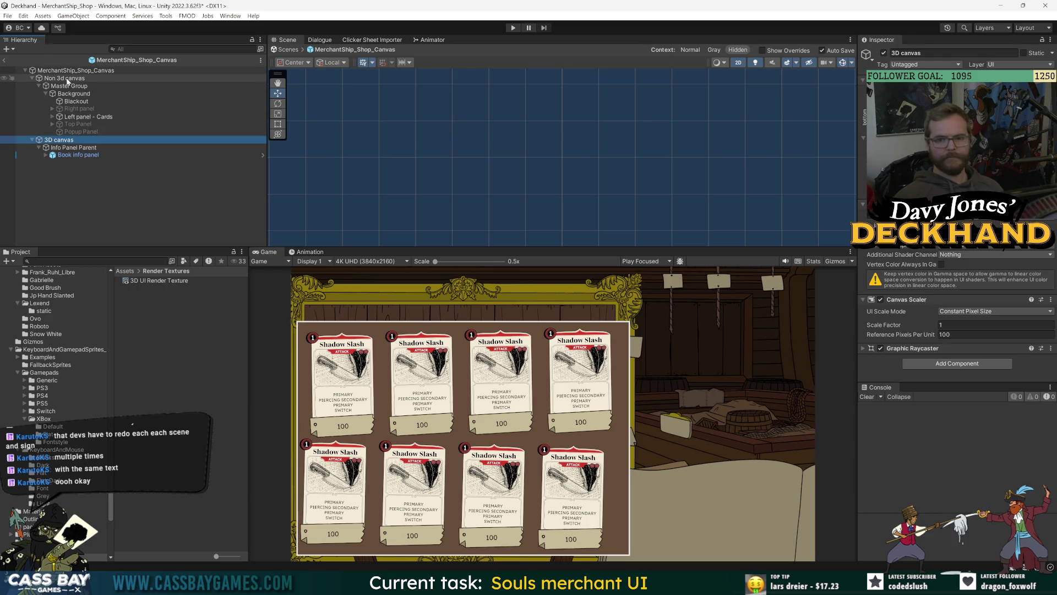
key(f)
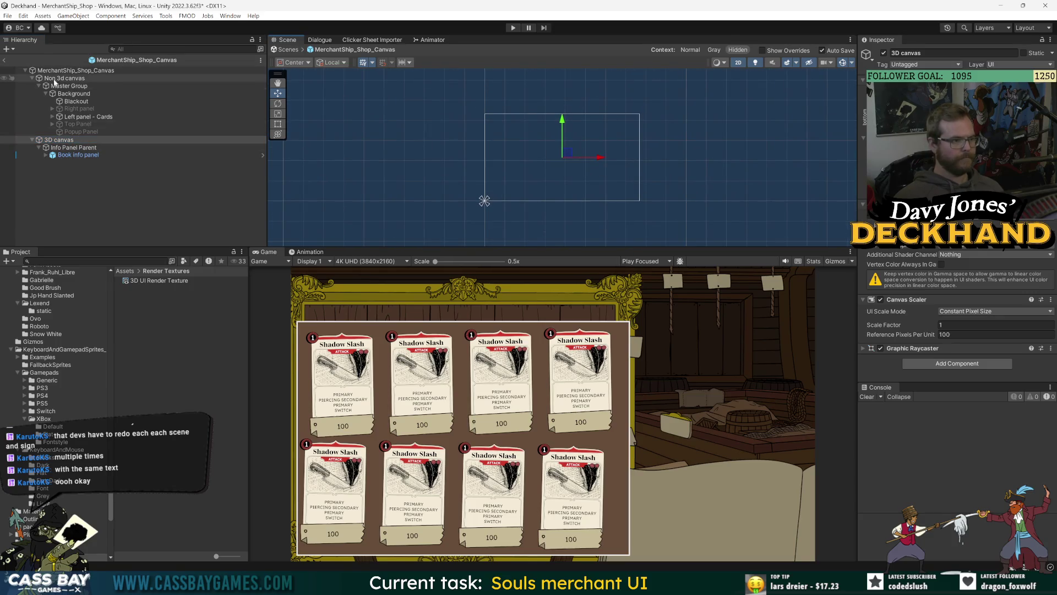
Step: Review the new canvas hierarchy, exit Prefab Mode and save the scene
click(50, 71)
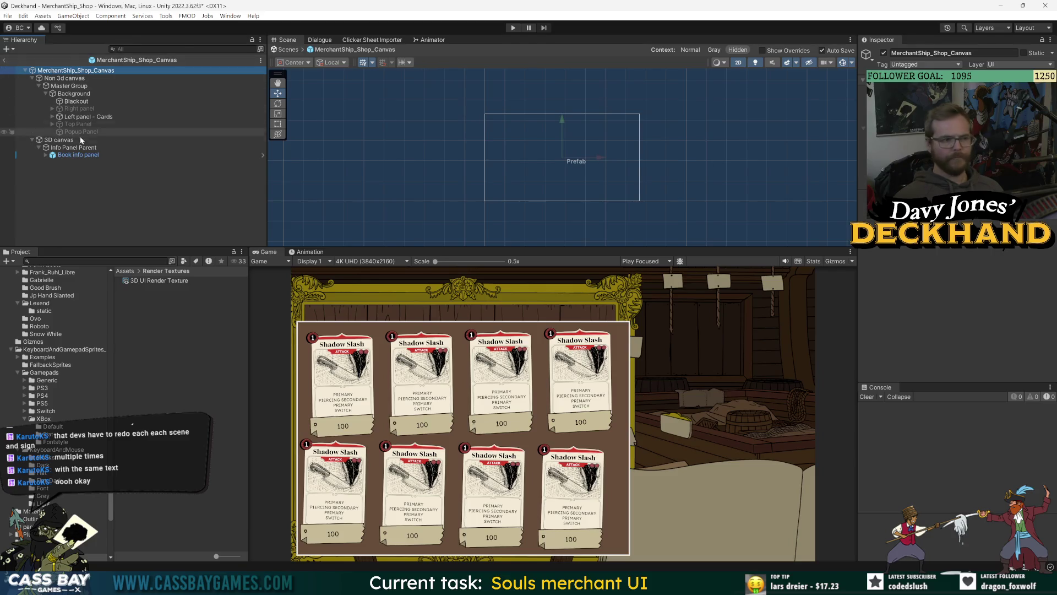
click(62, 140)
click(71, 148)
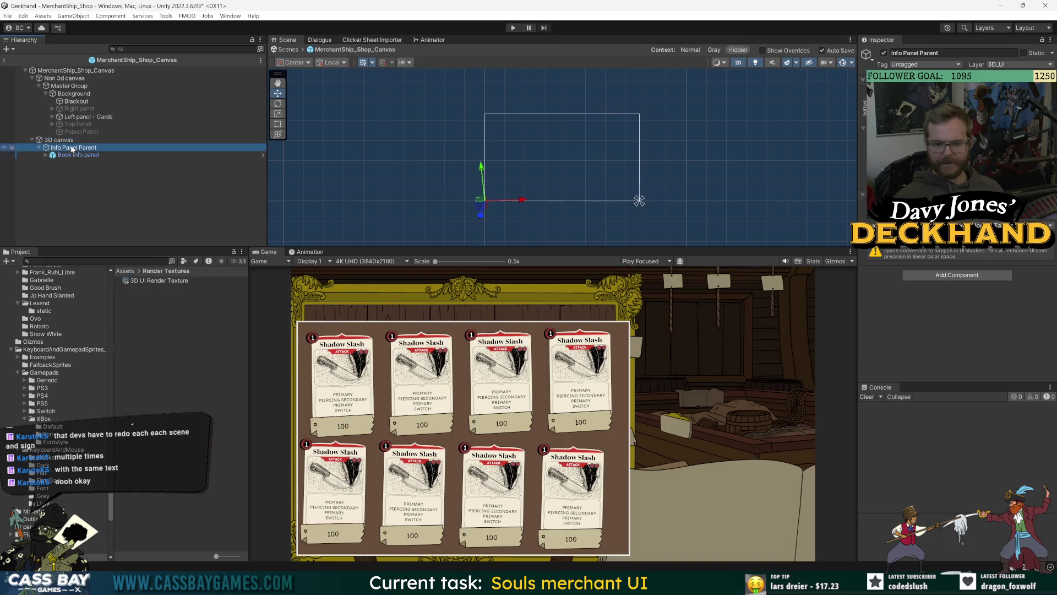
click(72, 140)
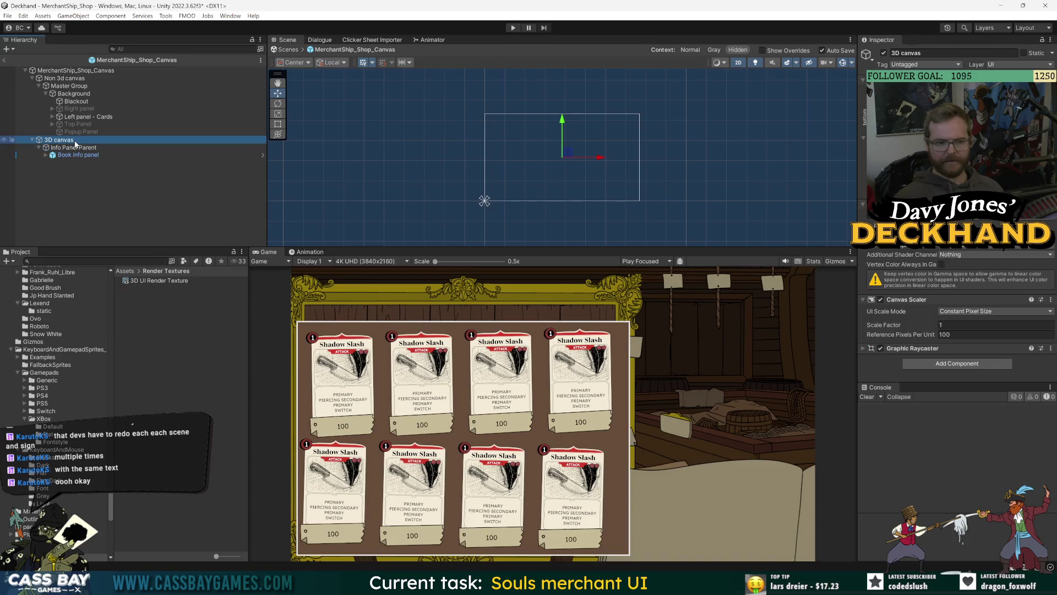
click(65, 78)
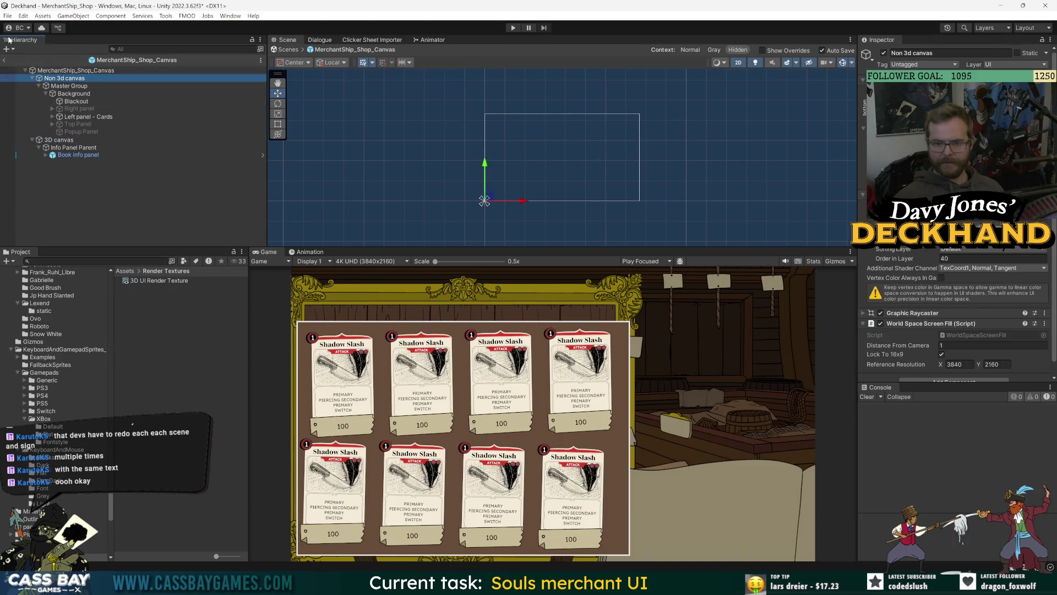
click(4, 59)
key(ctrl+s)
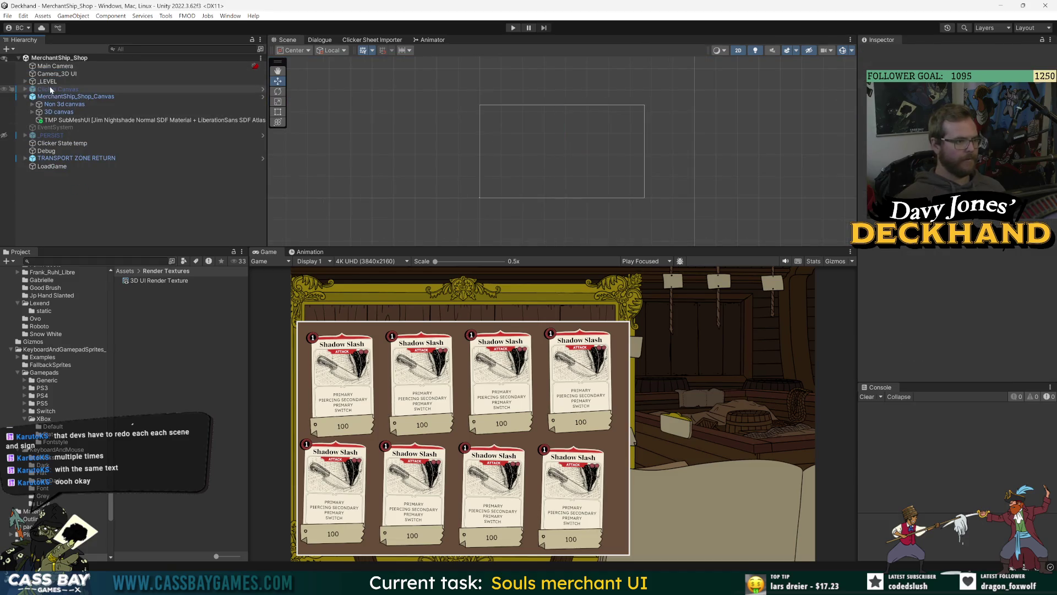
Step: Set the 3D canvas Render Mode to World Space
click(65, 104)
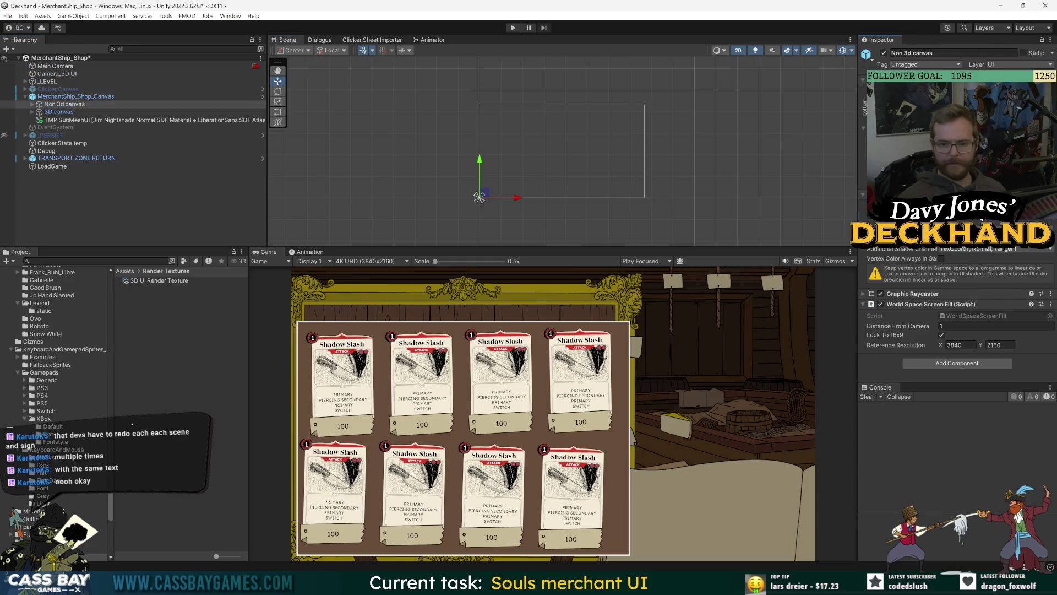
click(61, 112)
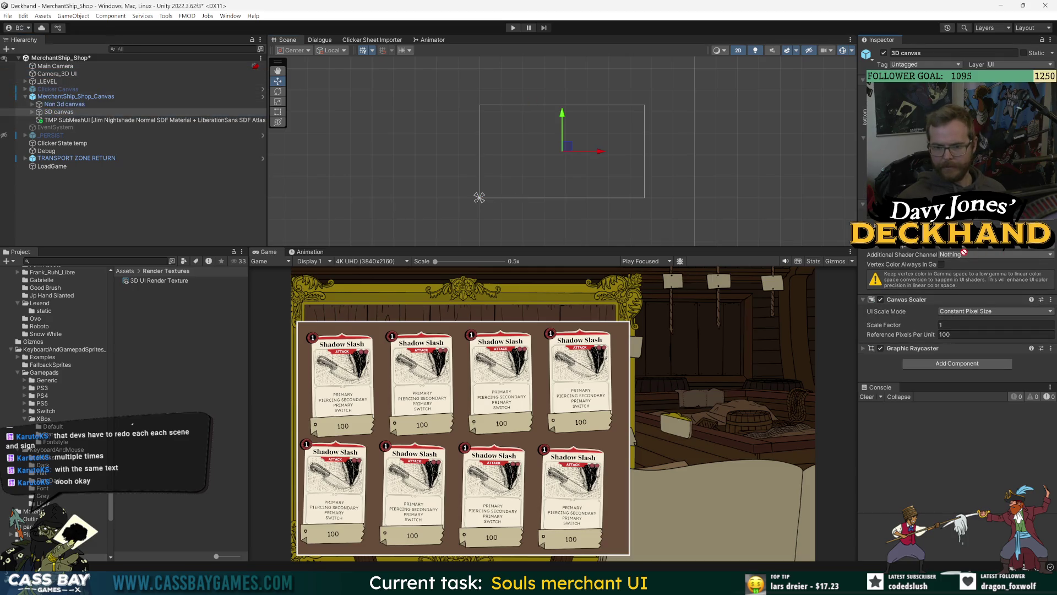
click(963, 215)
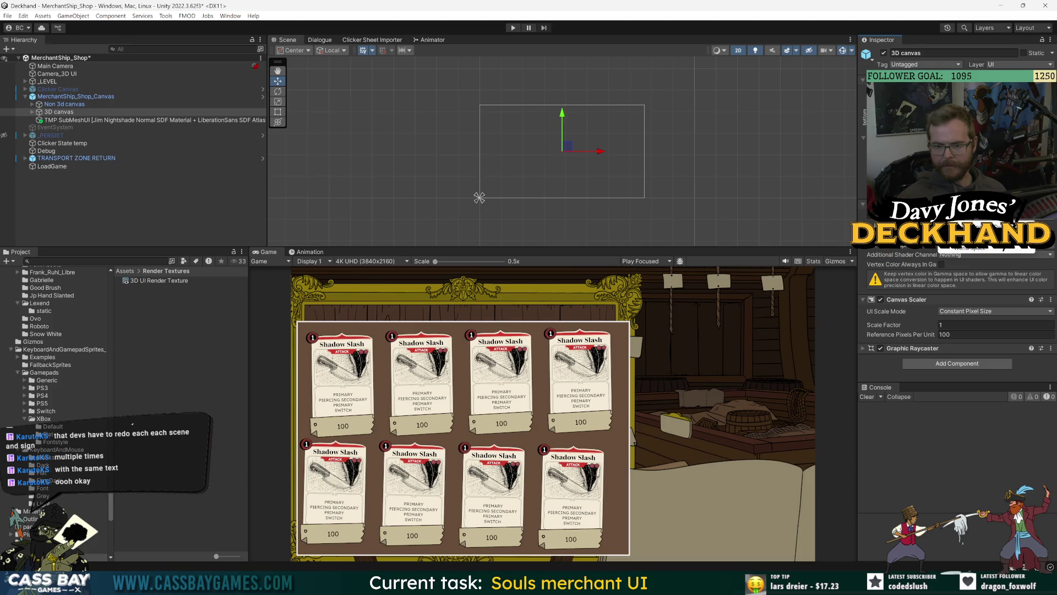
click(972, 248)
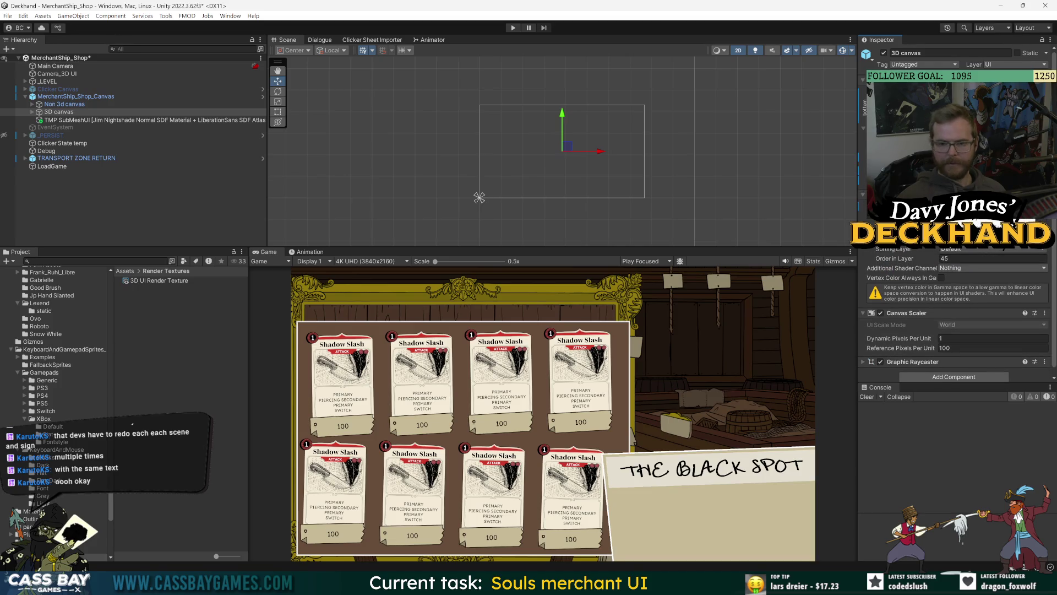
Step: Compare the camera and canvas settings, expand 3D canvas, and open the MerchantShip_Shop_Canvas prefab
click(70, 74)
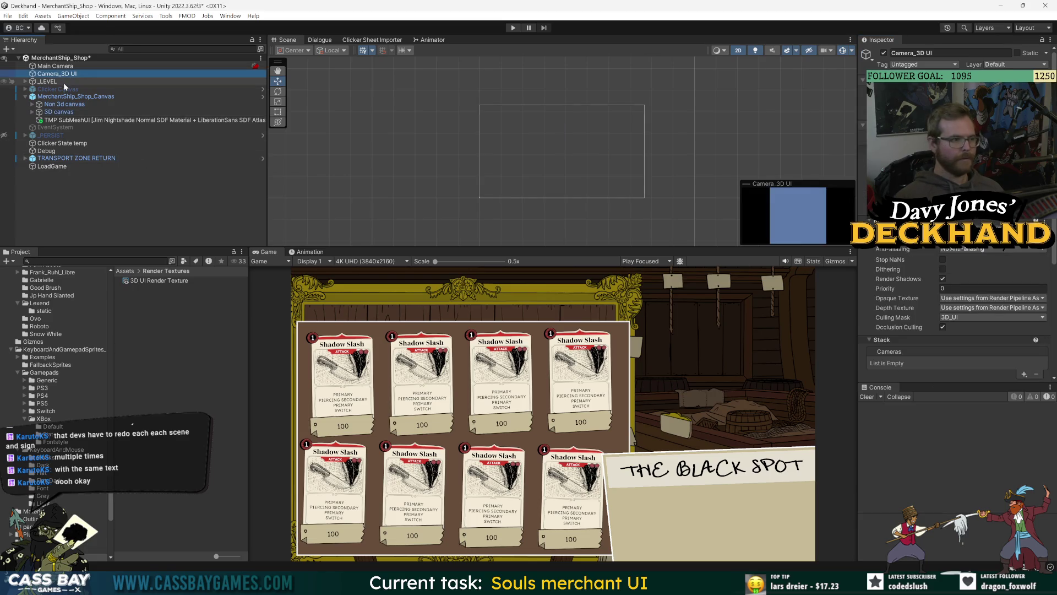
click(72, 96)
click(64, 104)
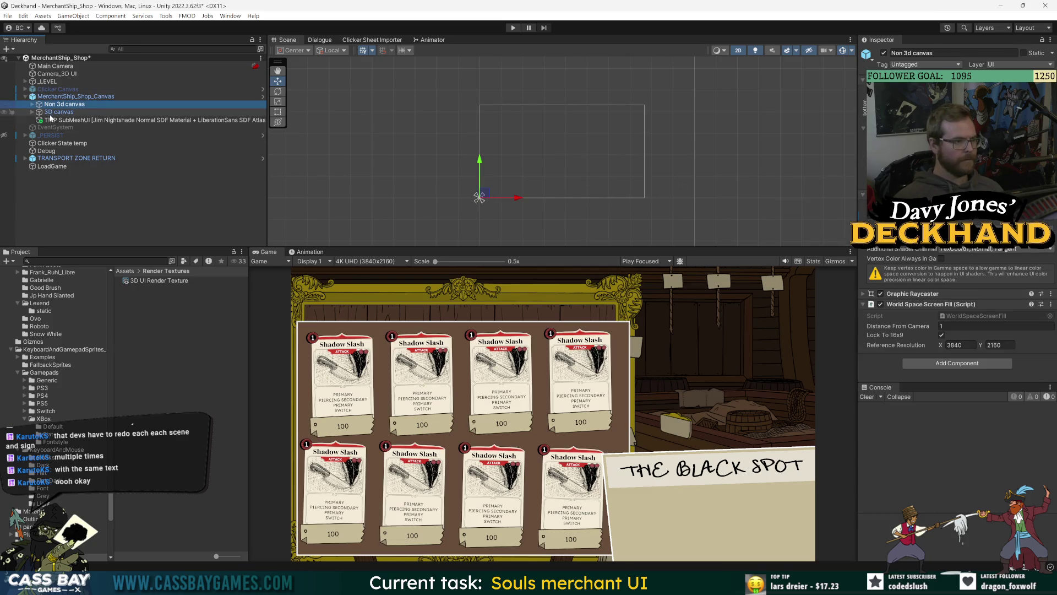
click(57, 113)
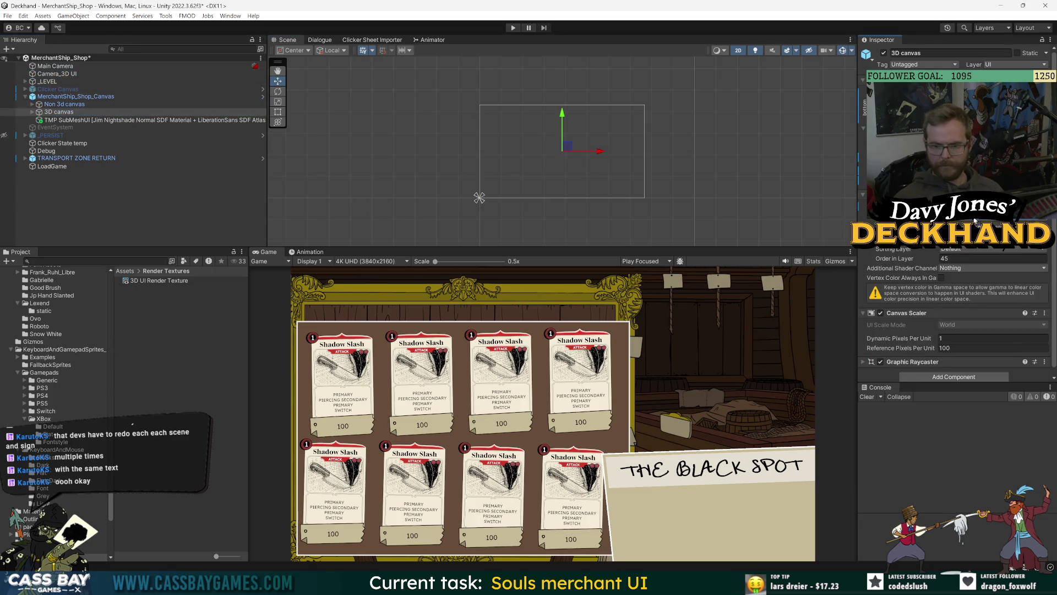
scroll(973, 221, down, 1)
click(40, 113)
click(31, 112)
click(55, 96)
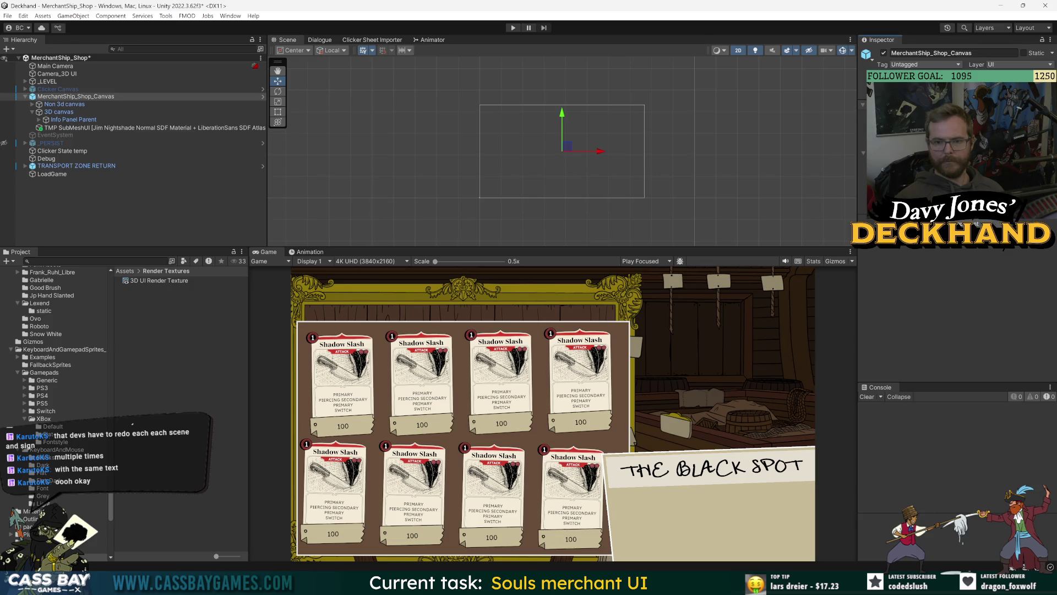
click(263, 97)
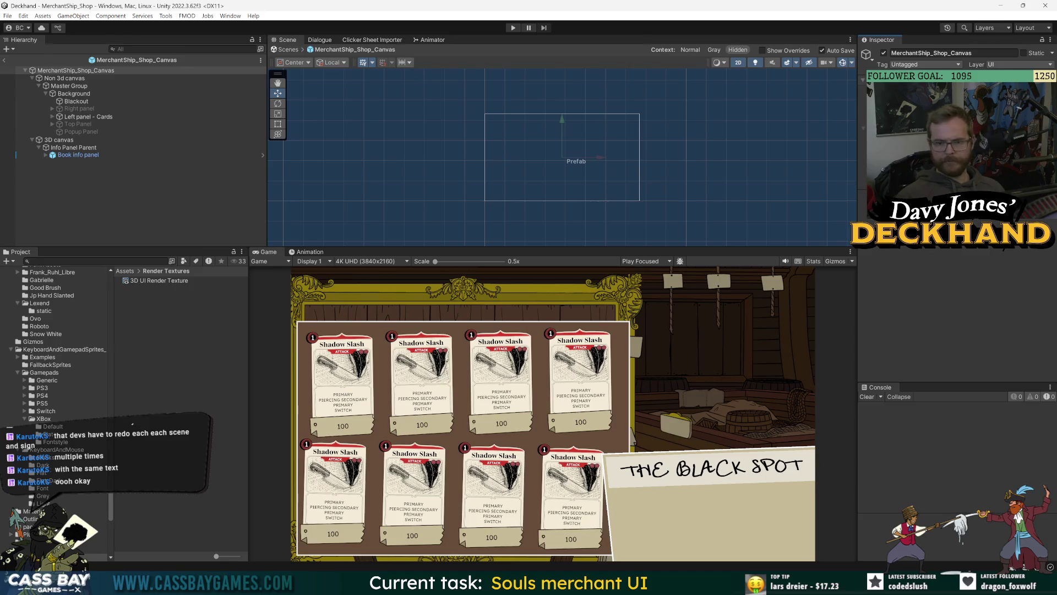
Step: Inspect the Blackout object and Book info panel in the prefab, then exit Prefab Mode
click(611, 193)
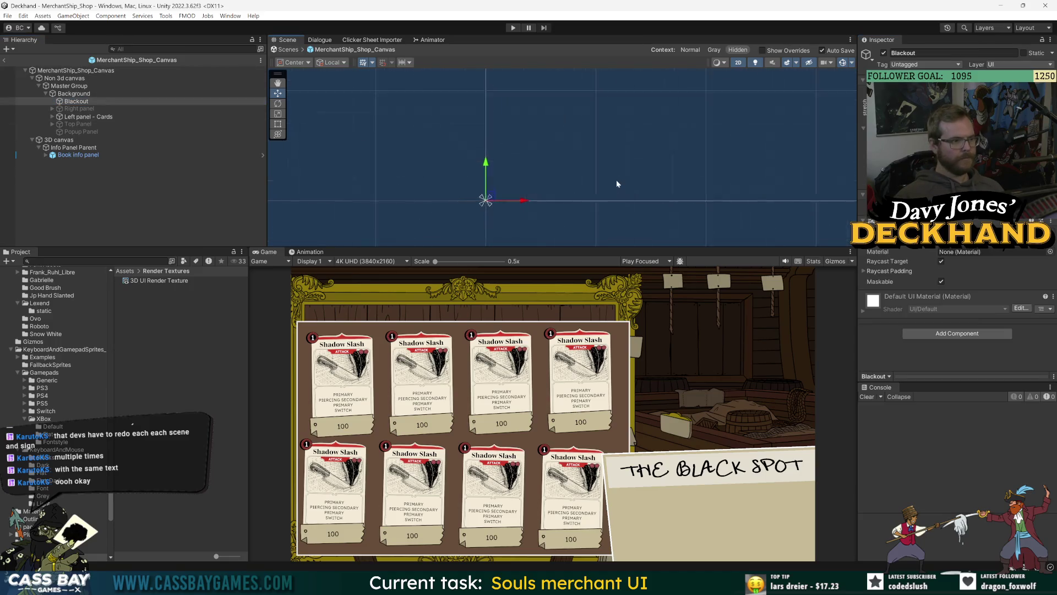
scroll(611, 193, up, 2)
click(78, 155)
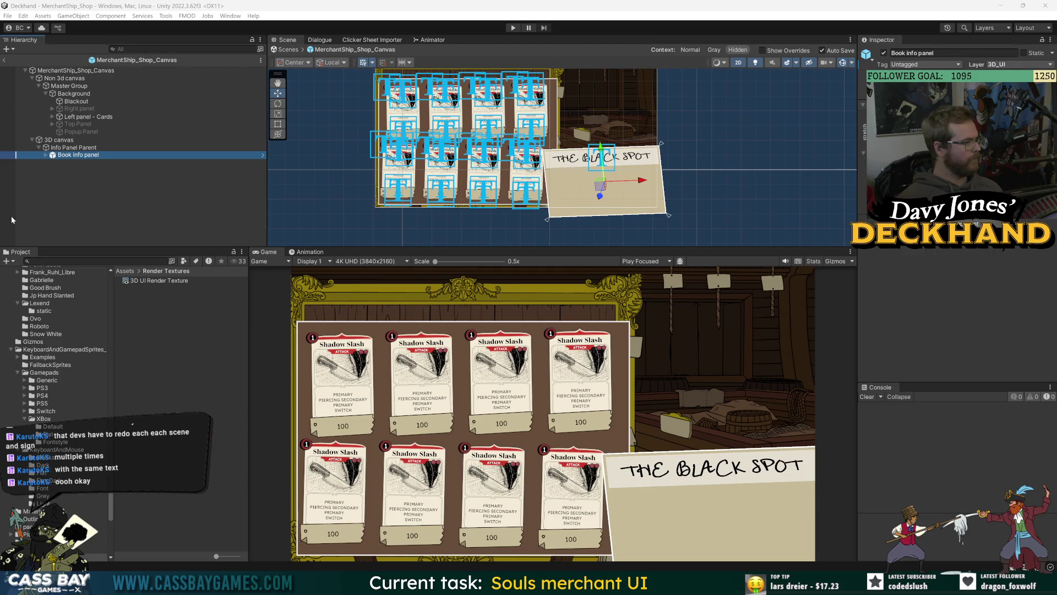
click(6, 60)
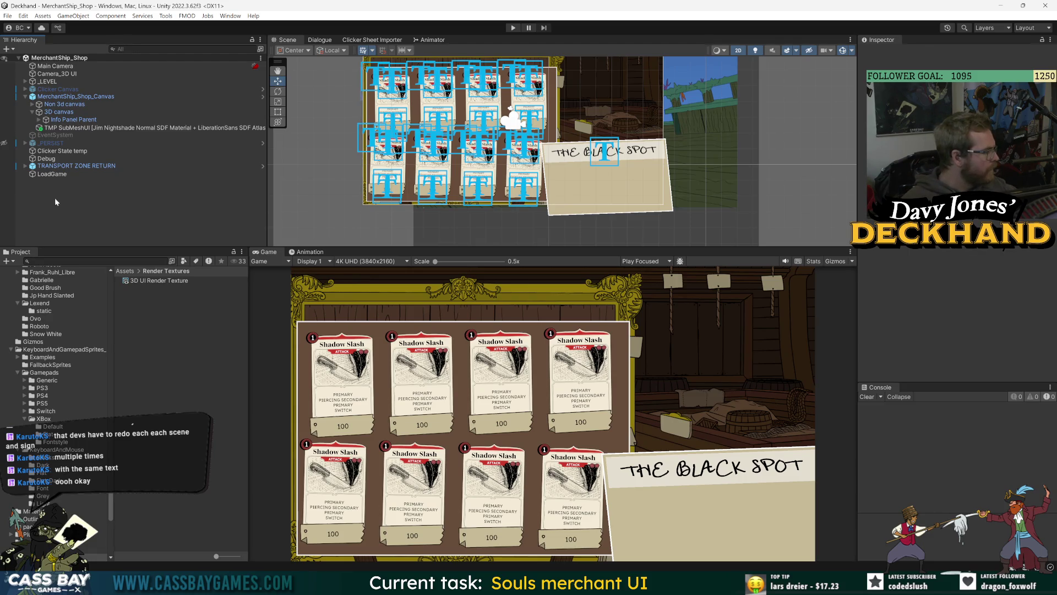
Step: Add a trial plane named '3D shape' to the scene, then delete it
right_click(69, 202)
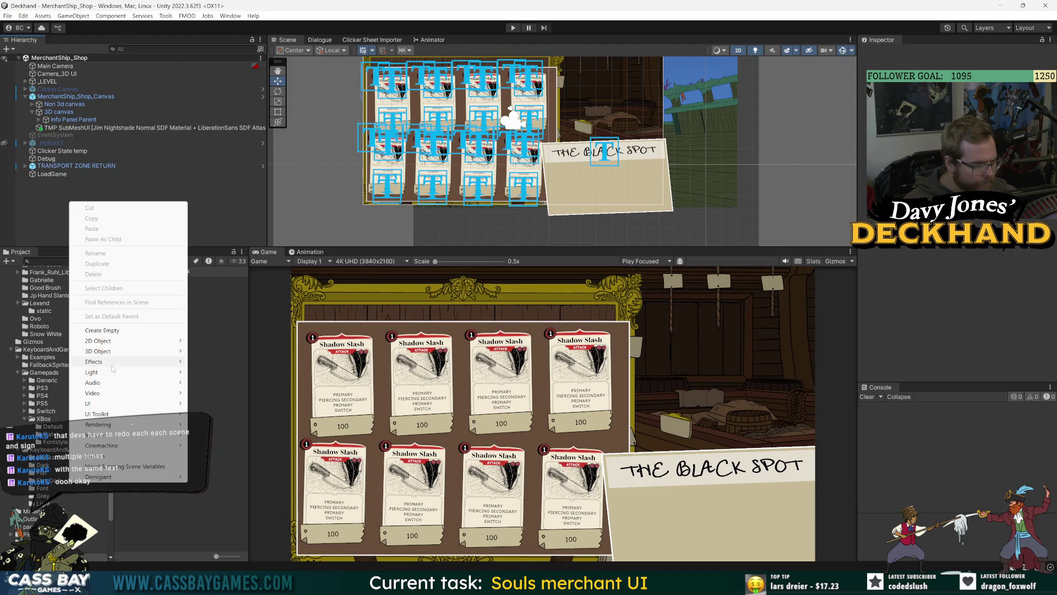
mouse_move(110, 353)
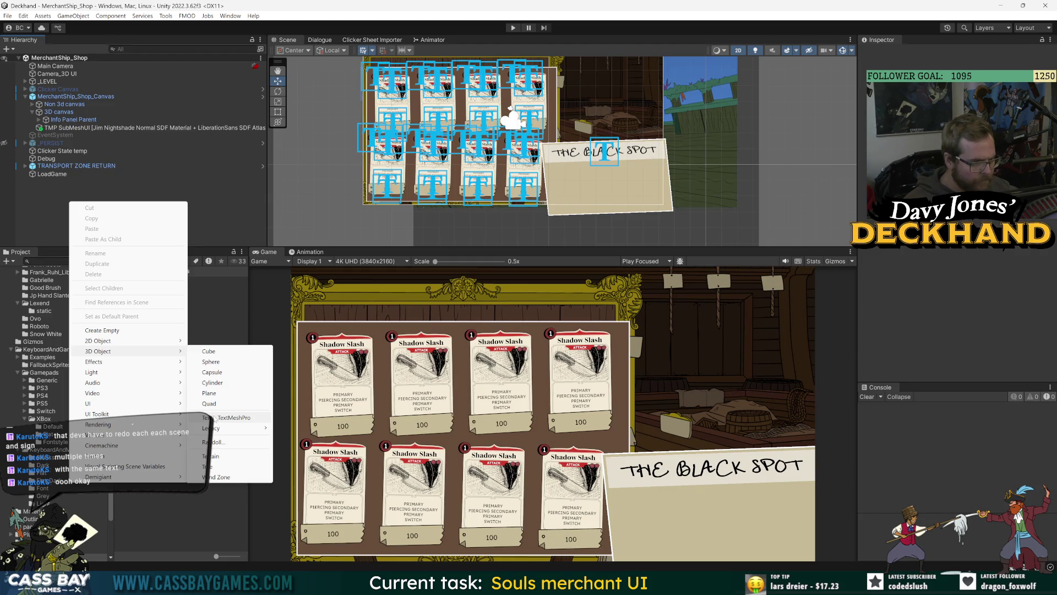
click(232, 393)
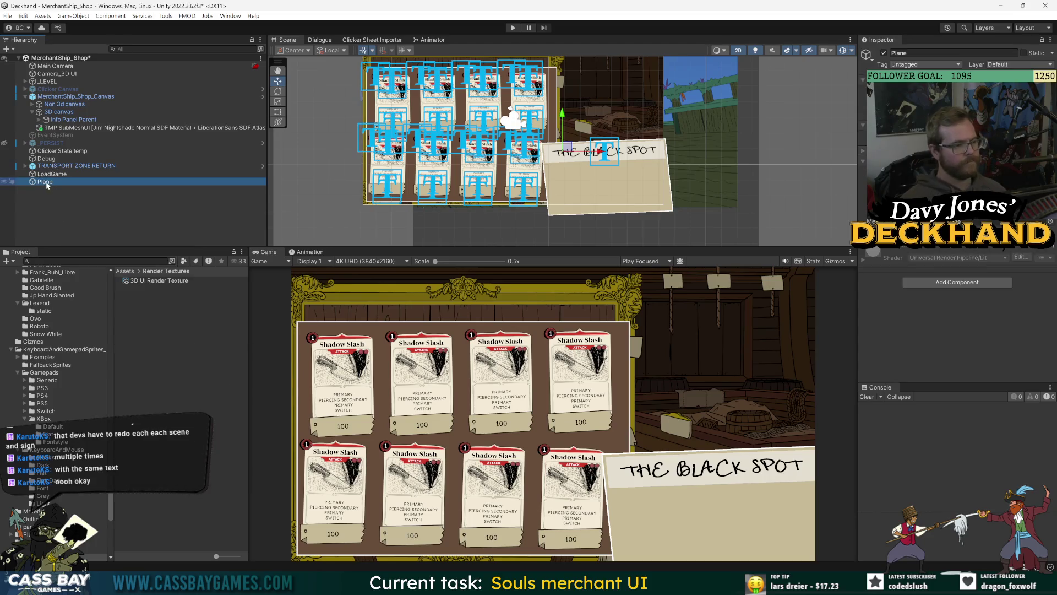
text(3D shape)
key(Return)
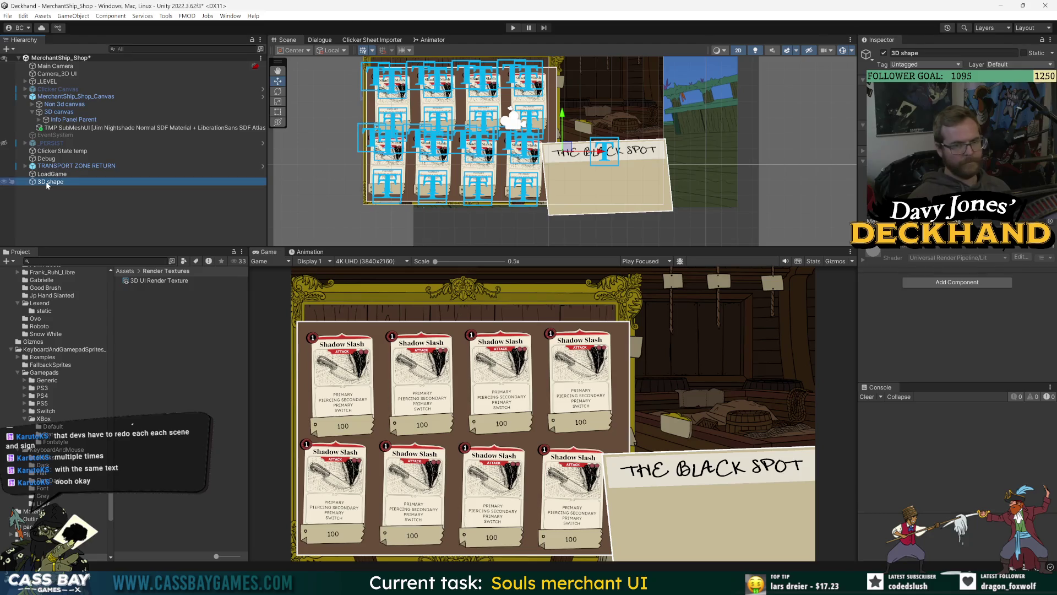
scroll(728, 149, down, 3)
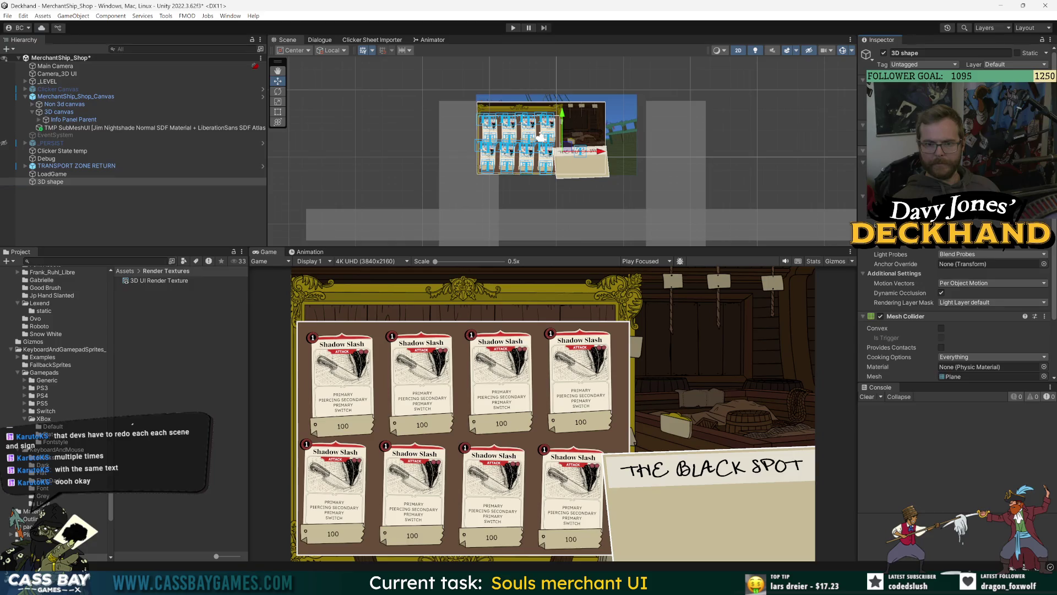
click(77, 181)
key(Delete)
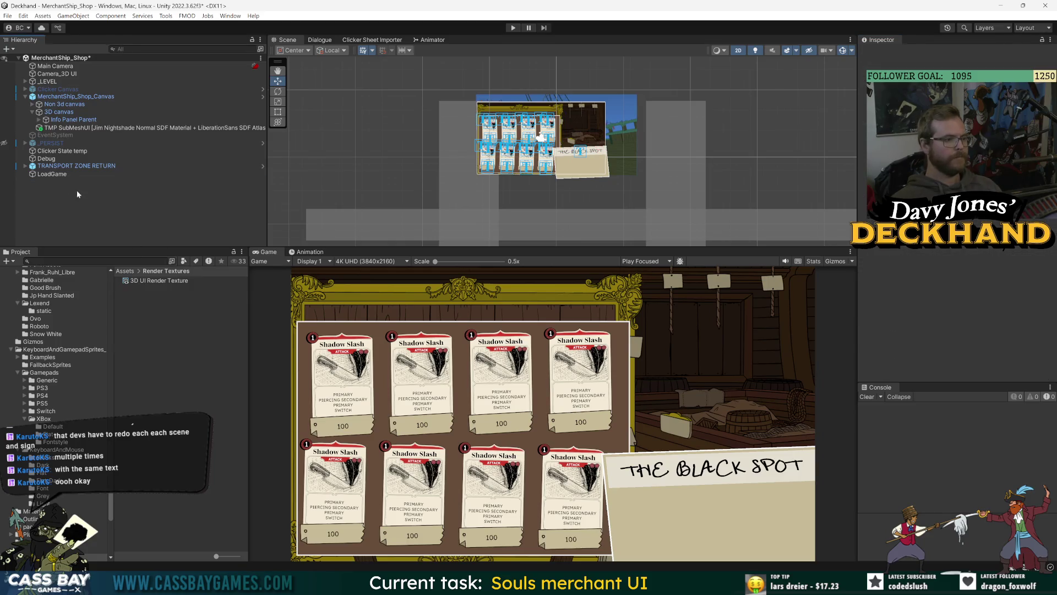
Step: Create an empty object named '3D shap' at the scene root and frame it in view
right_click(76, 190)
click(107, 317)
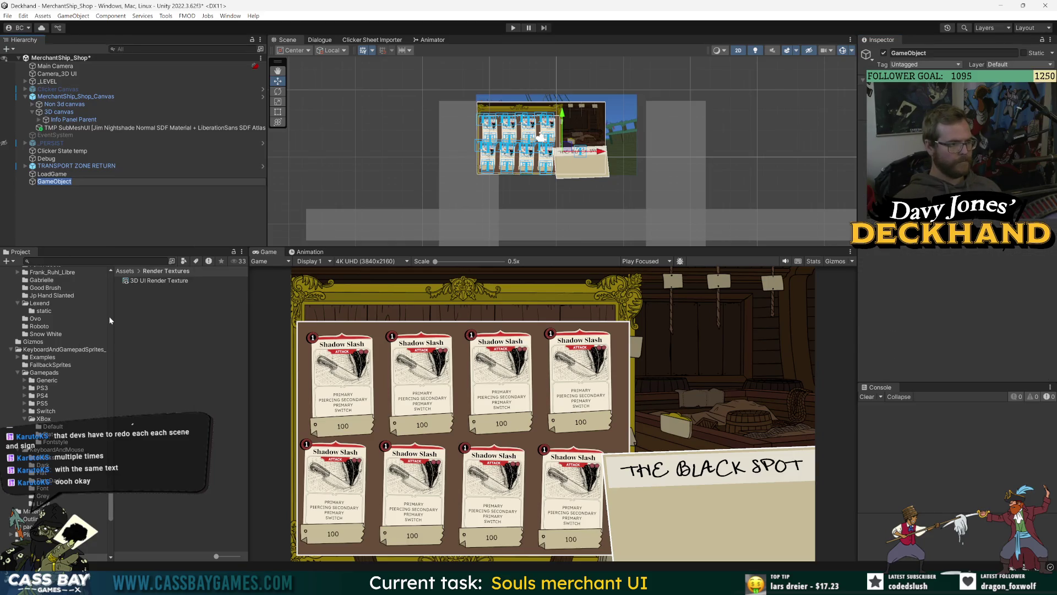
text(3D shap)
key(Return)
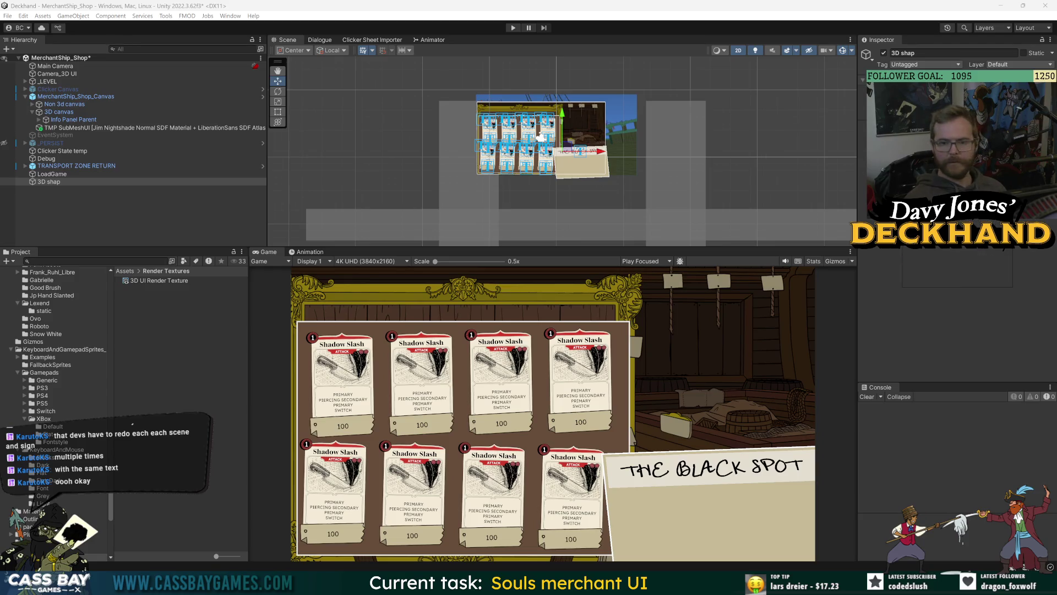
scroll(557, 151, down, 3)
click(55, 182)
scroll(575, 172, up, 5)
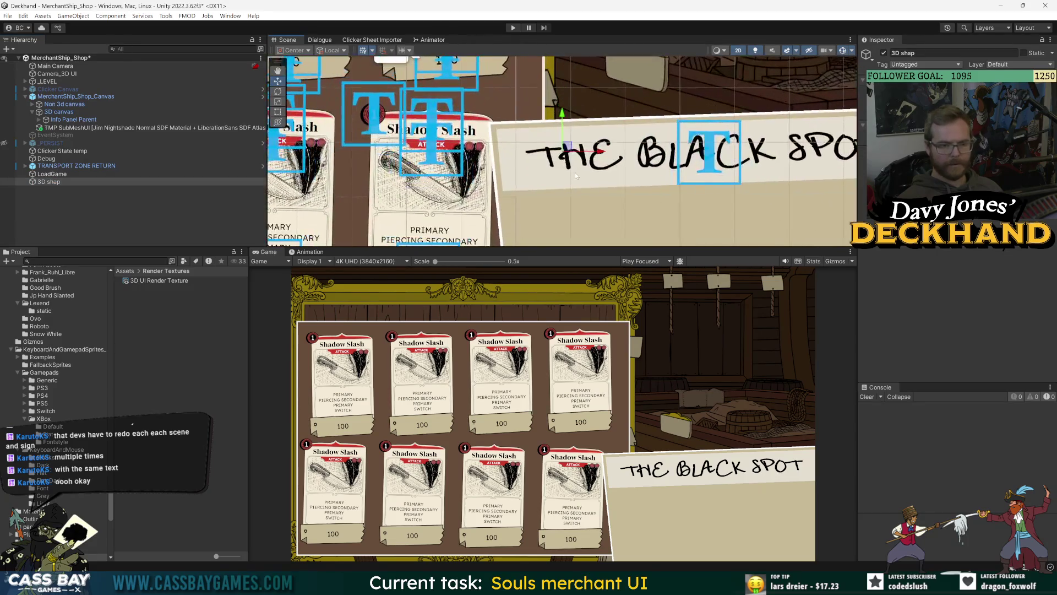
key(f)
click(278, 112)
click(61, 182)
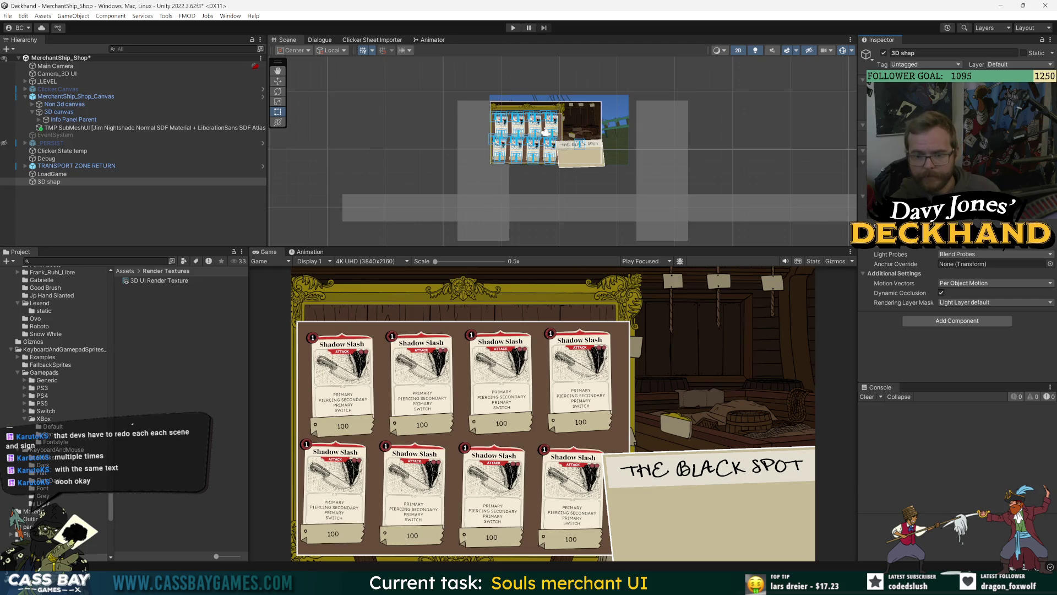
Step: Rename the 3D shap object to '3D page shape' and save the scene
click(1050, 118)
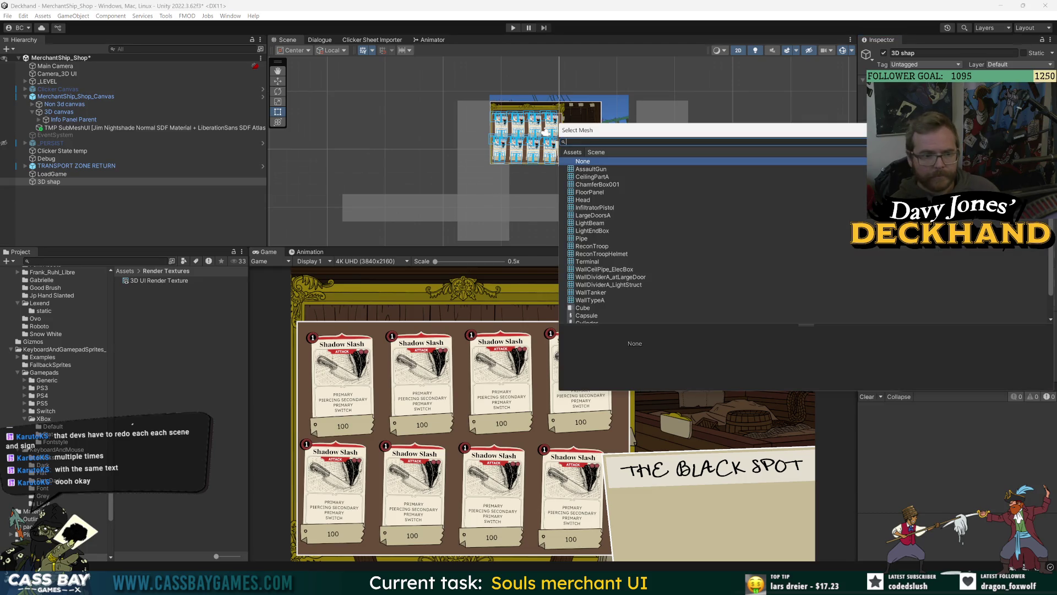
key(Escape)
click(48, 183)
key(F2)
text(3D)
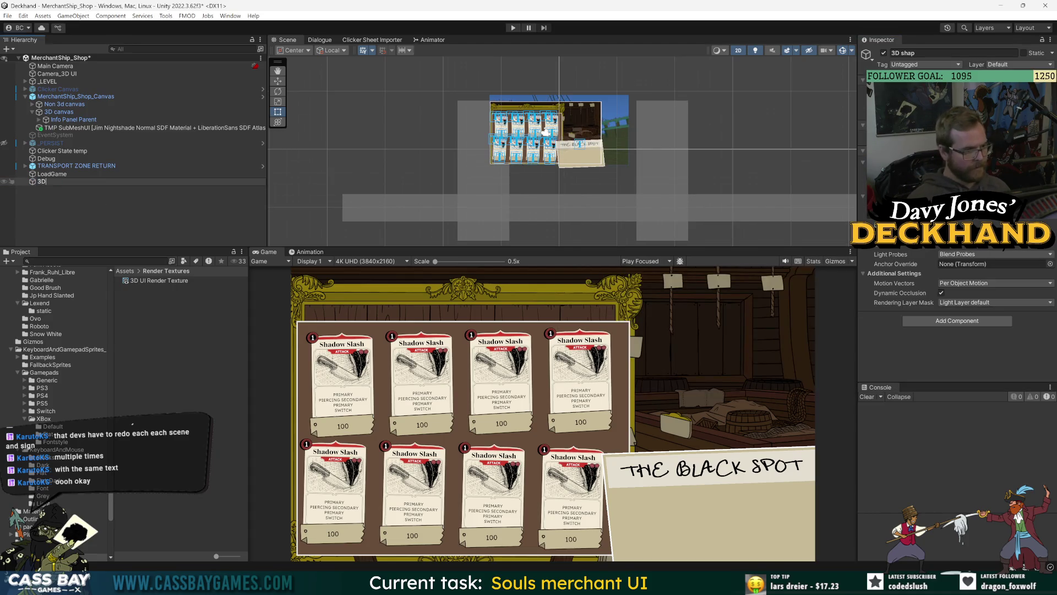
text( page shape)
key(Return)
key(ctrl+s)
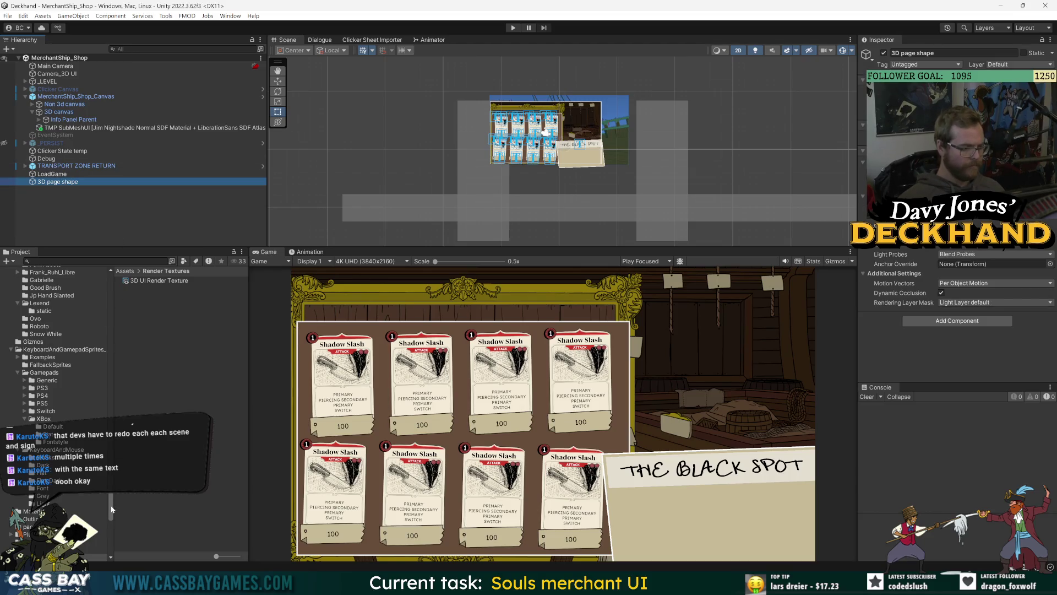
Step: Make 3D page shape a prefab in 5. Prefabs > UI Prefabs > Merchant Ship prefabs
drag(111, 510, 111, 286)
click(40, 309)
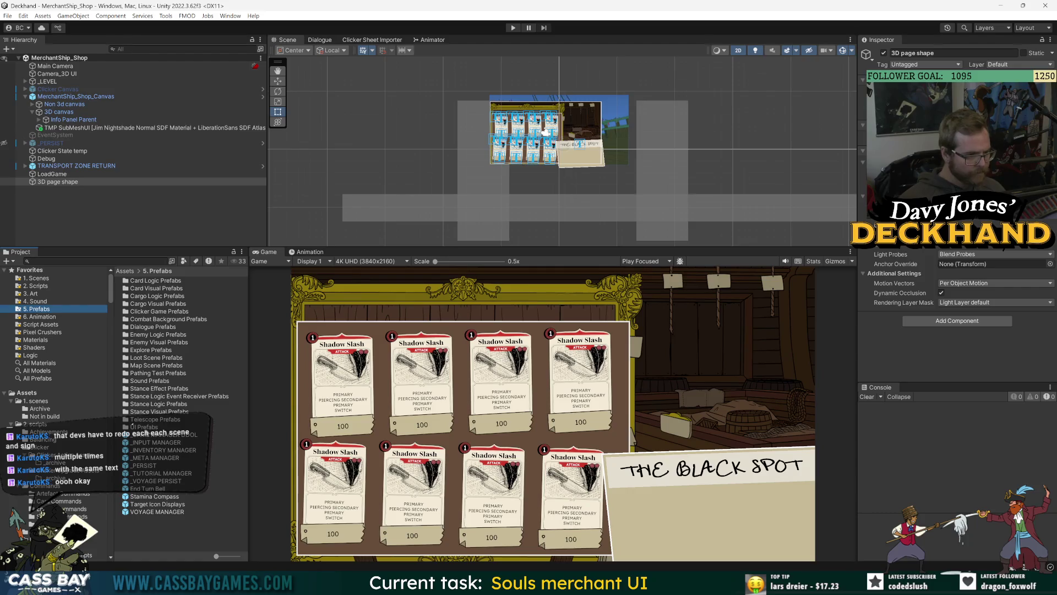
double_click(146, 428)
double_click(161, 327)
mouse_move(58, 181)
mouse_down()
mouse_move(165, 330)
mouse_move(226, 388)
mouse_up()
click(226, 392)
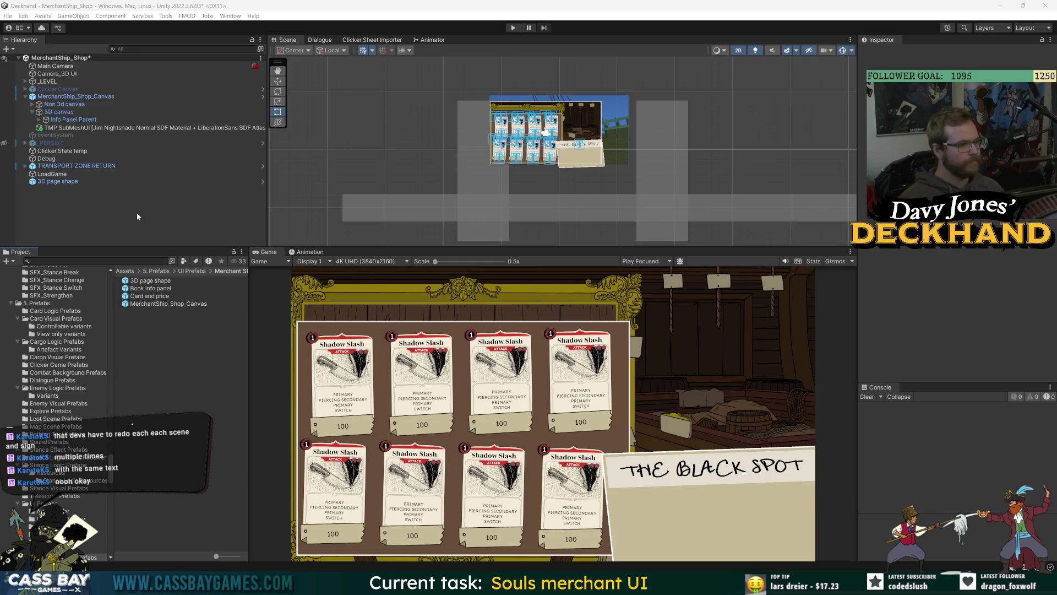
double_click(155, 182)
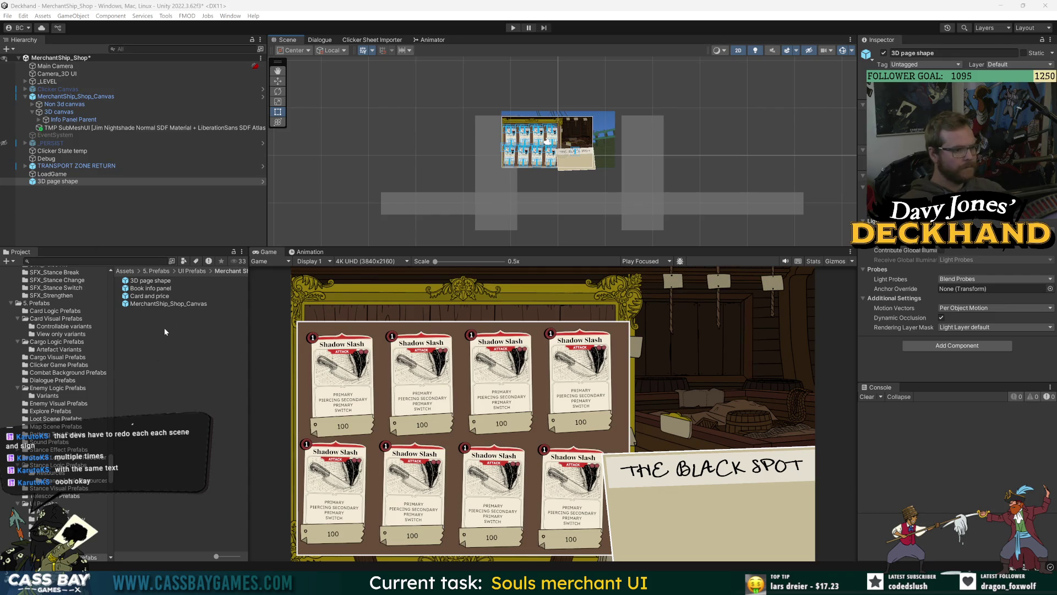
right_click(151, 331)
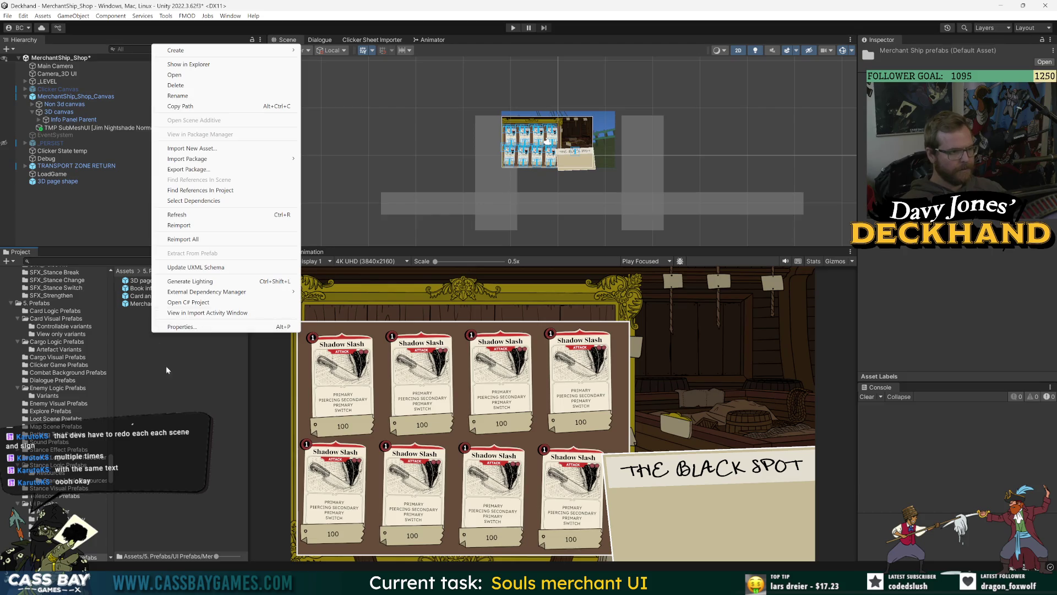
key(Escape)
scroll(53, 361, up, 15)
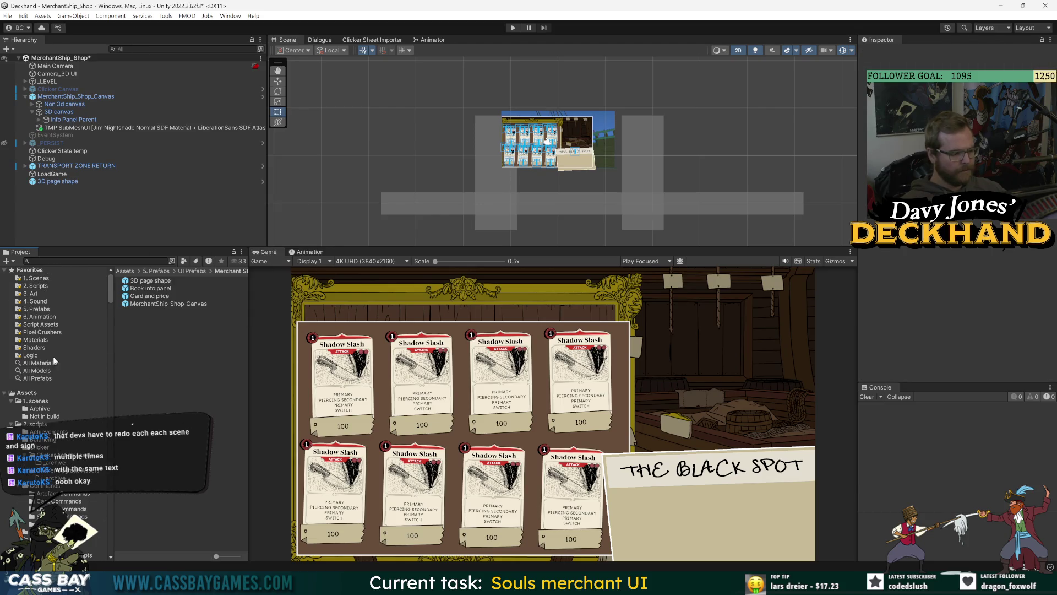
click(27, 393)
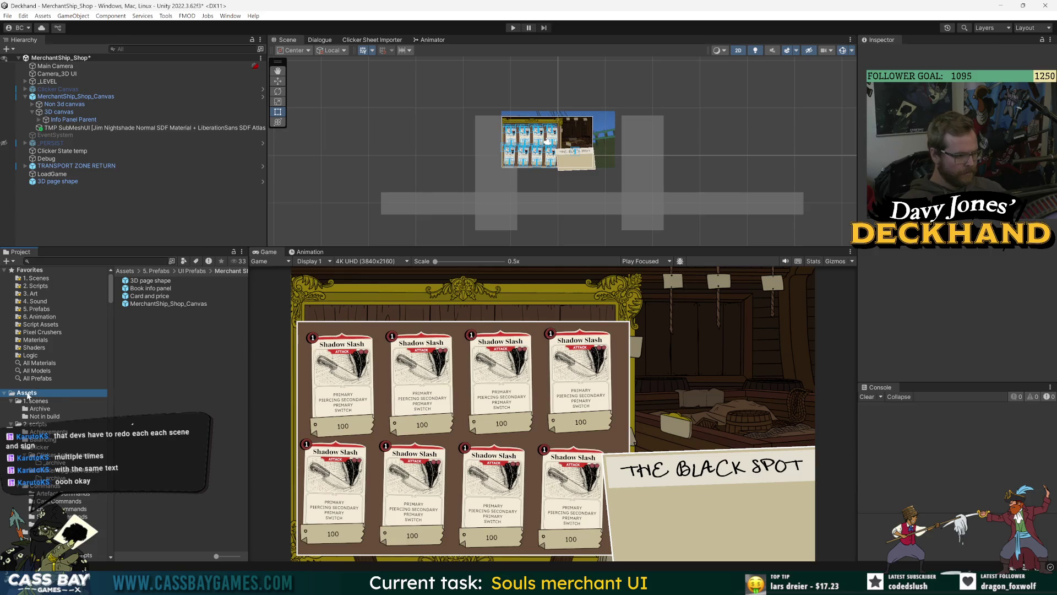
Step: Browse into the Materials folder, then return to the top-level Assets folder
double_click(144, 381)
right_click(154, 317)
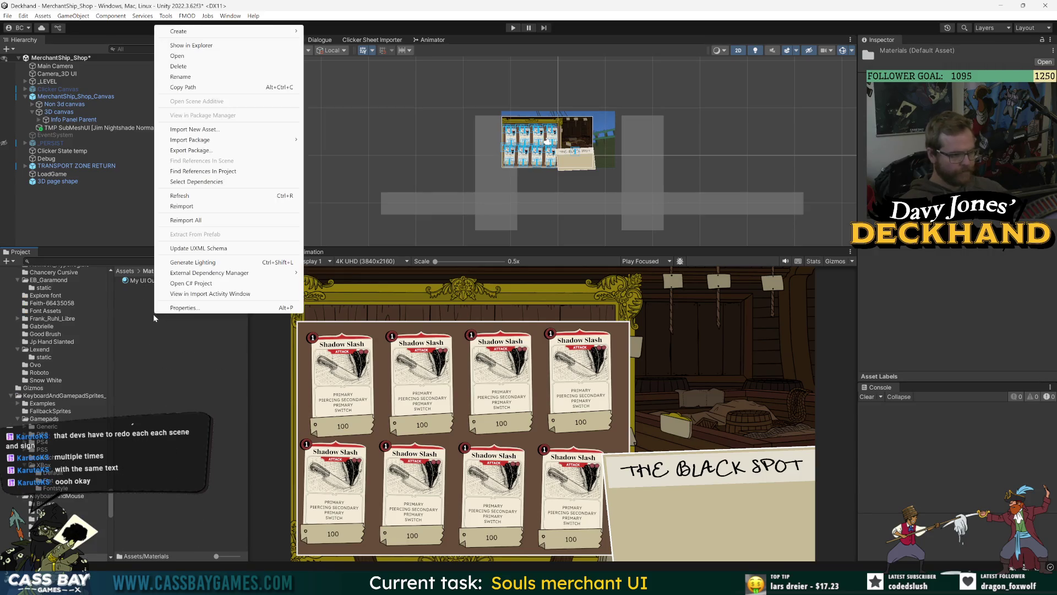
click(163, 280)
click(125, 271)
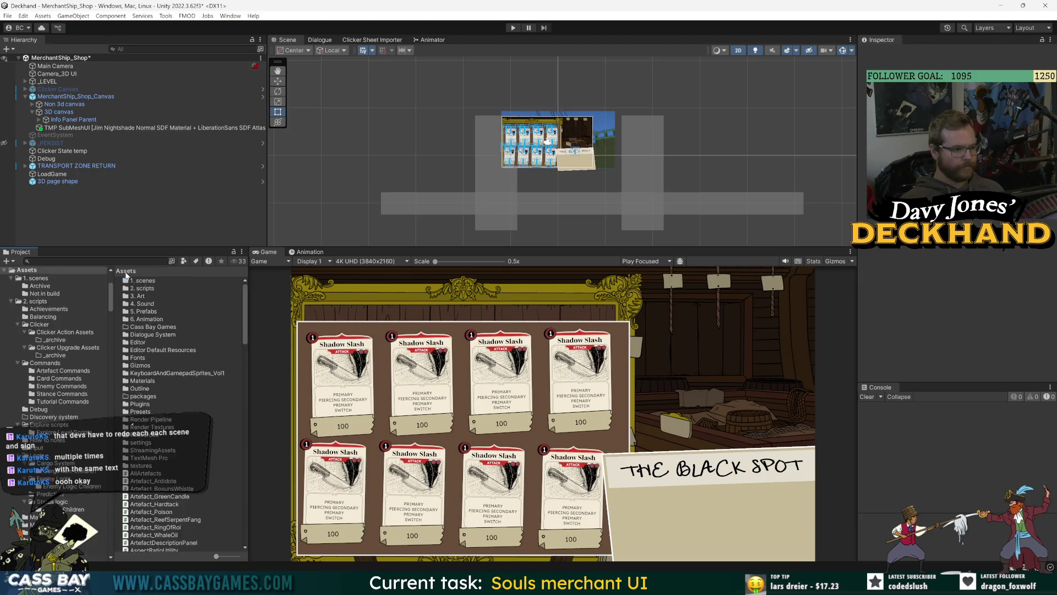
right_click(30, 271)
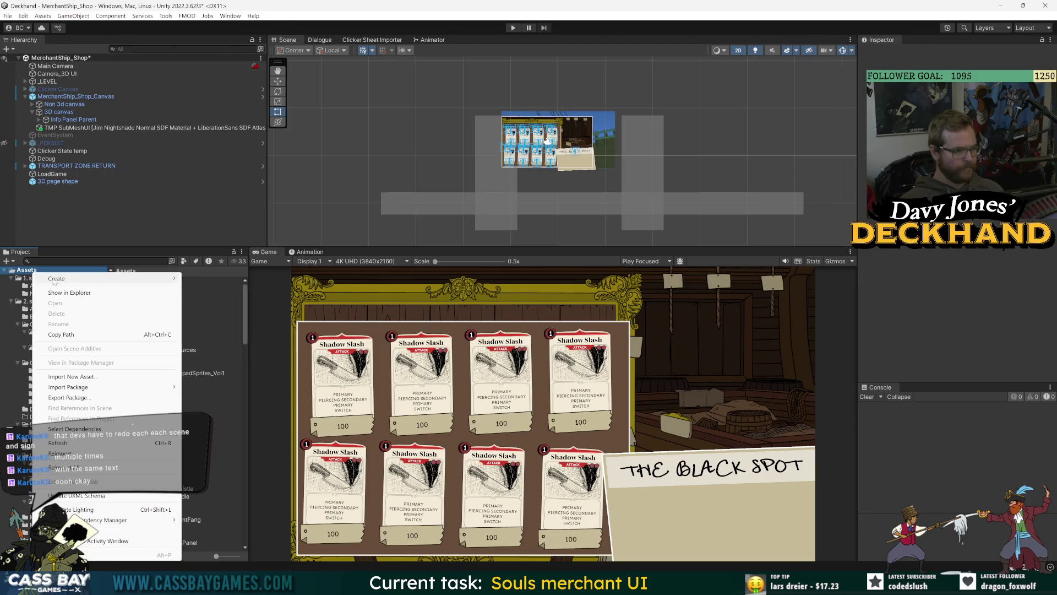
mouse_move(165, 278)
mouse_move(236, 59)
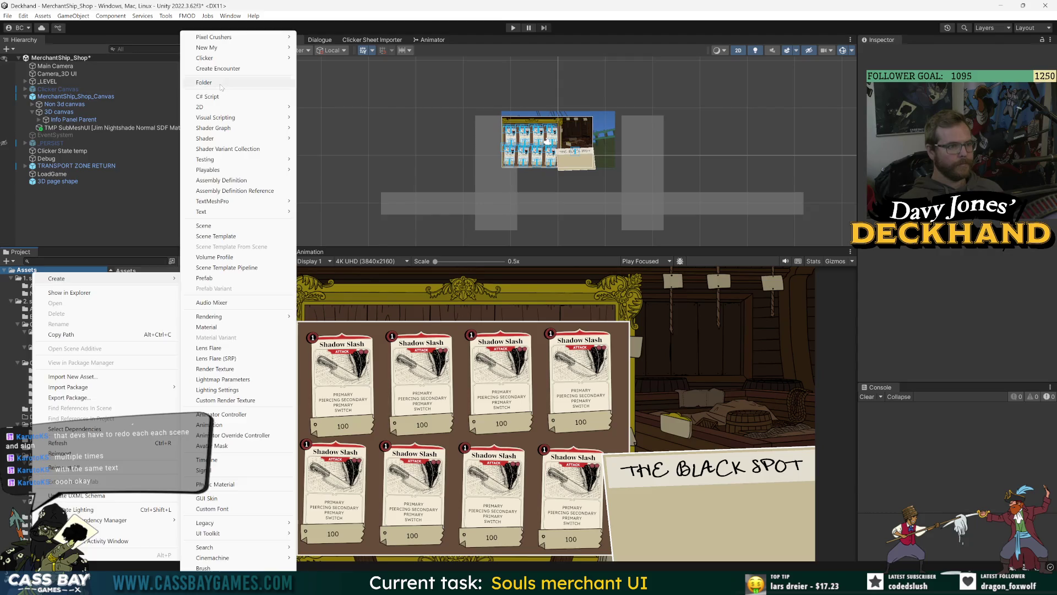
click(220, 84)
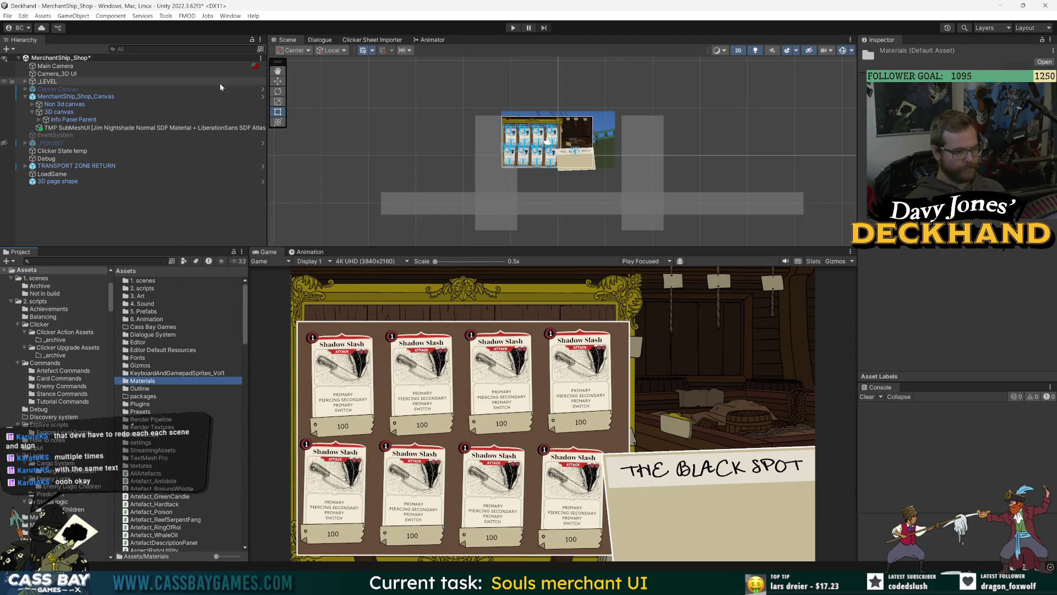
Step: Create a folder named 'Materials 3D' inside Assets and open it
click(22, 270)
right_click(23, 270)
mouse_move(66, 276)
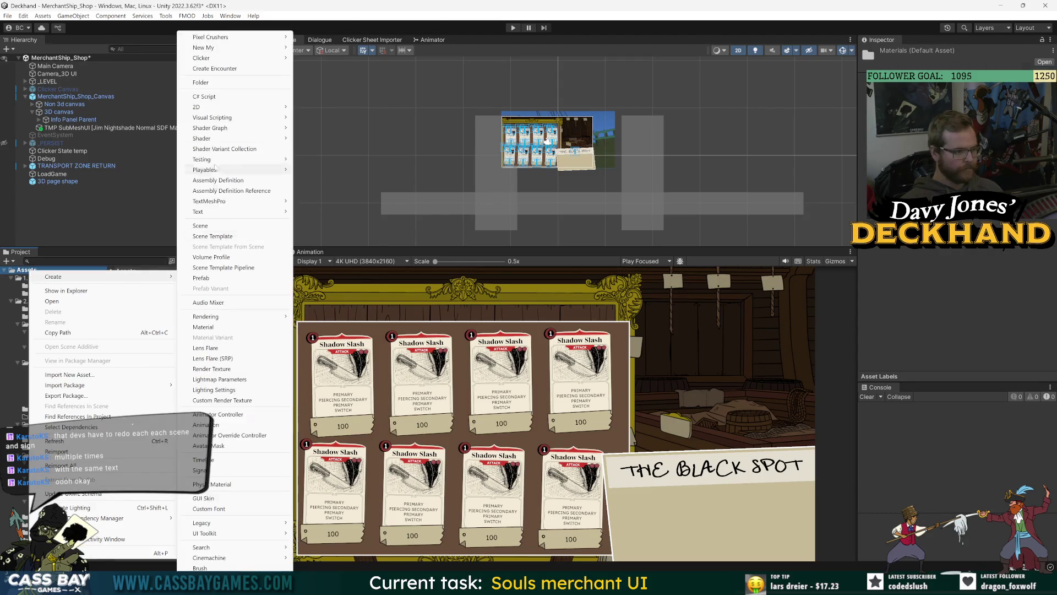
click(207, 81)
text(Materials 3D)
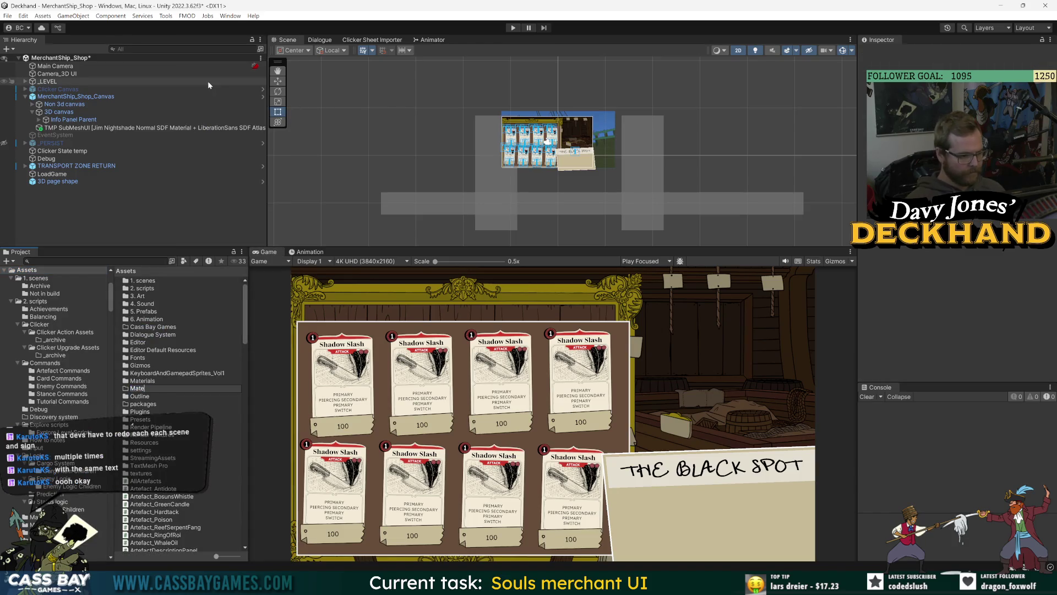
key(Return)
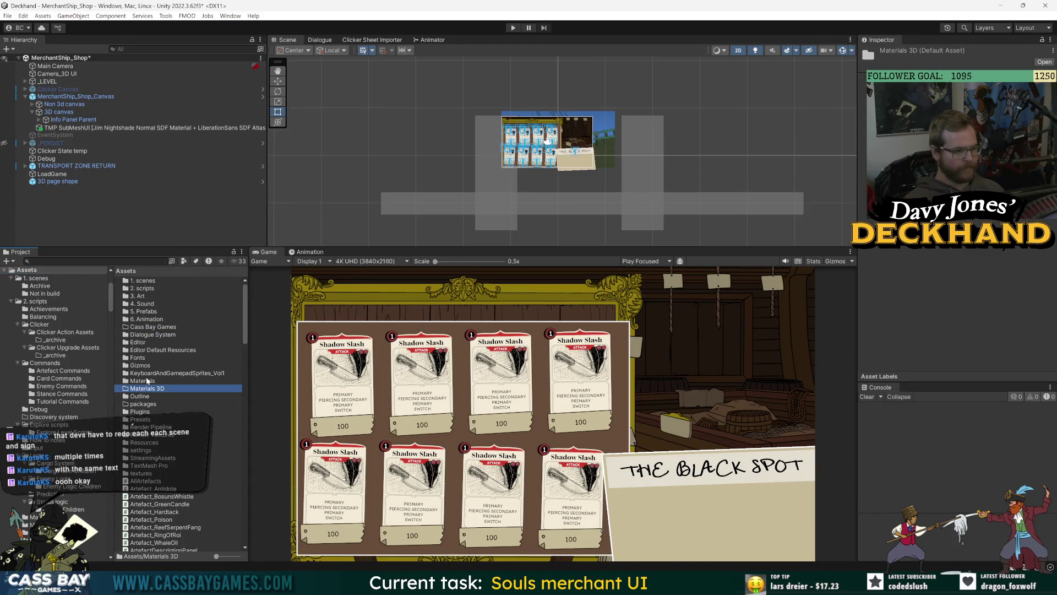
double_click(144, 388)
right_click(175, 308)
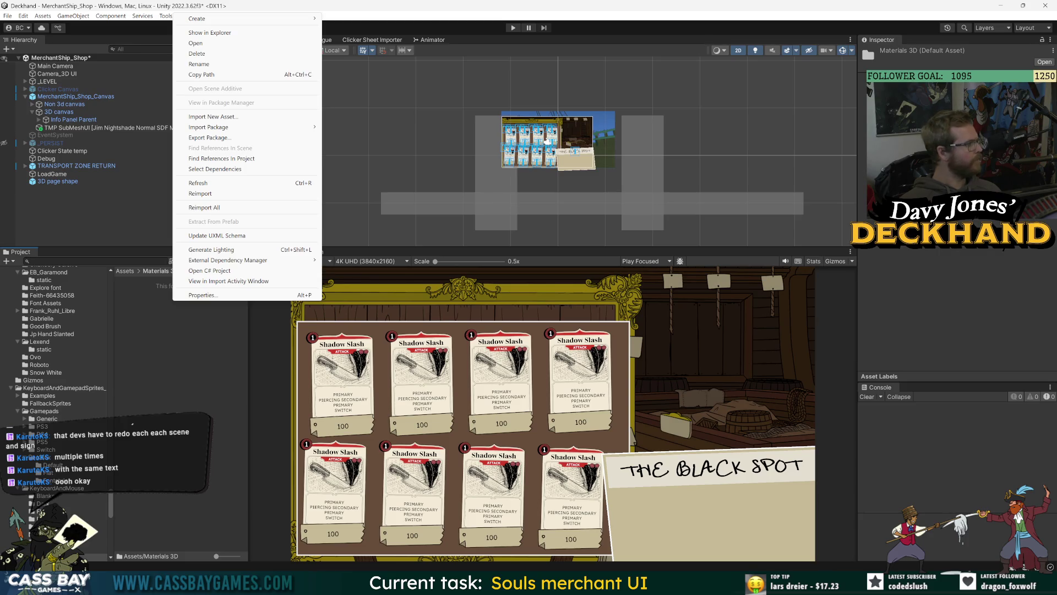
key(Escape)
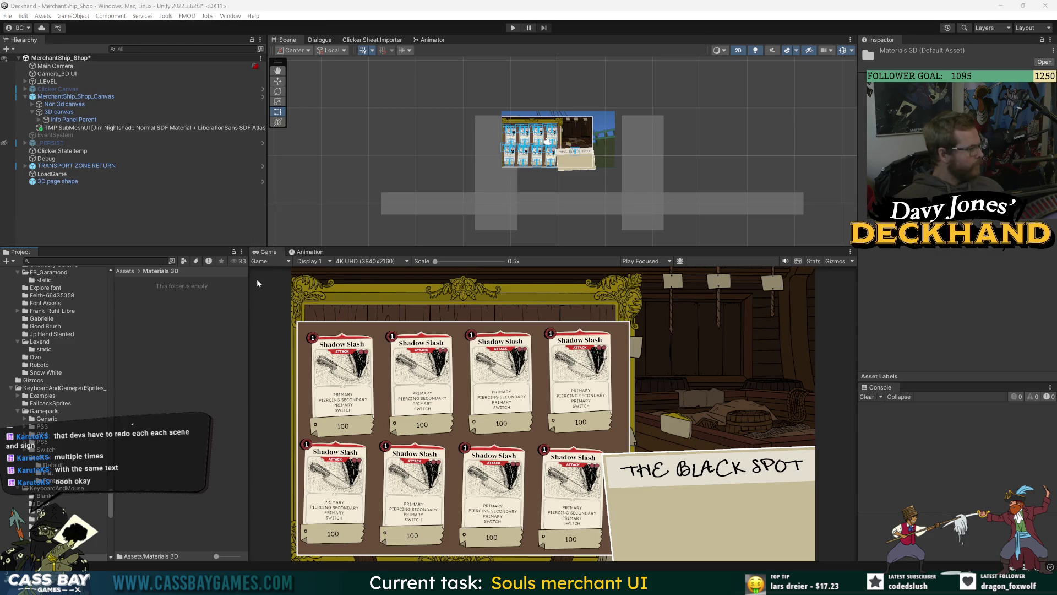
Step: Create a new material named '3D page shape material' in Materials 3D
right_click(159, 308)
mouse_move(231, 26)
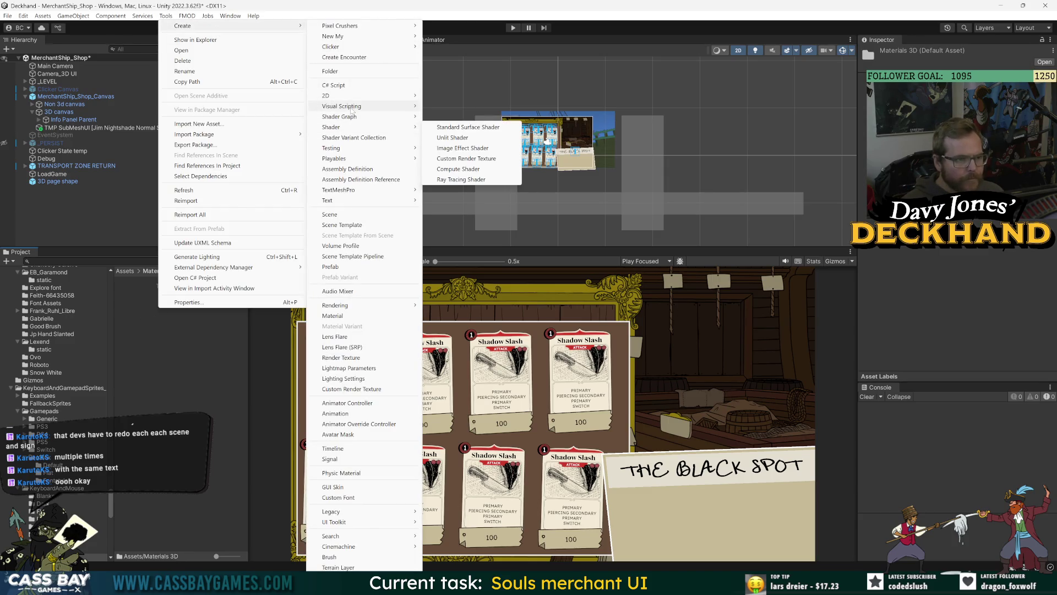
mouse_move(352, 109)
click(351, 316)
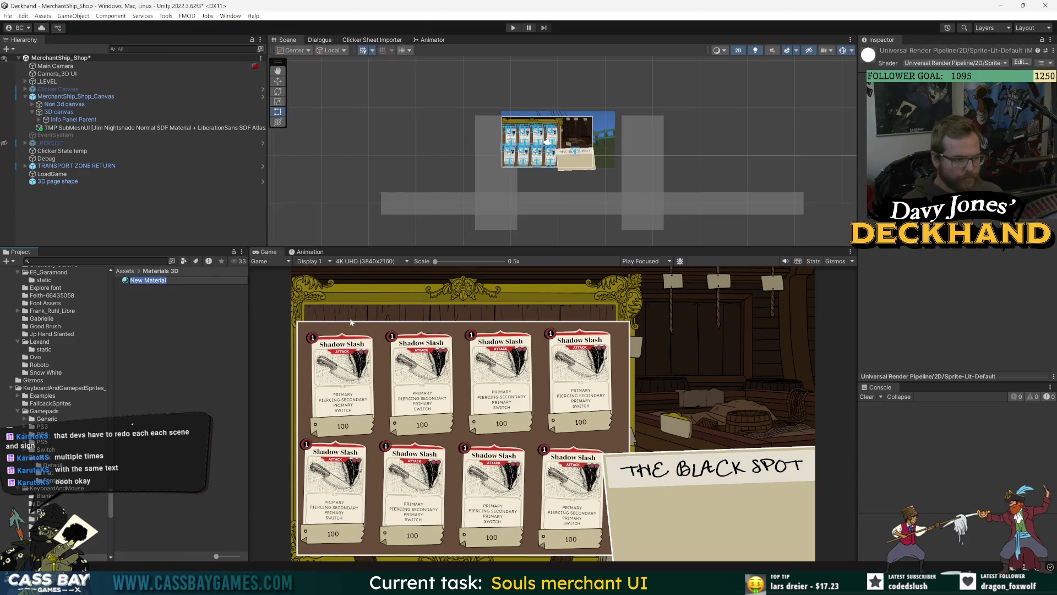
text(3d)
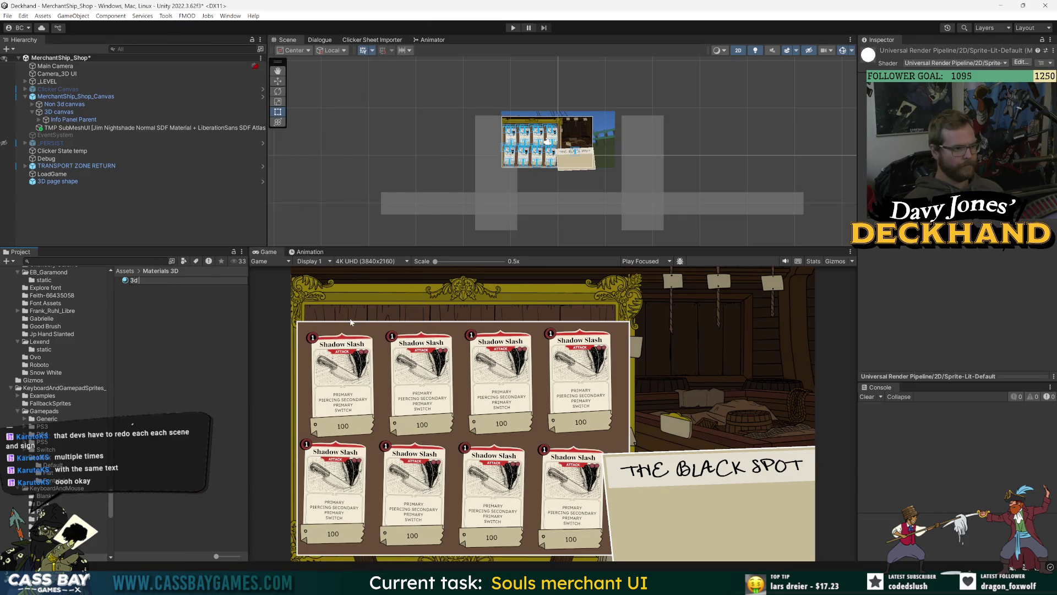
key(BackSpace)
text(D page shape)
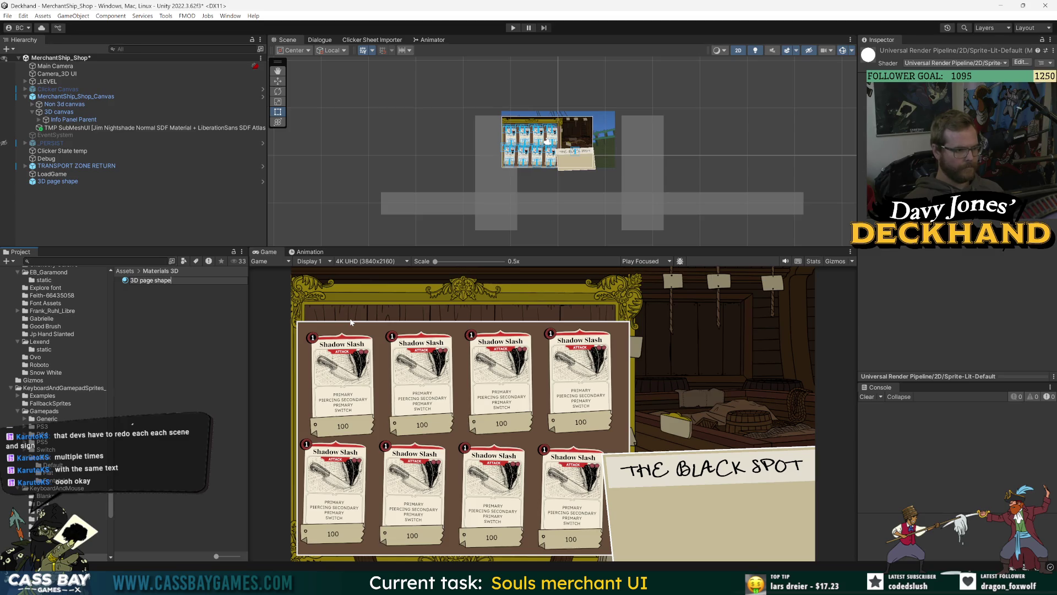
text( material)
key(Return)
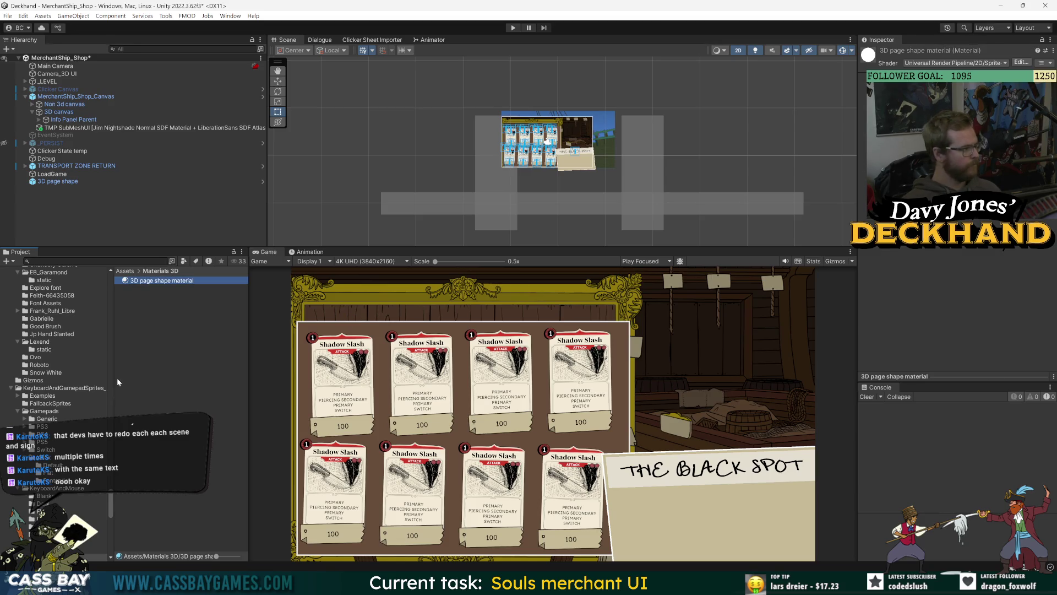
Step: Set the material's shader to Unlit/Transparent
click(953, 64)
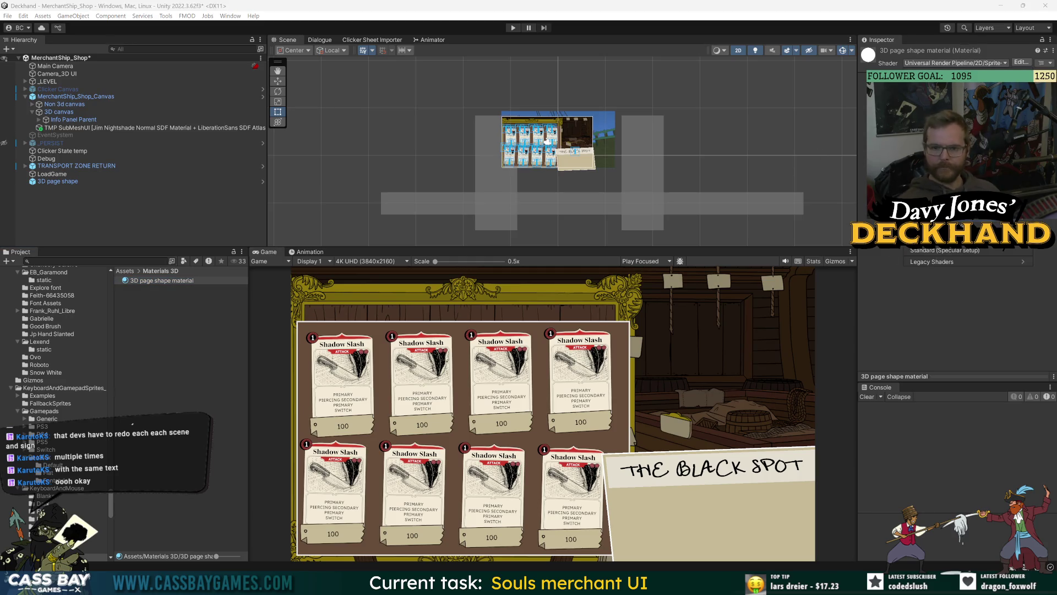
key(Return)
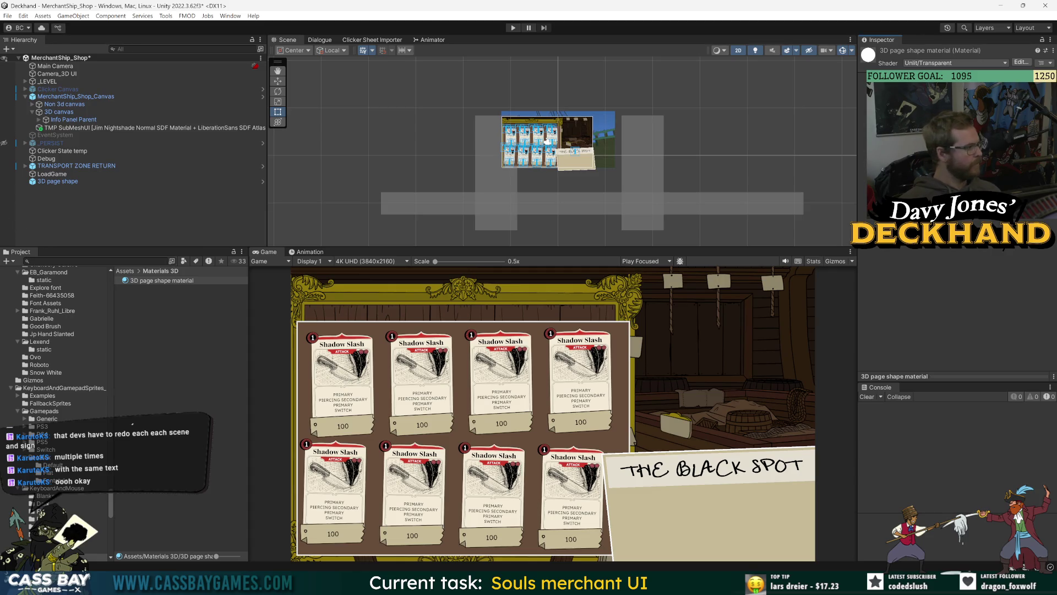
click(58, 183)
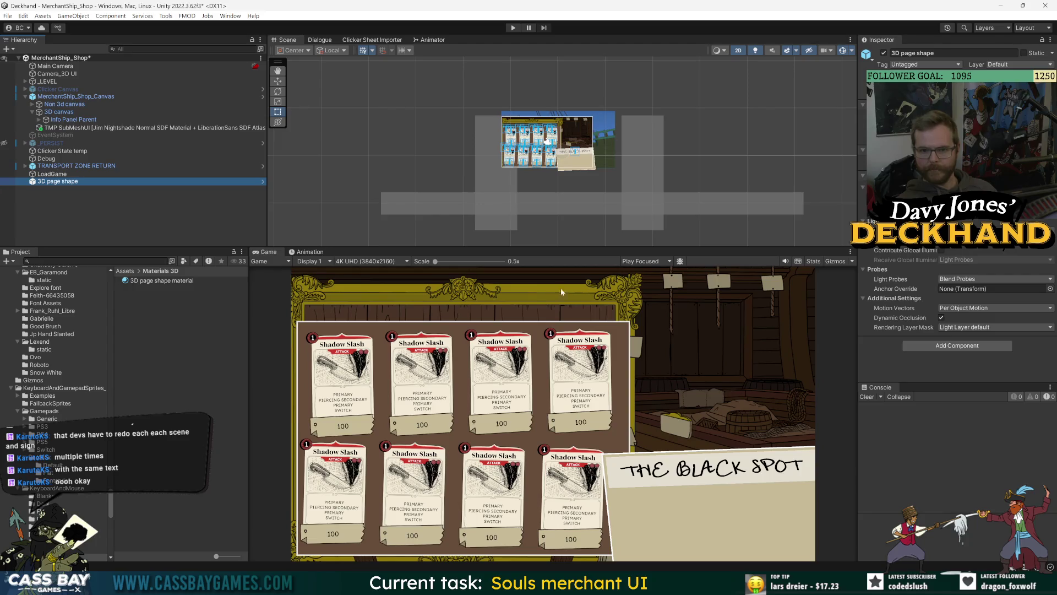
Step: Drag 3D page shape material onto the 3D page shape object and frame it in the scene
click(155, 286)
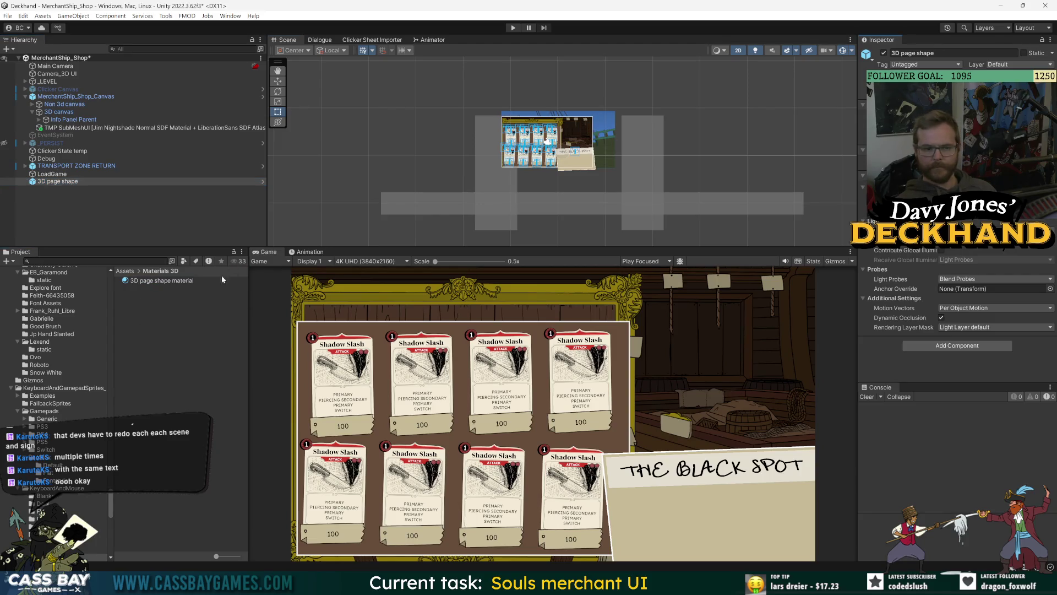
drag(162, 280, 165, 181)
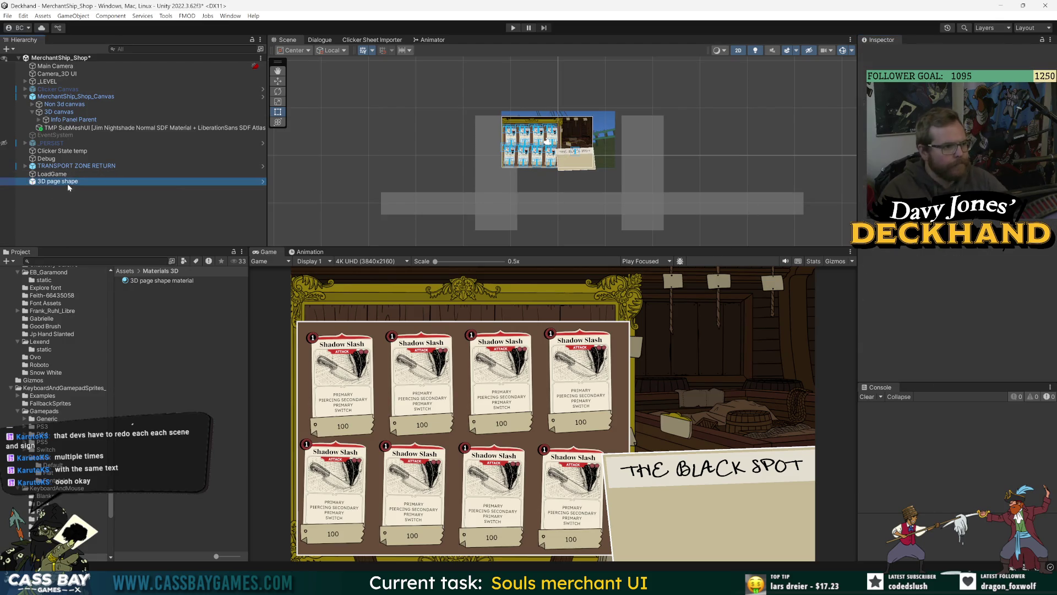
key(w)
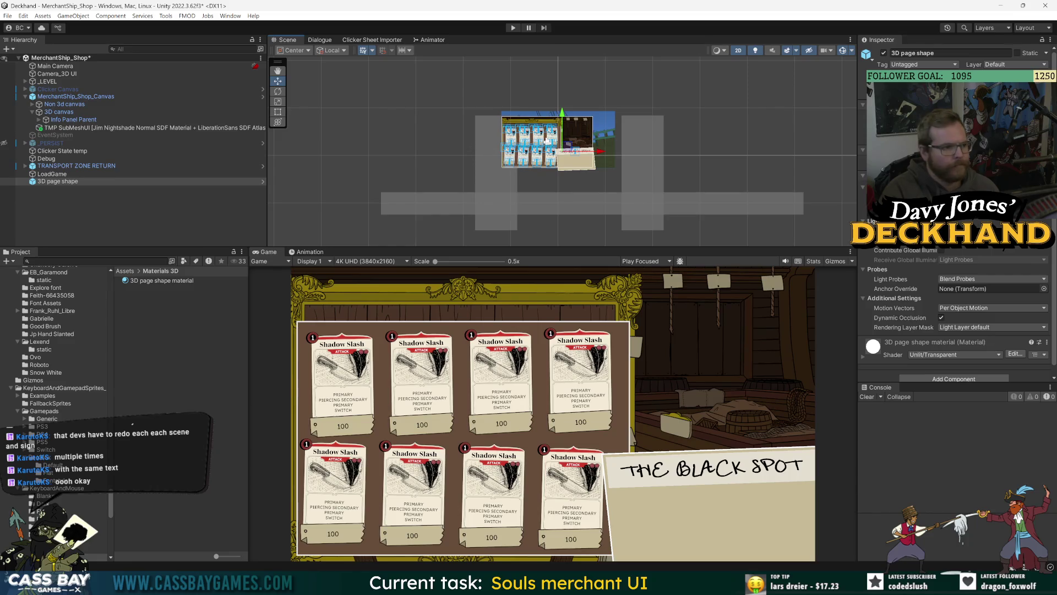
key(f)
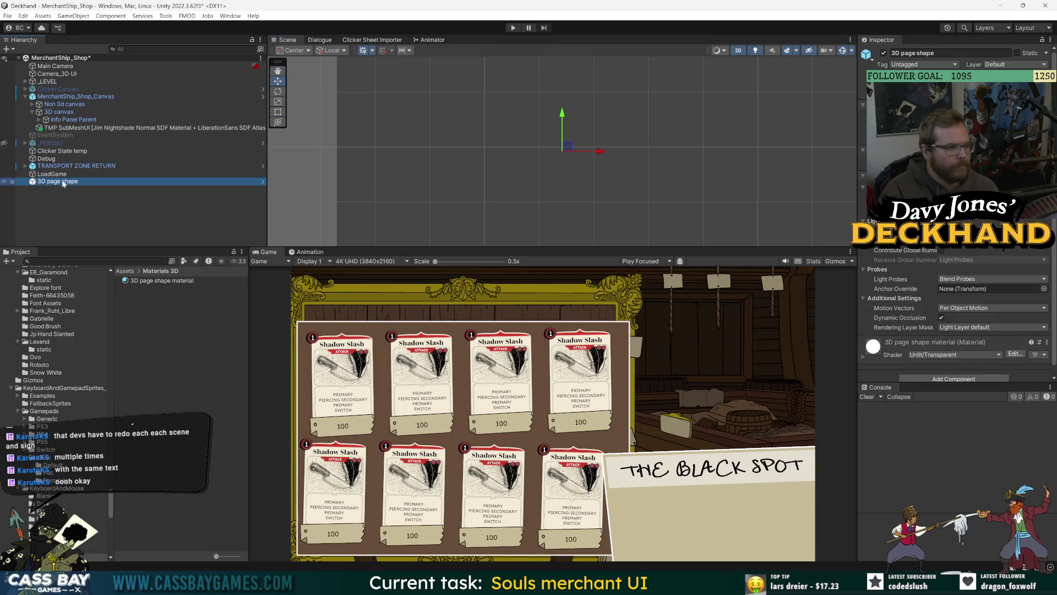
scroll(818, 102, down, 5)
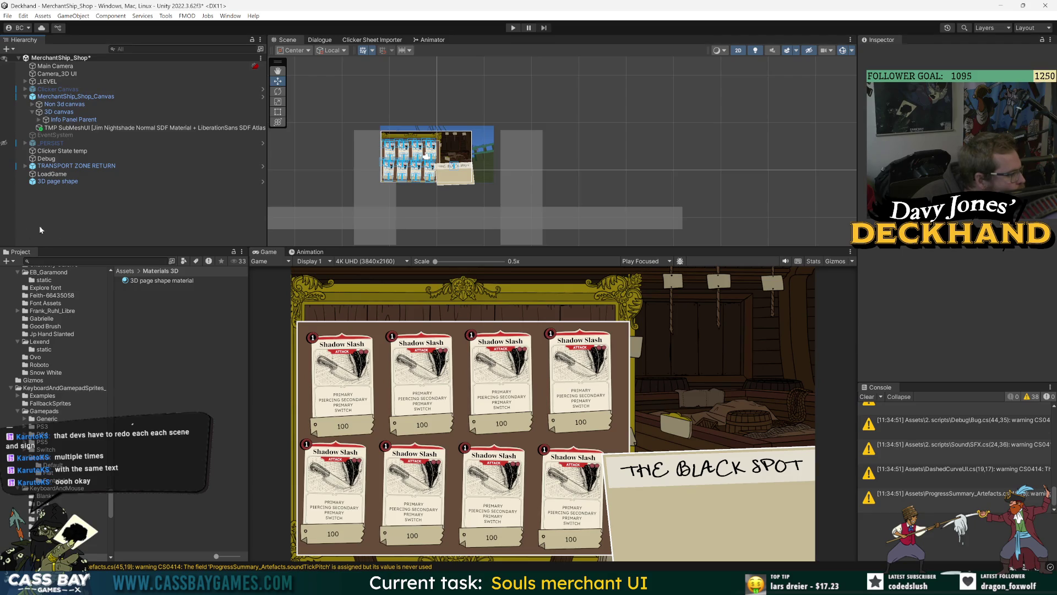
Step: Add a Mesh Renderer component to 3D page shape and frame the white page quad
click(104, 181)
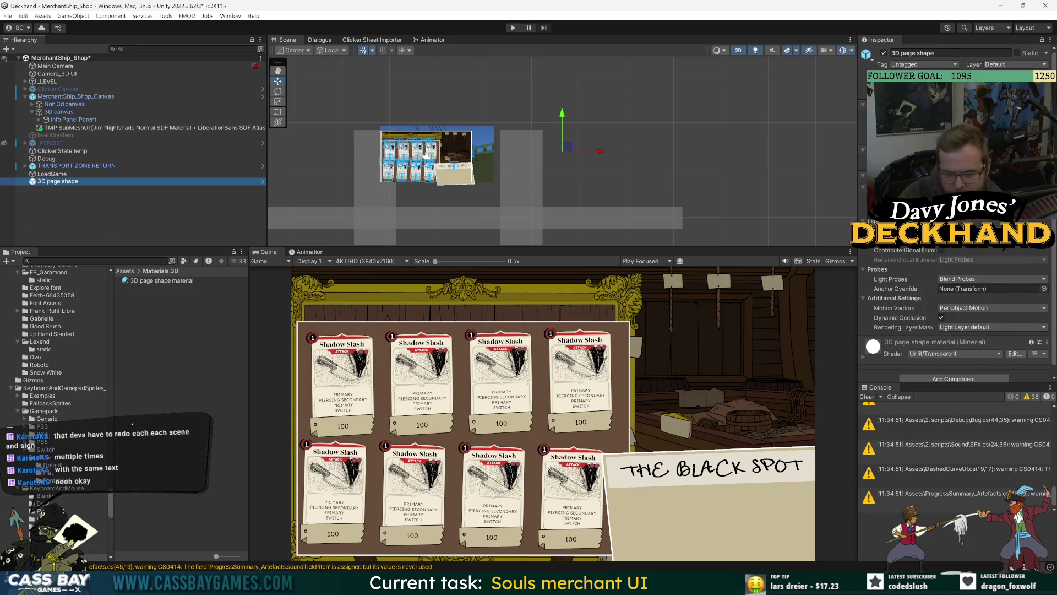
click(954, 378)
text(mesh rend)
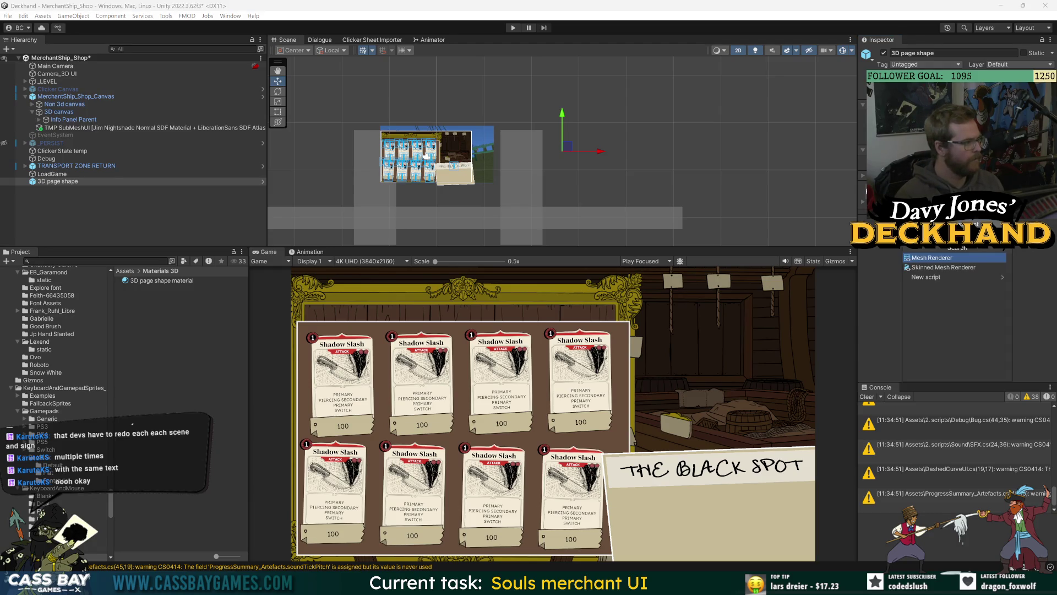
key(Return)
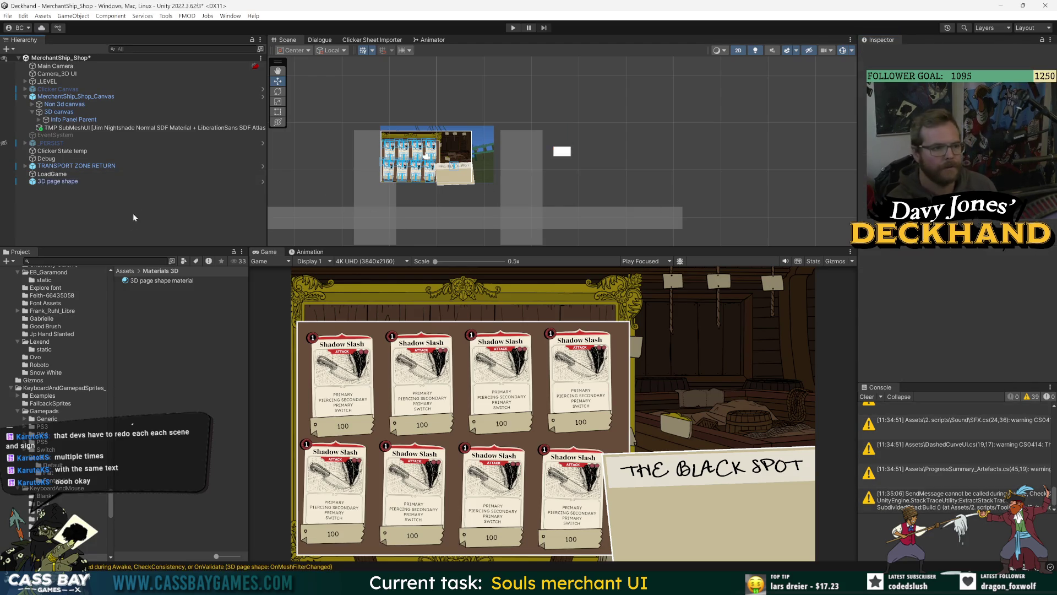
scroll(627, 161, up, 3)
key(f)
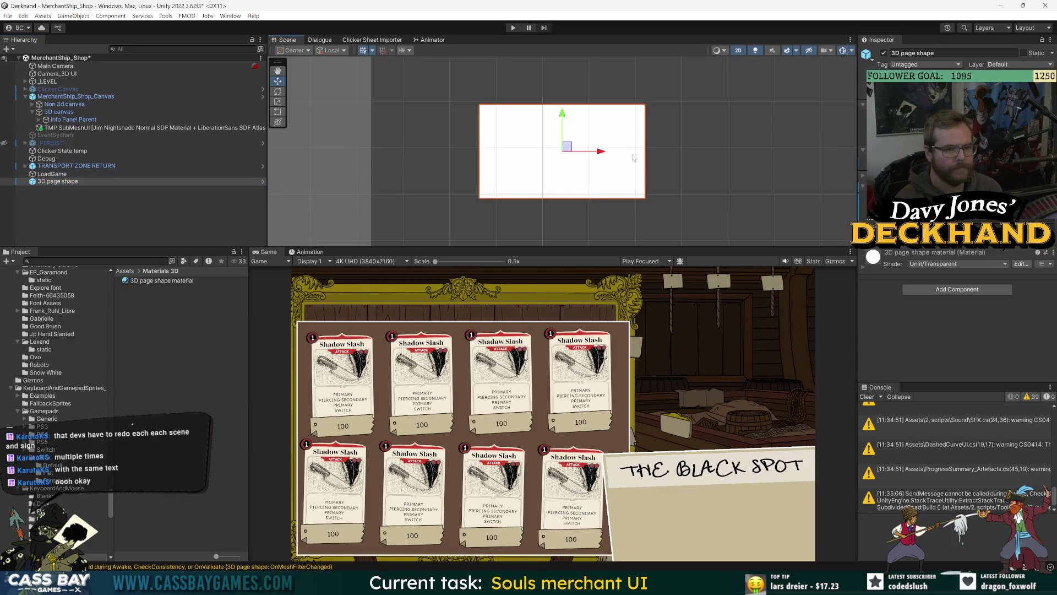
scroll(649, 176, down, 5)
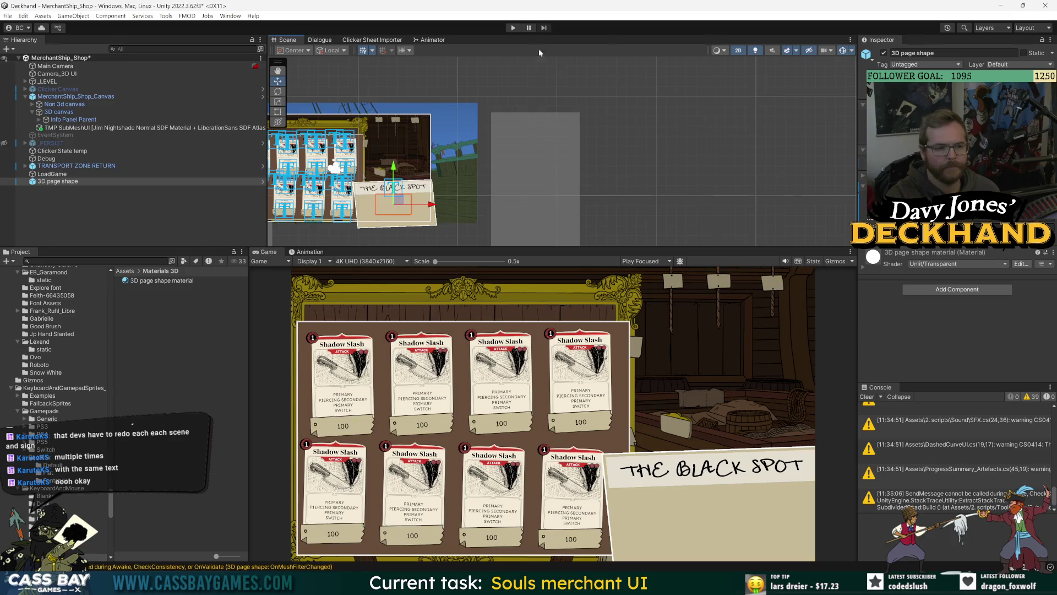
Step: Orbit the page shape in 3D perspective, then return to the flat 2D view
click(739, 51)
mouse_move(474, 165)
mouse_down()
mouse_move(452, 171)
mouse_move(592, 195)
mouse_move(595, 183)
mouse_up()
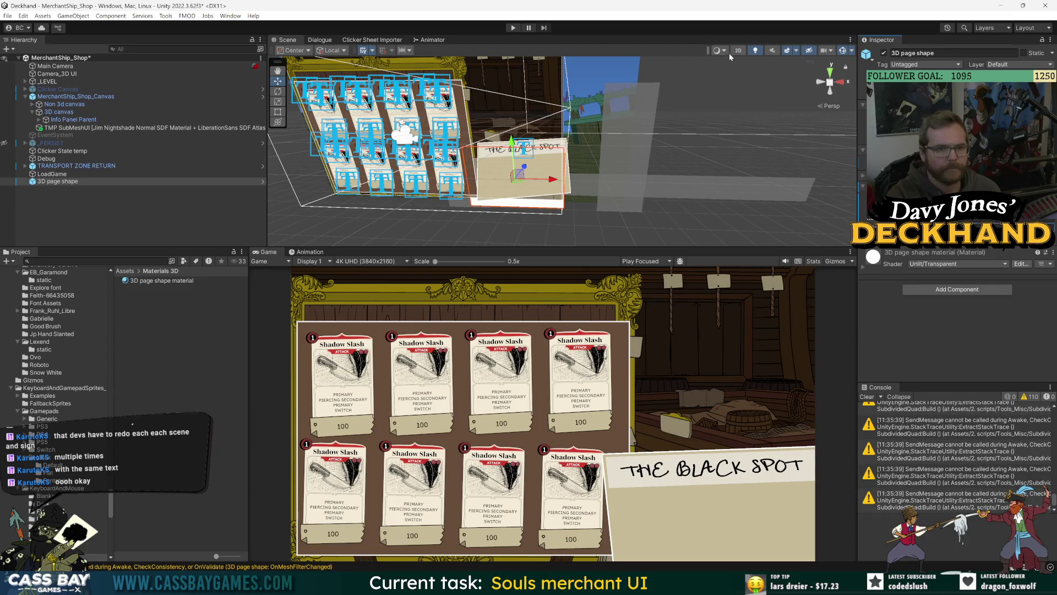
key(2)
key(t)
key(w)
drag(589, 172, 608, 143)
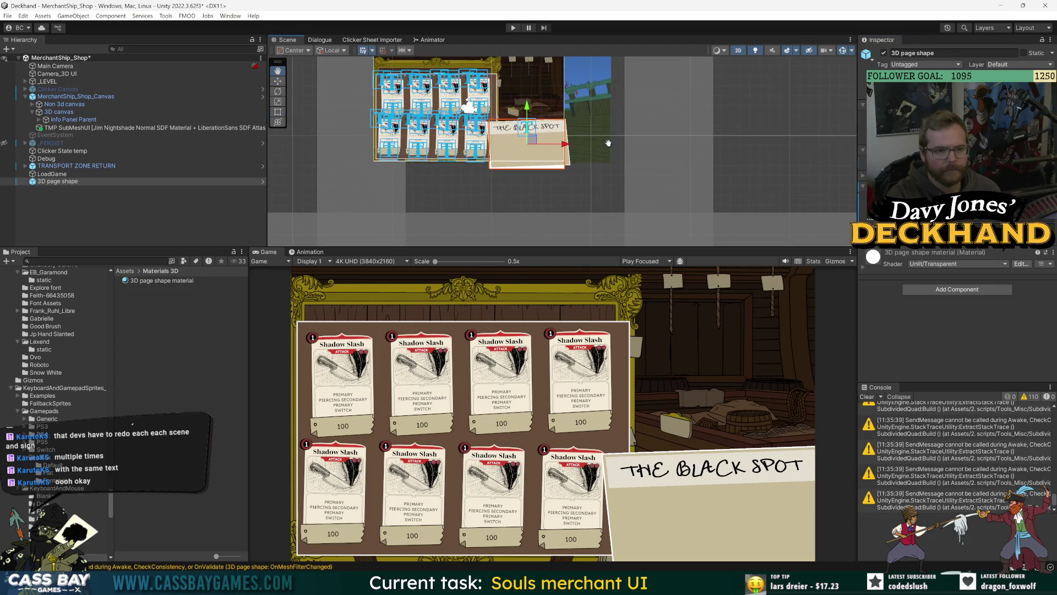
scroll(614, 146, up, 3)
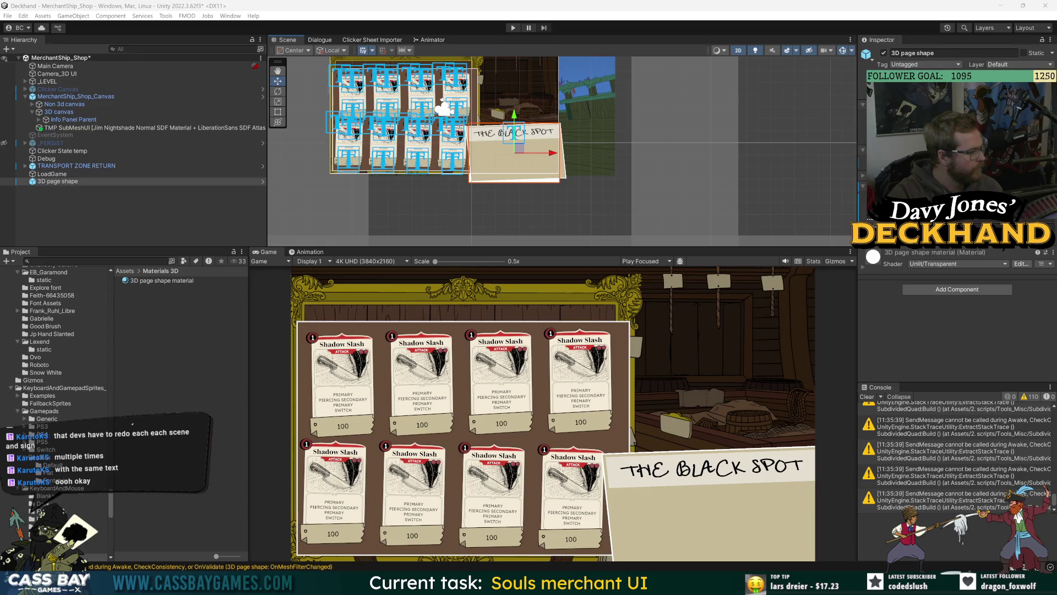
Step: Reselect 3D page shape, show its material's properties, and widen the Inspector
click(159, 306)
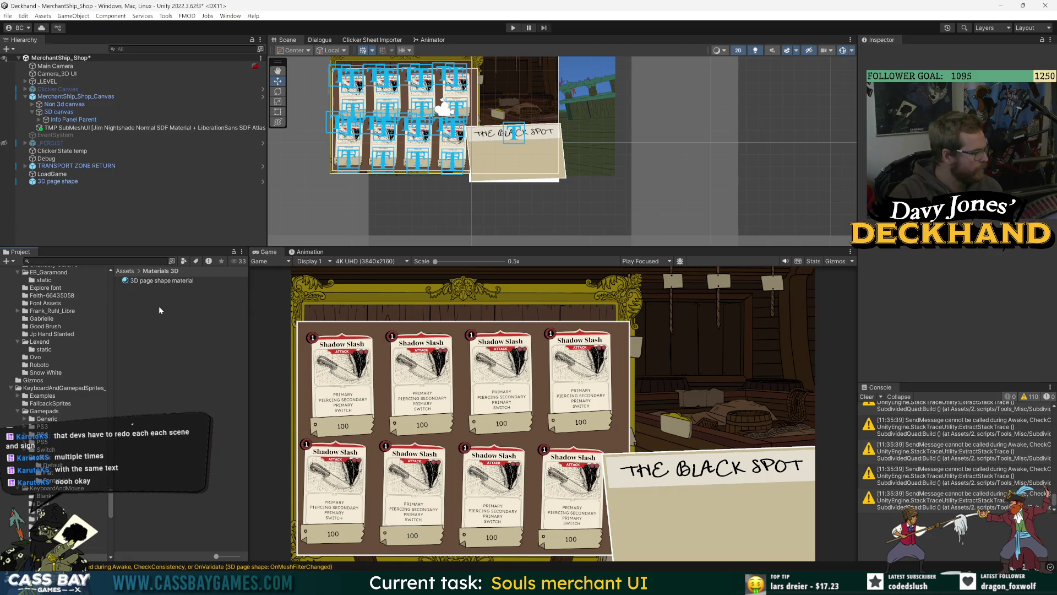
click(63, 181)
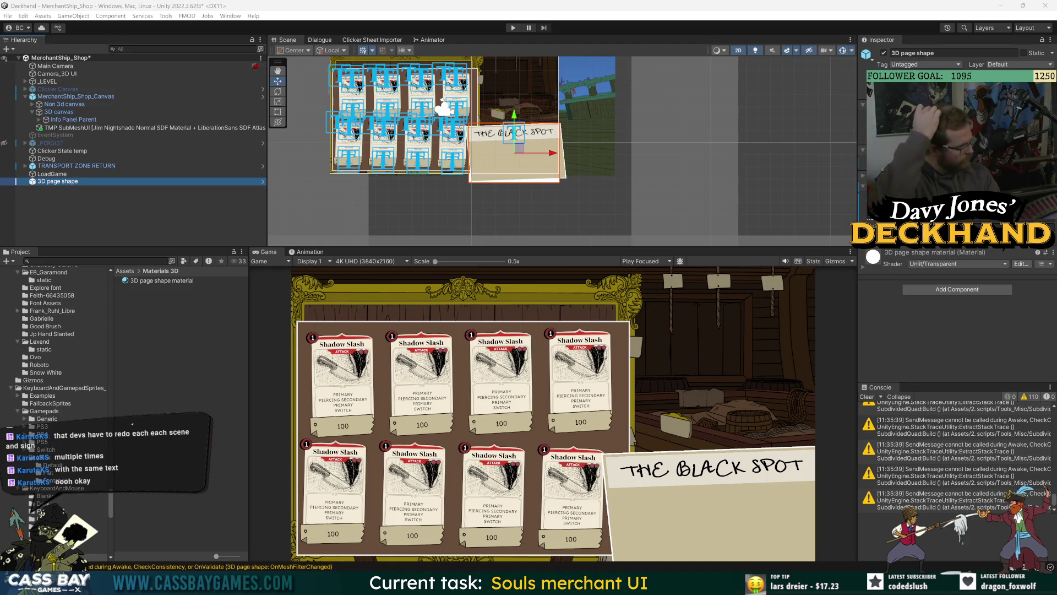
click(138, 281)
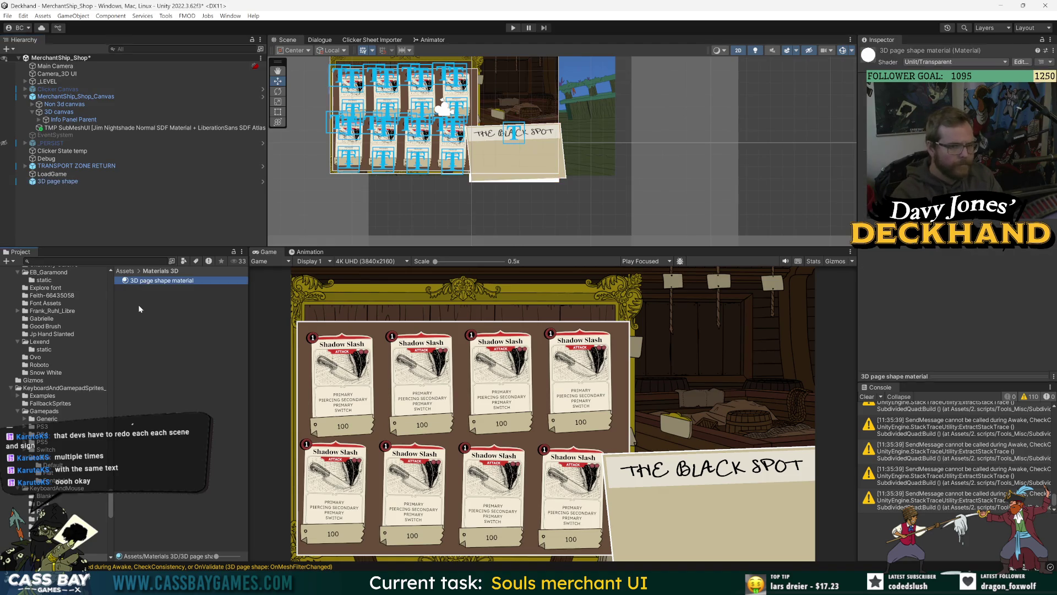
drag(858, 98, 751, 99)
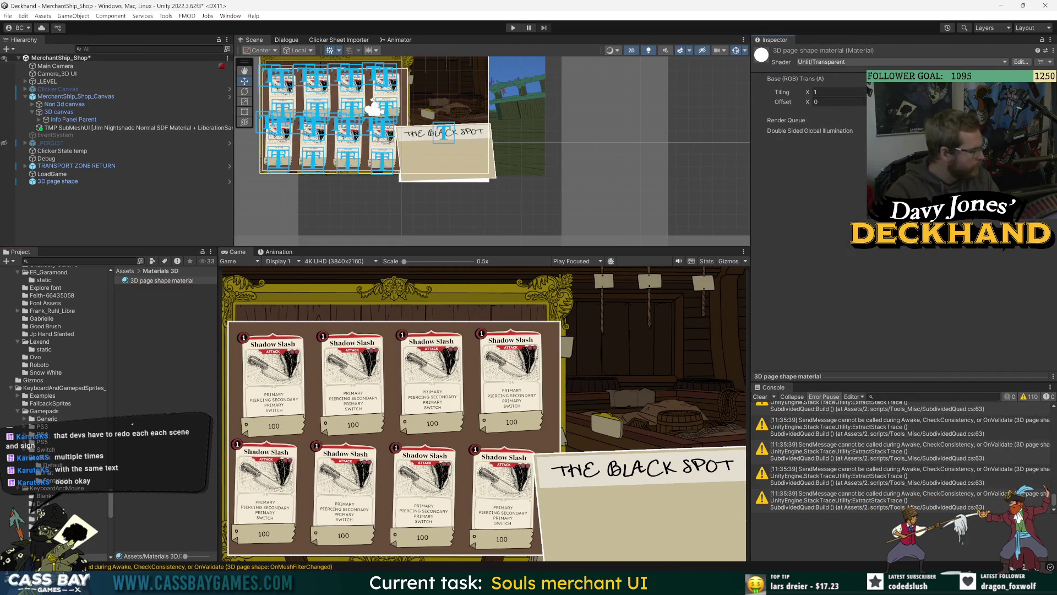
Step: Create a new material named 'Page Curl Mat' in Materials 3D
right_click(165, 315)
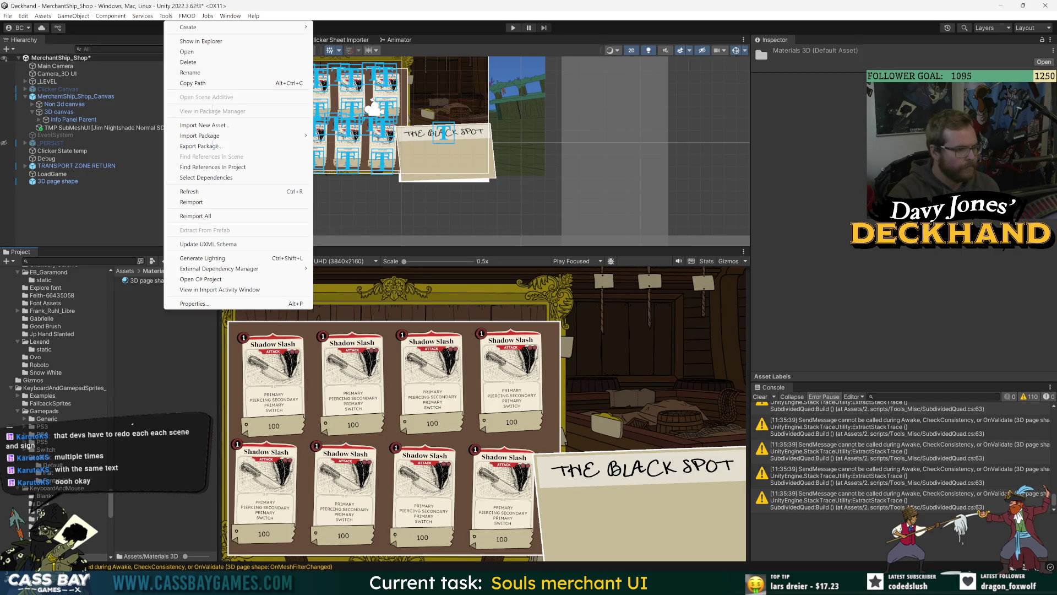
mouse_move(228, 31)
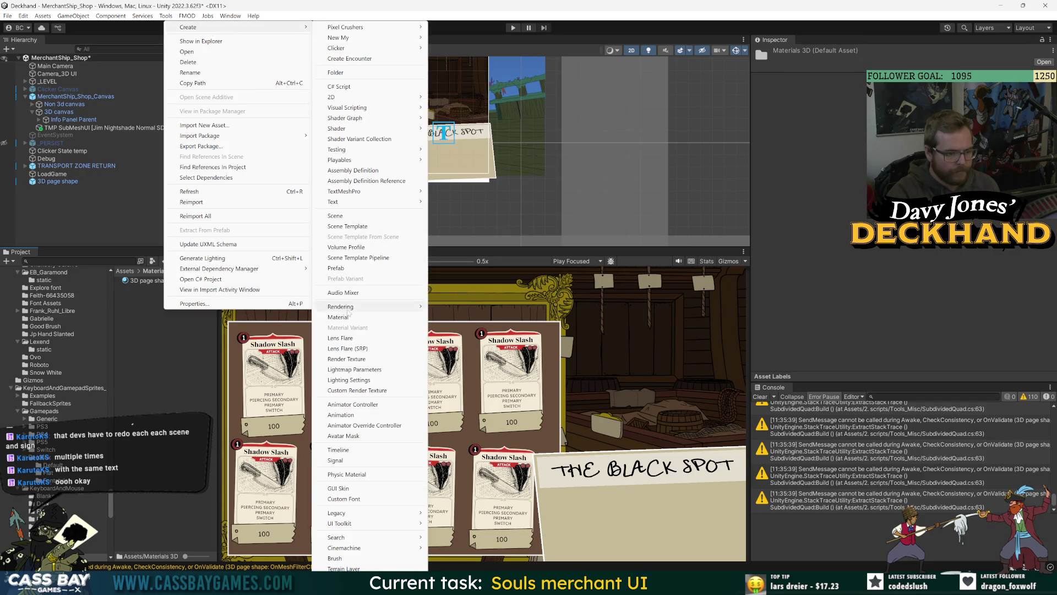
click(341, 318)
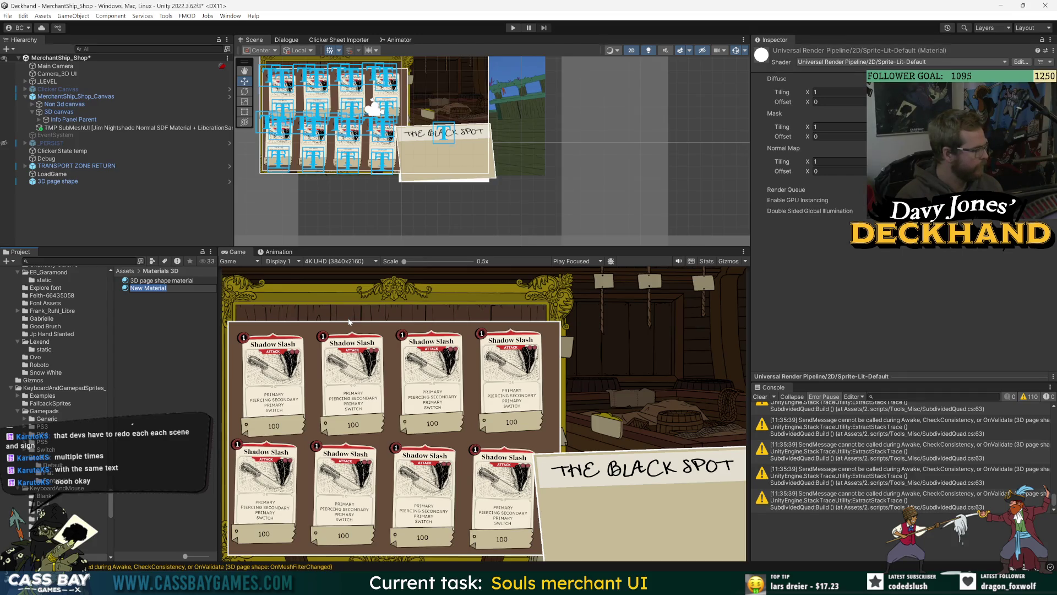
text(Page Curl Mat)
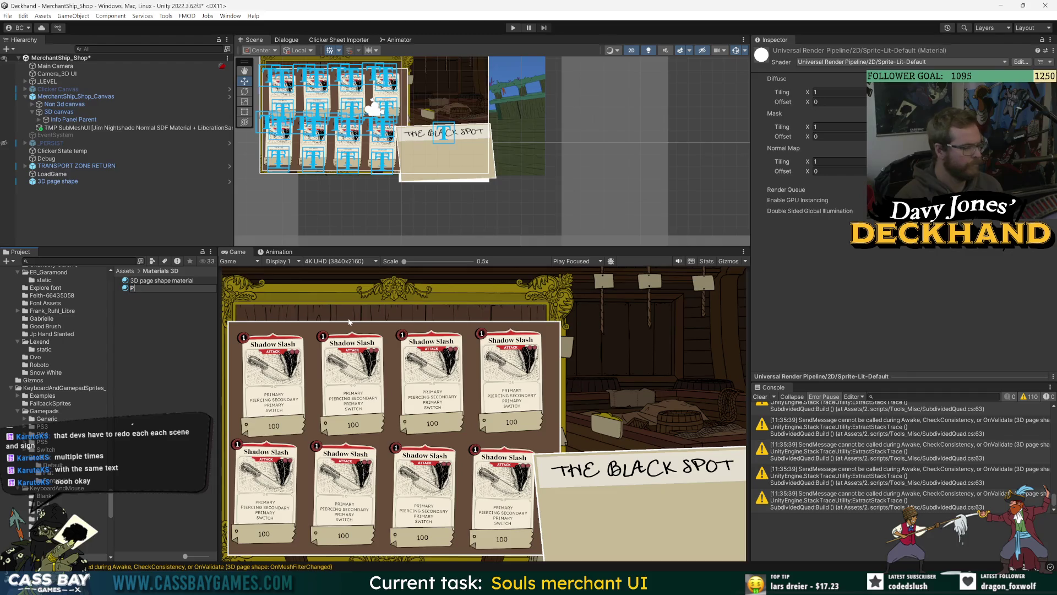
key(Return)
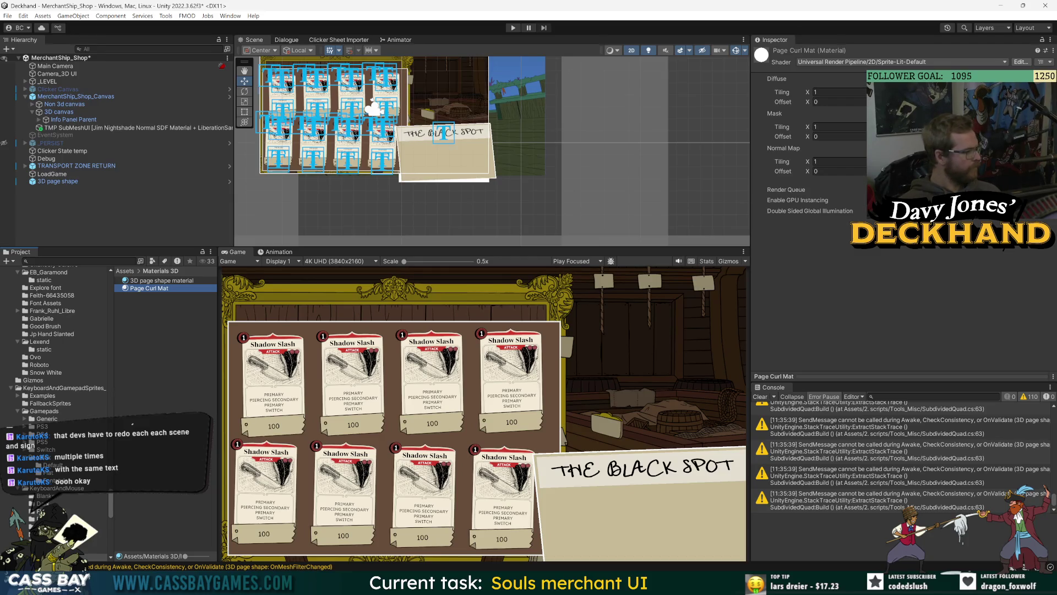
Step: Set Page Curl Mat's shader to Unlit/Transparent
click(863, 63)
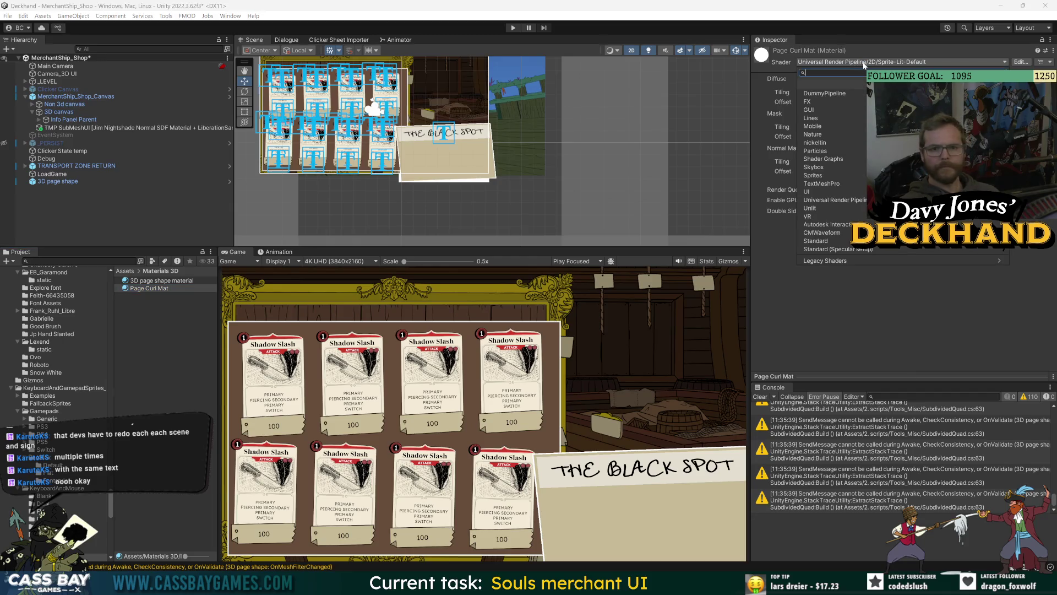
text(unlit)
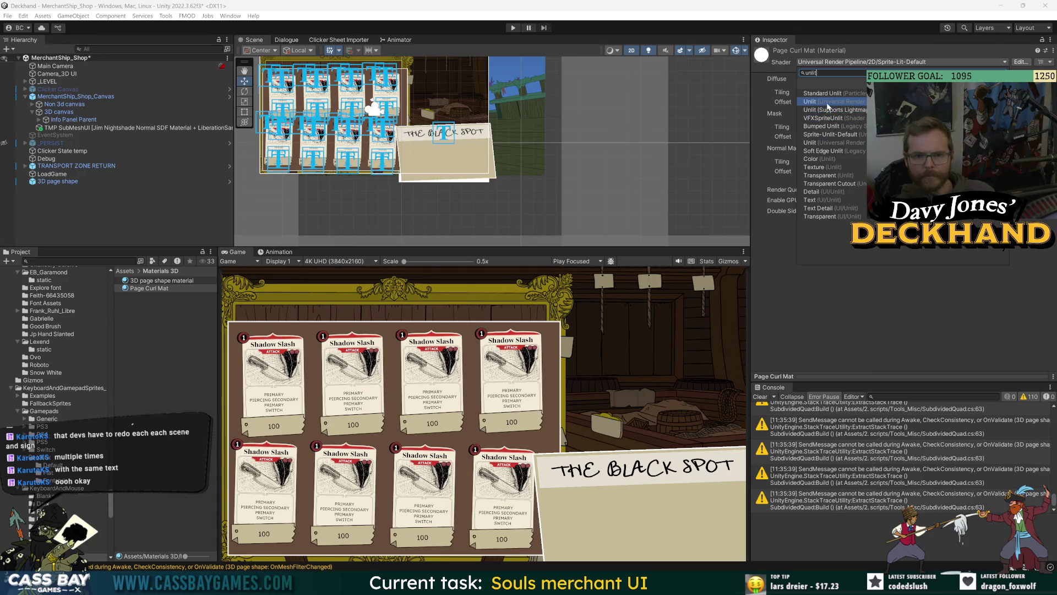
key(BackSpace)
key(BackSpace)
key(BackSpace)
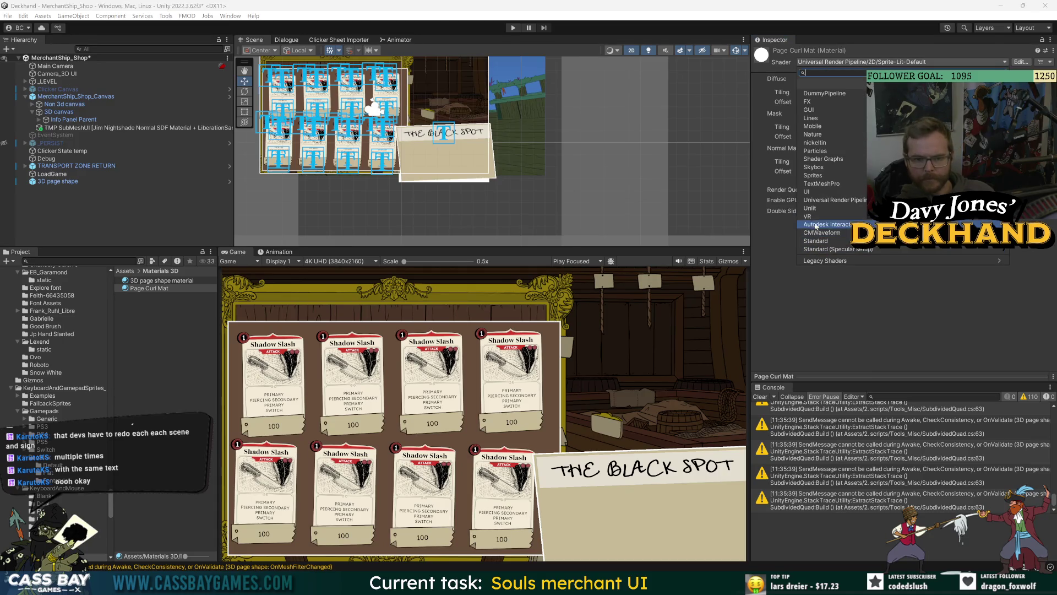
click(810, 208)
click(821, 109)
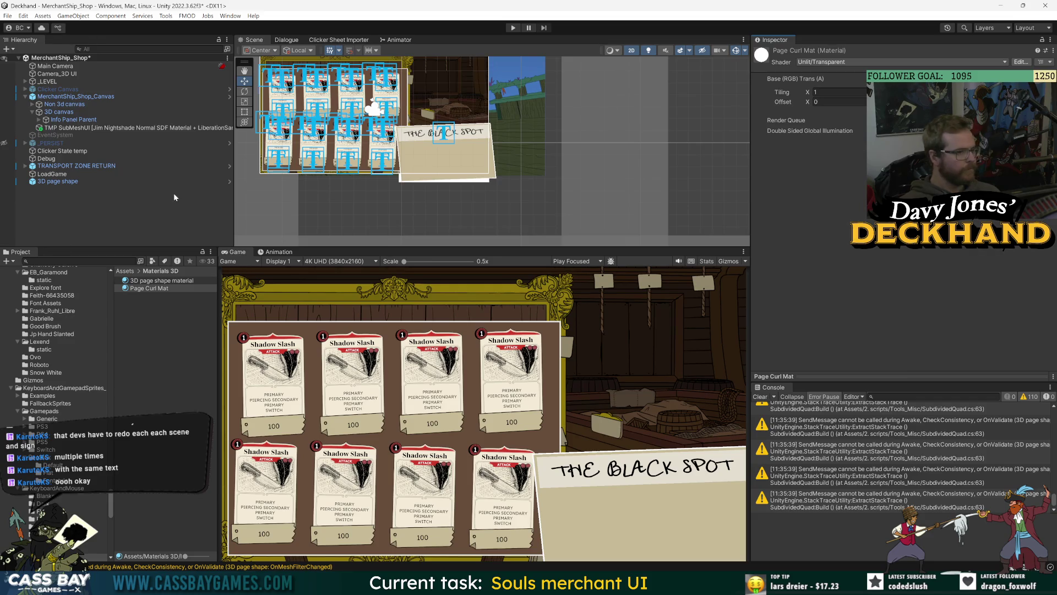
click(61, 182)
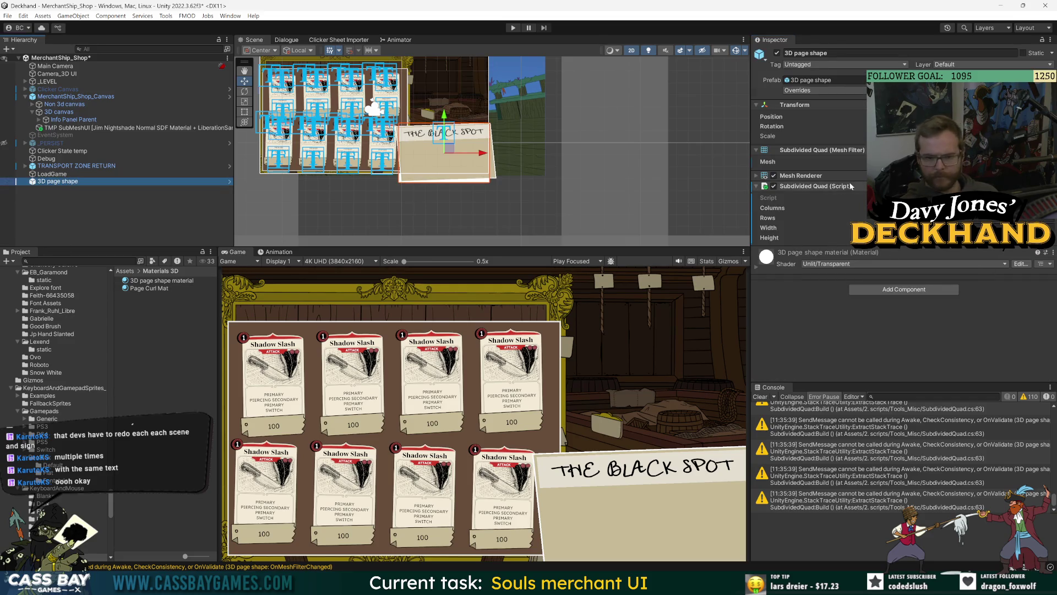
Step: With the 3D page shape prefab open, set Page Curl Mat's base texture to 3D UI Render Texture
click(229, 181)
click(801, 150)
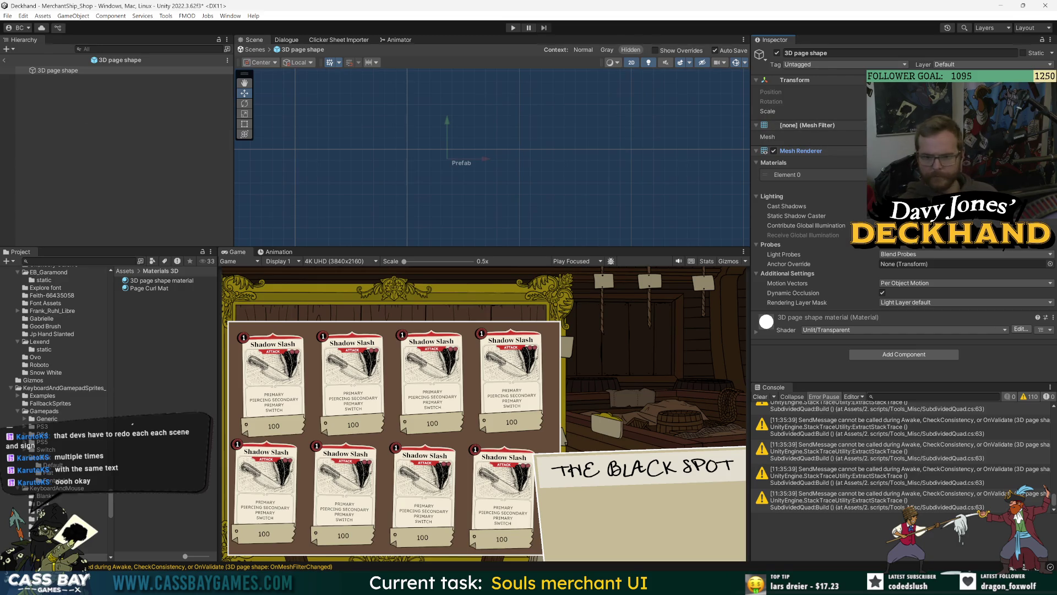
click(1049, 175)
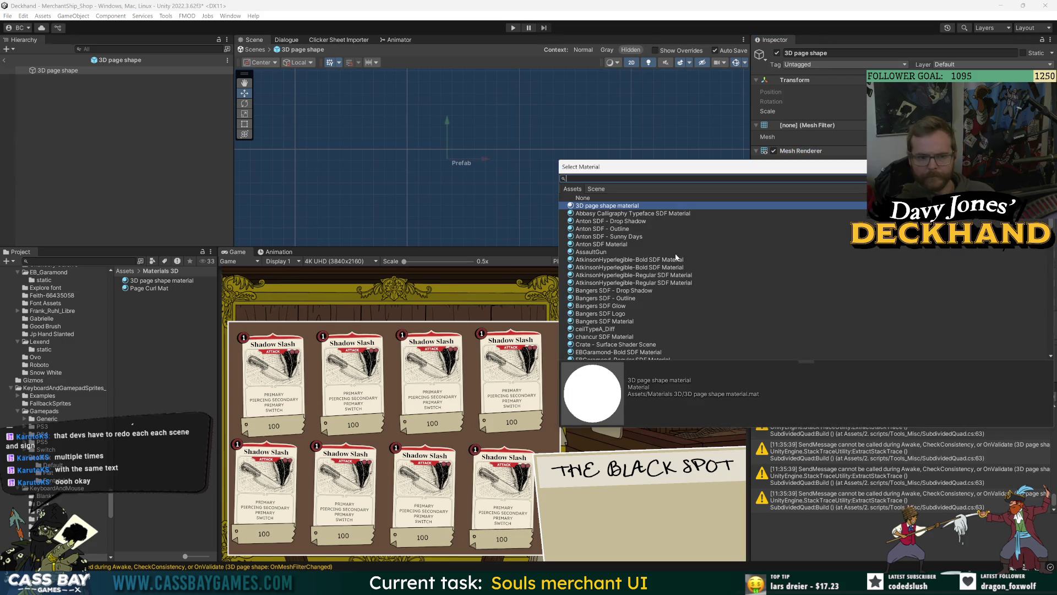
key(Escape)
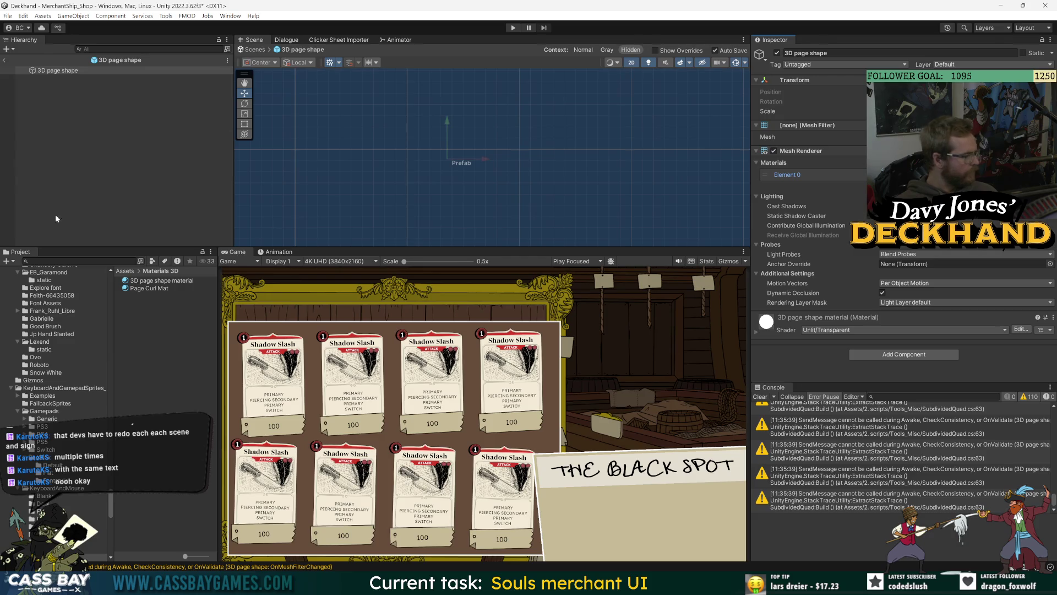
click(151, 289)
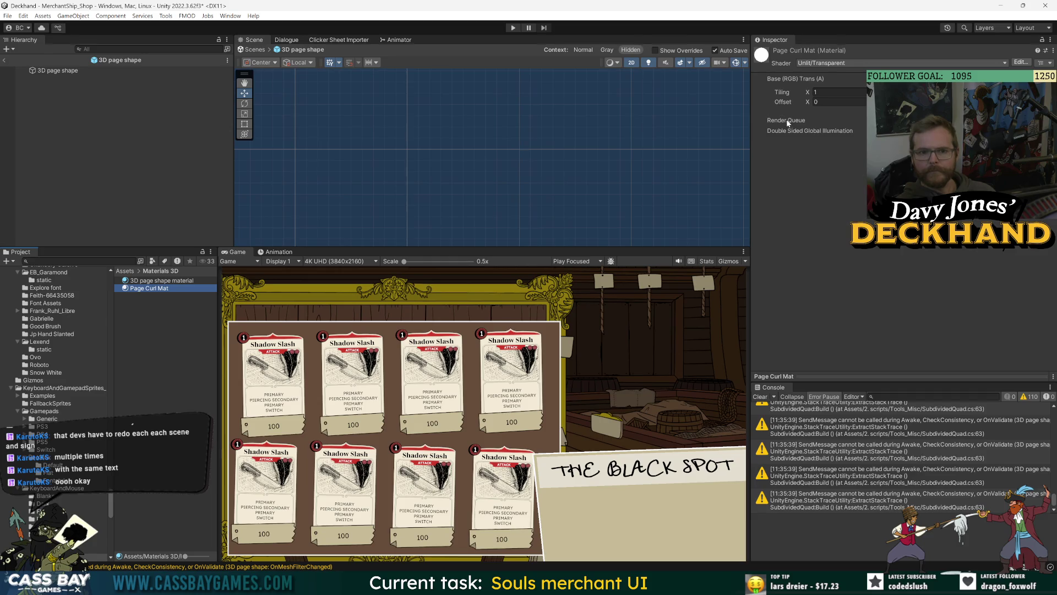
click(1038, 108)
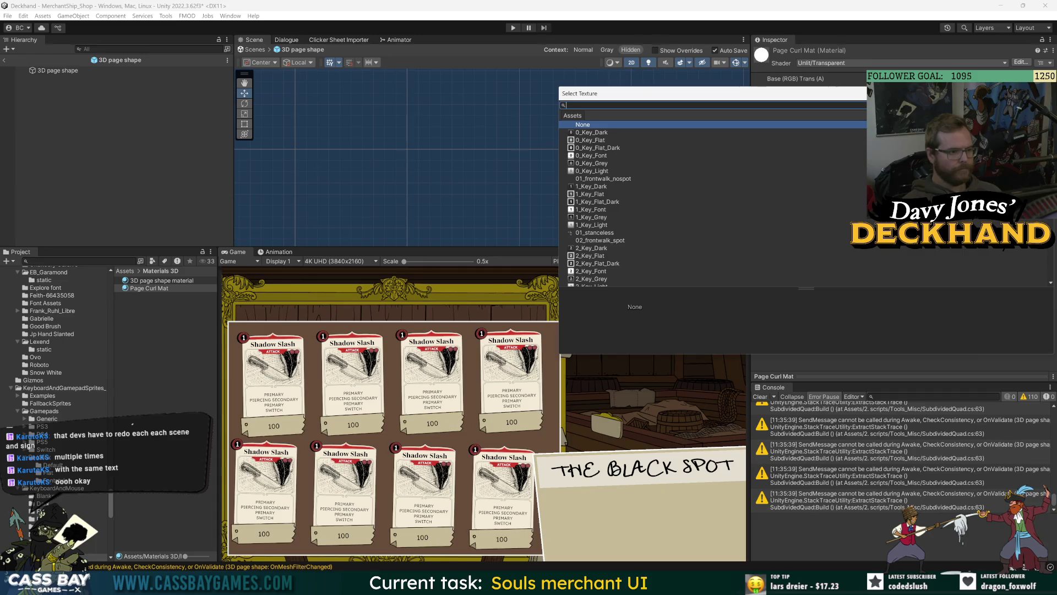
text(3d)
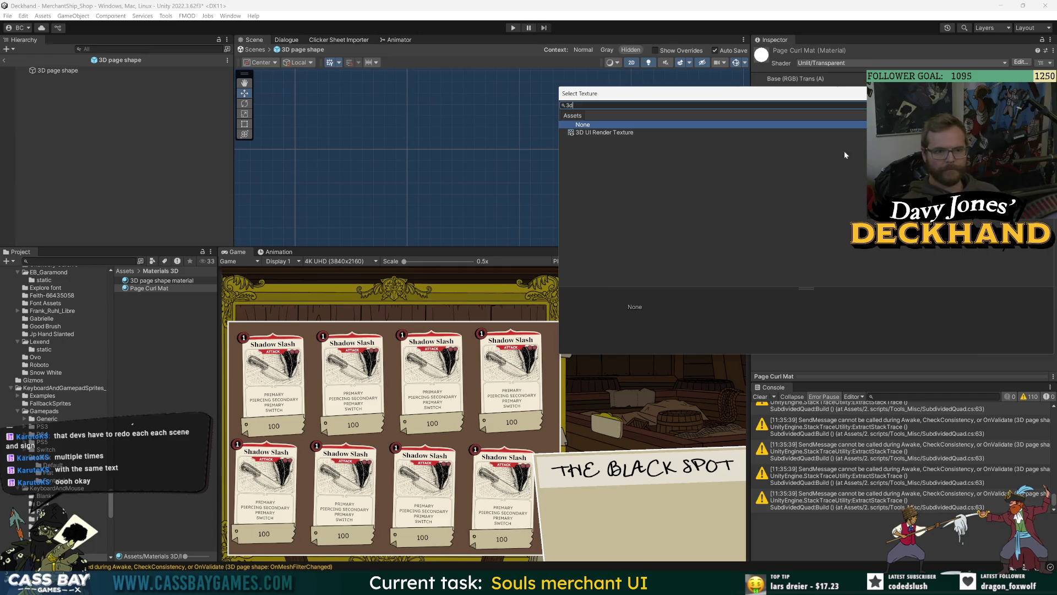
double_click(609, 133)
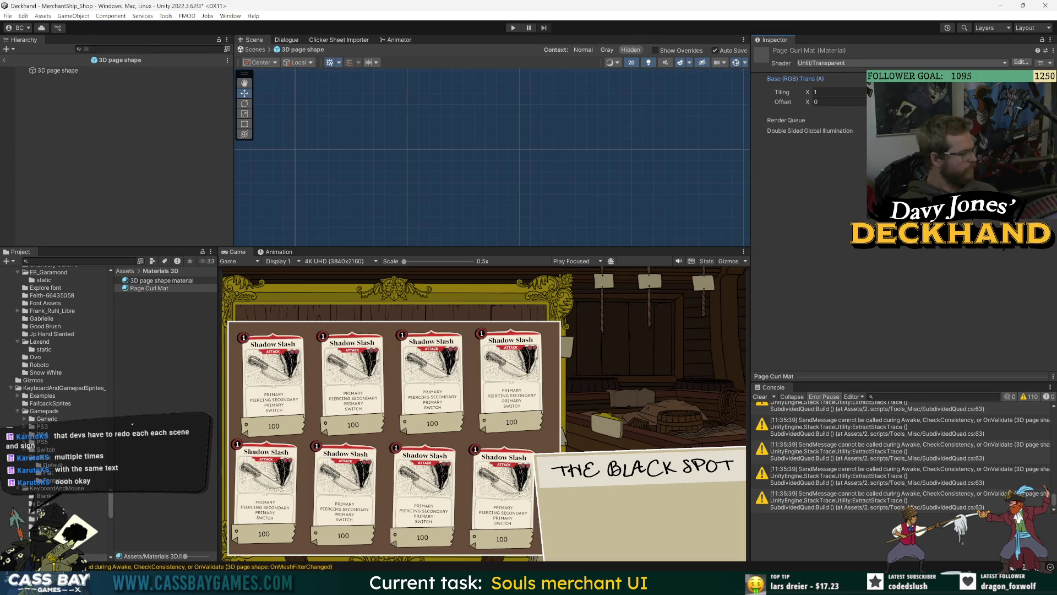
Step: Assign Page Curl Mat to the page shape's Mesh Renderer and return to the MerchantShip_Shop scene
click(55, 71)
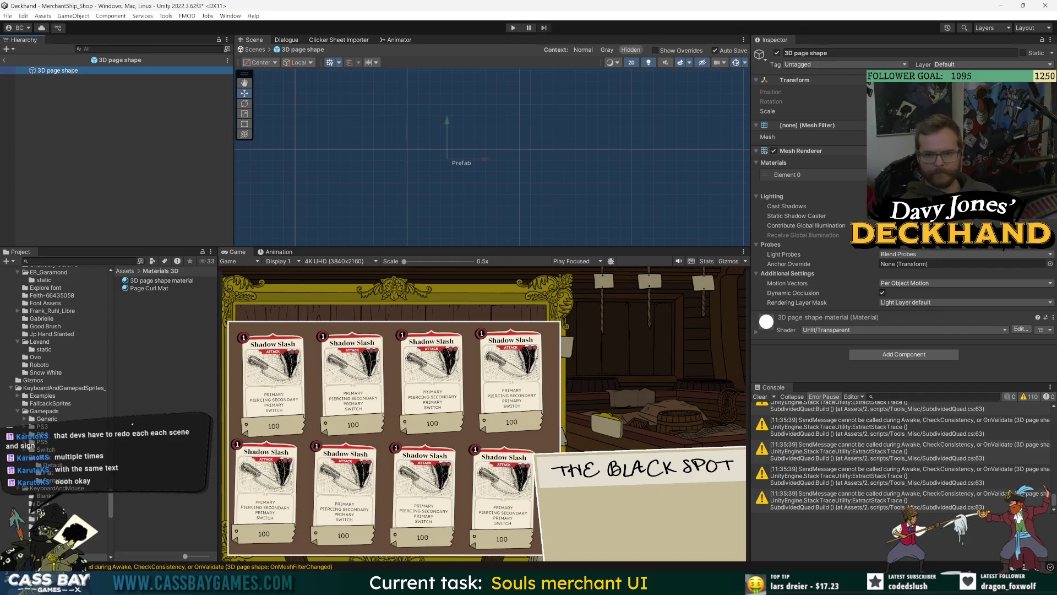
click(1047, 175)
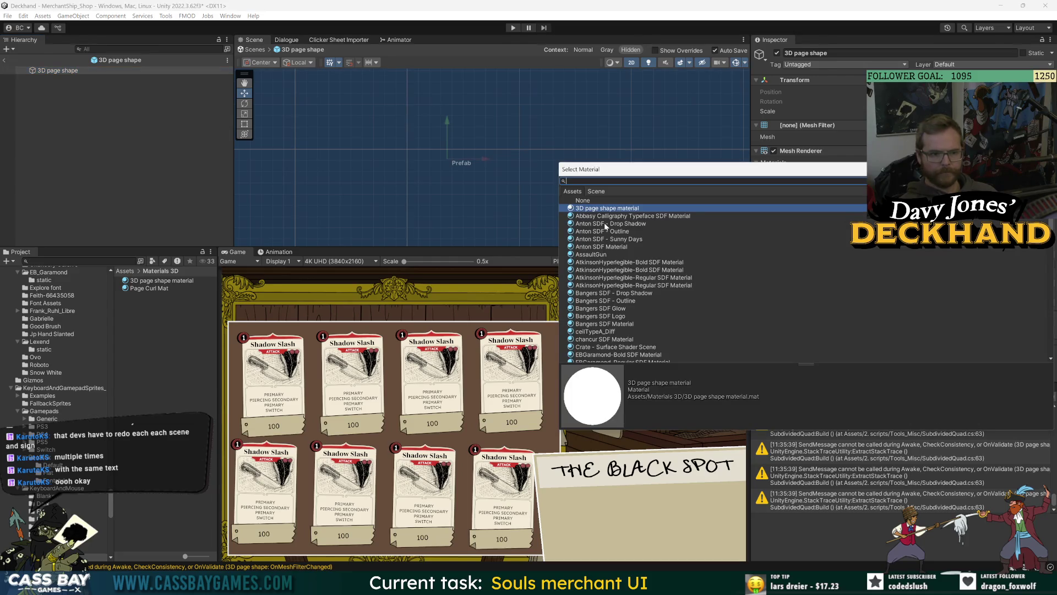
text(page cur)
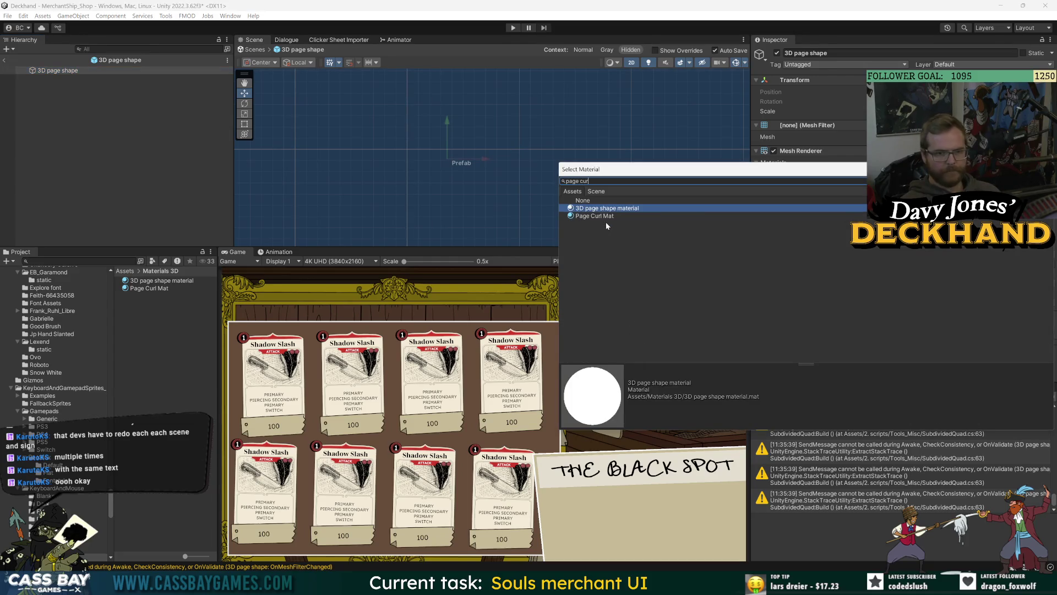
double_click(610, 210)
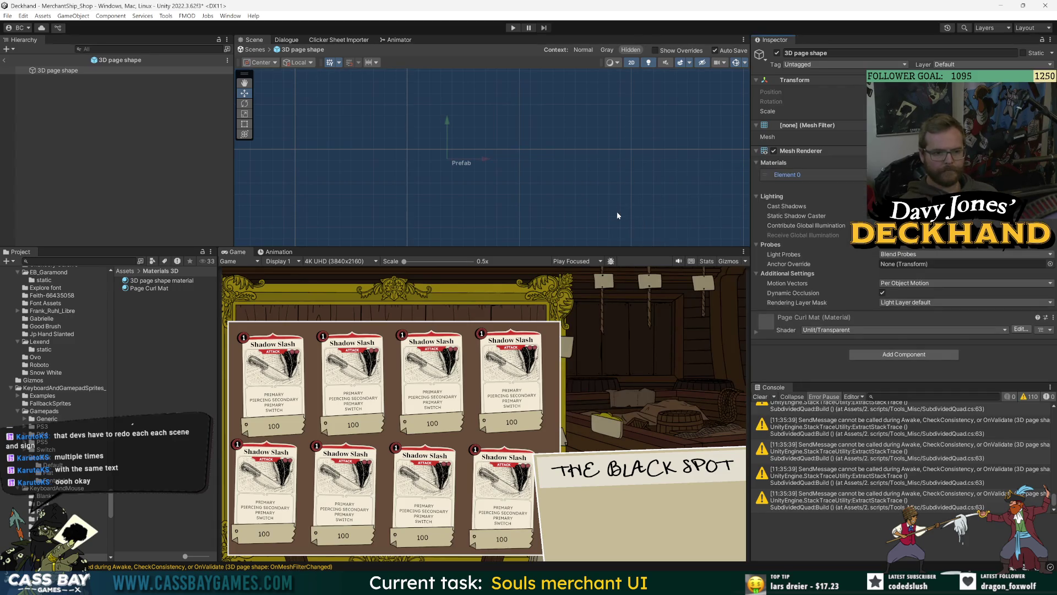
click(82, 136)
click(4, 61)
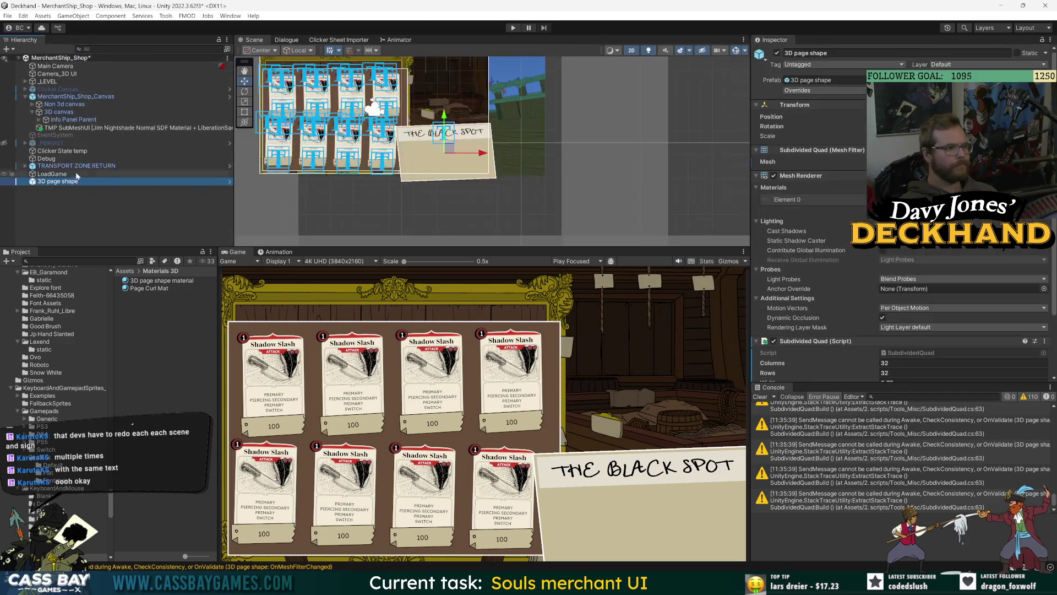
Step: Orbit the page setup briefly in 3D perspective, switch back to 2D, and select 3D canvas
key(f)
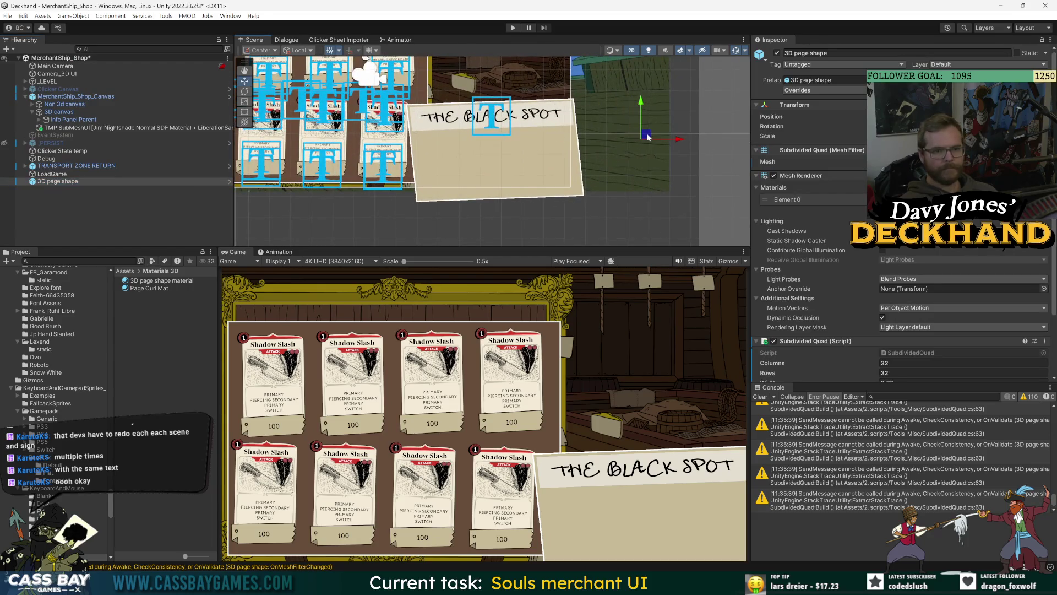
scroll(620, 157, down, 5)
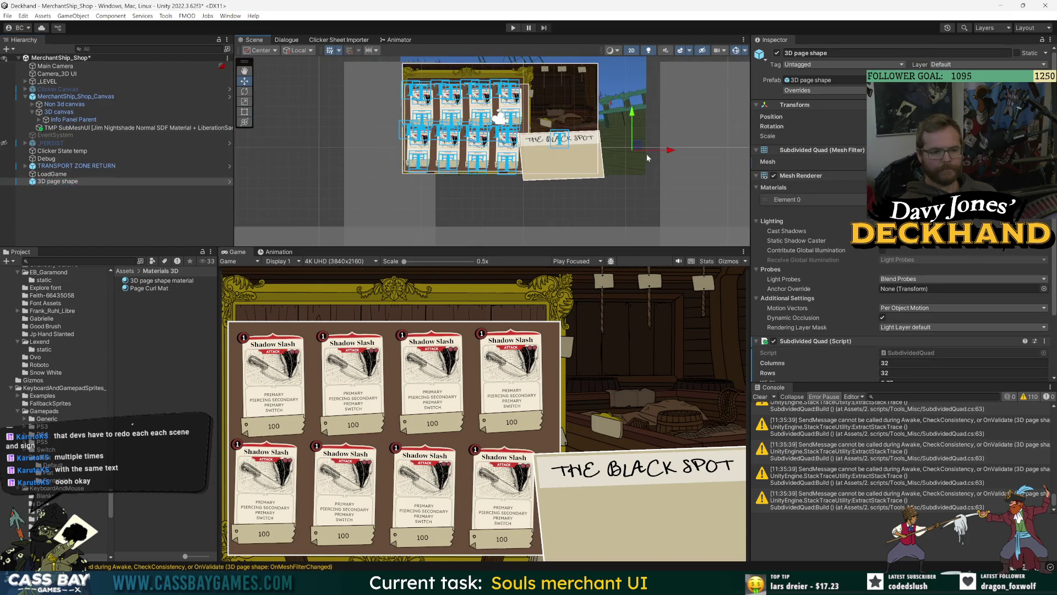
click(632, 50)
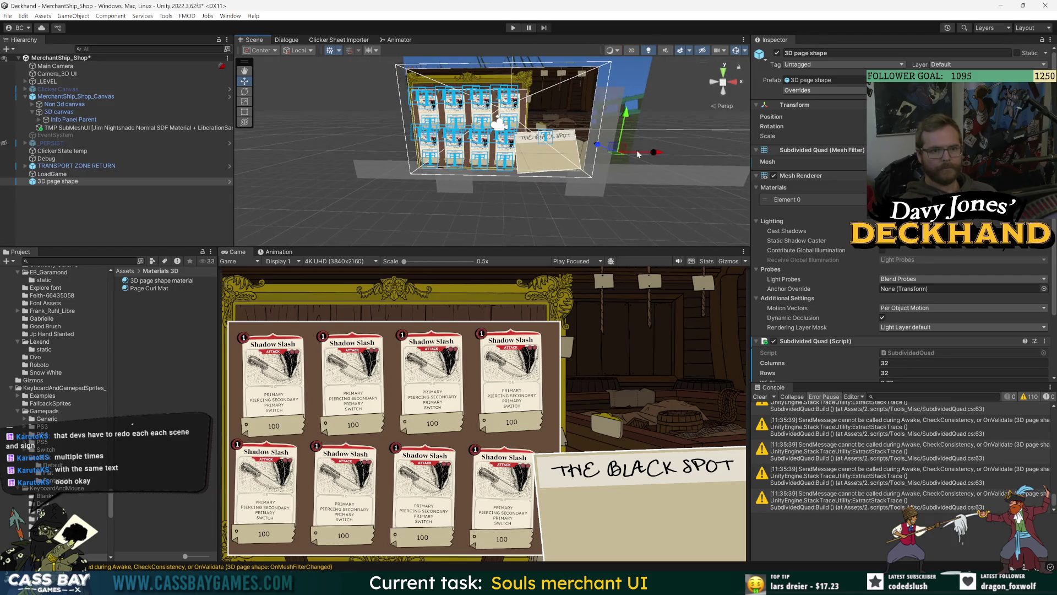
alt+drag(648, 137, 523, 152)
click(632, 51)
key(w)
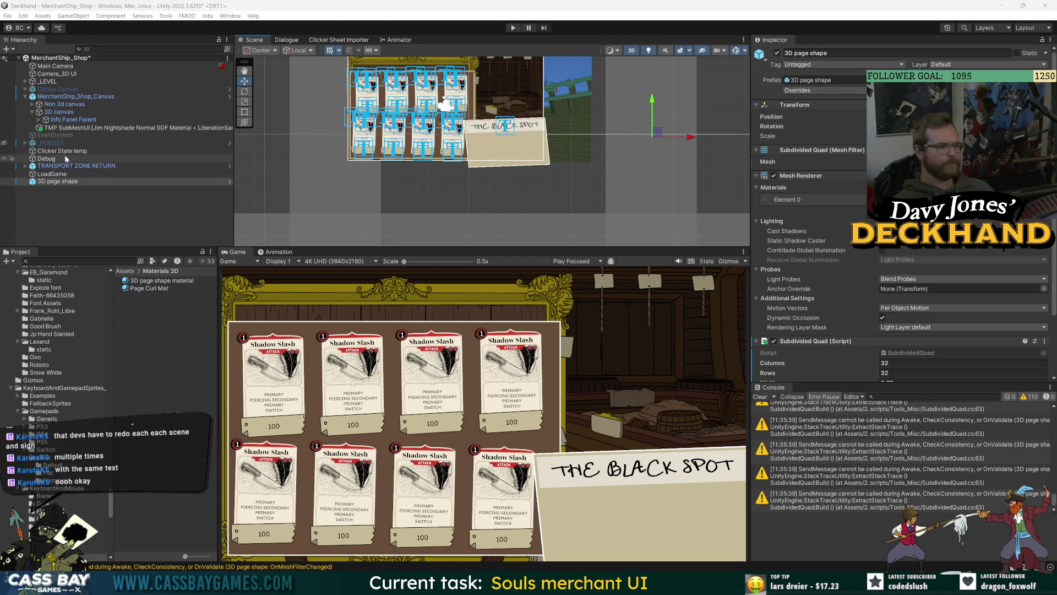
click(58, 112)
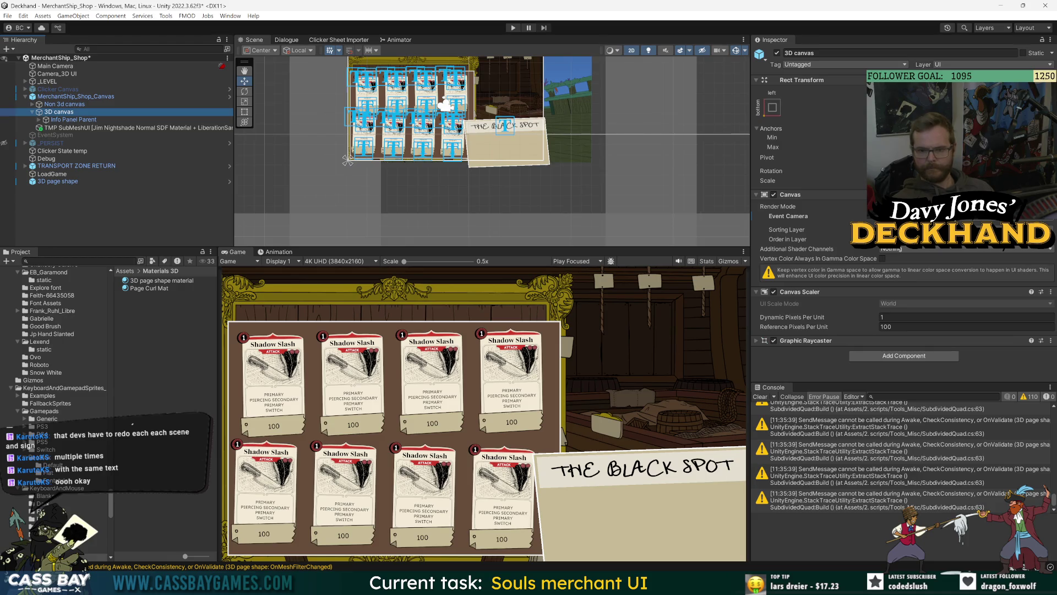
Step: Confirm Camera_3D UI's output texture is 3D UI Render Texture
click(55, 74)
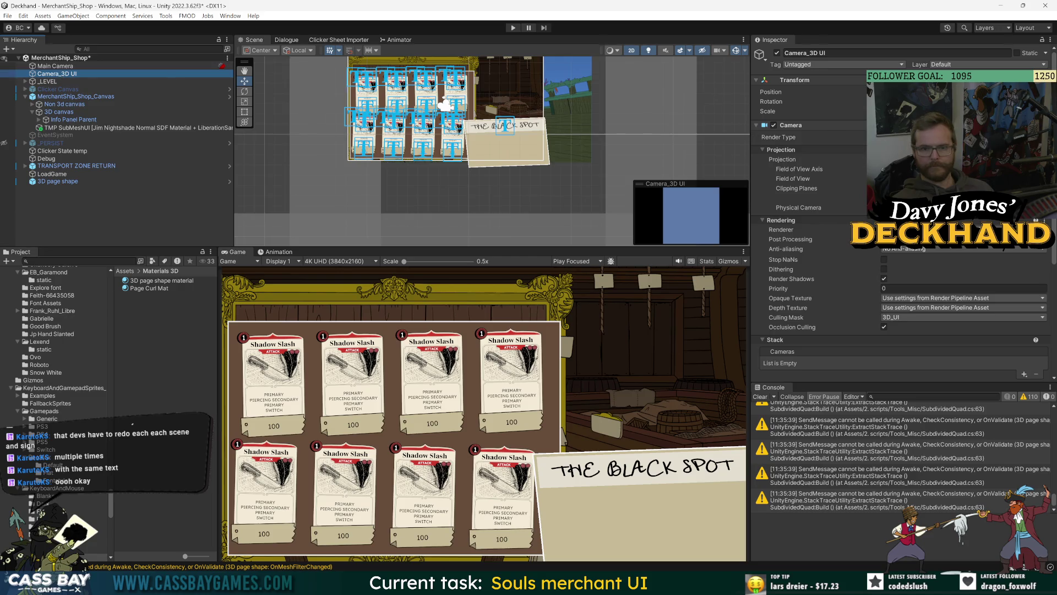
scroll(842, 248, down, 3)
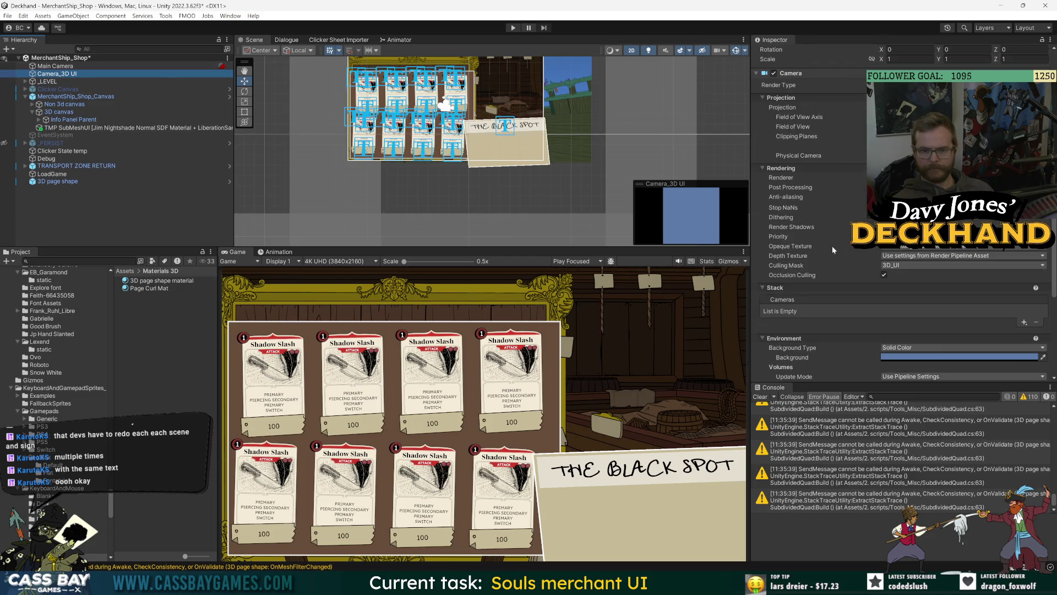
scroll(831, 274, down, 5)
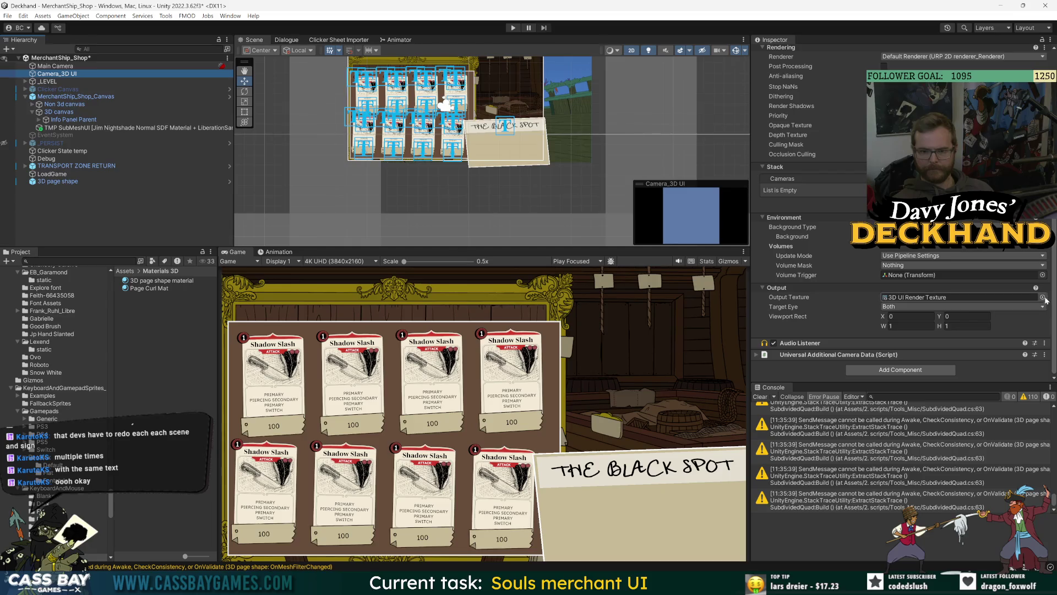
click(1043, 297)
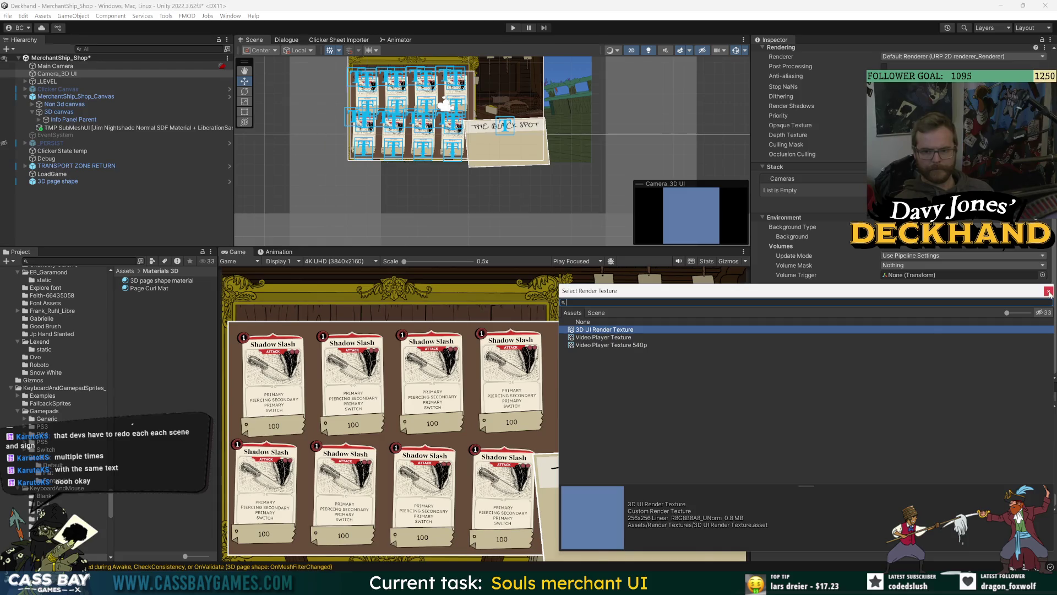
click(1048, 291)
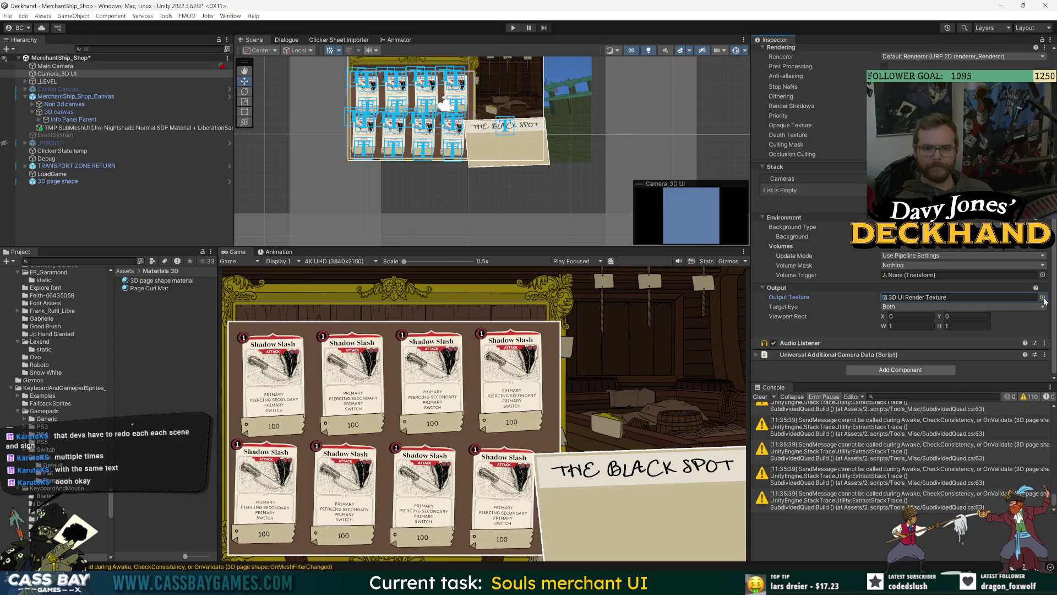
Step: Set Page Curl Mat's base texture to 3D UI Render Texture, then recheck the camera
click(148, 288)
click(1034, 108)
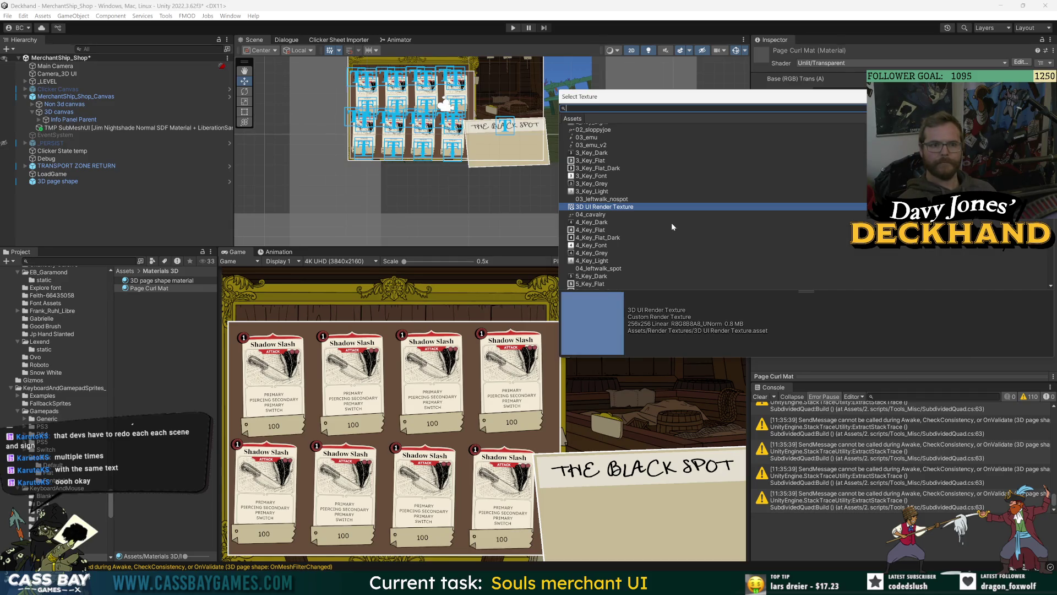
double_click(615, 207)
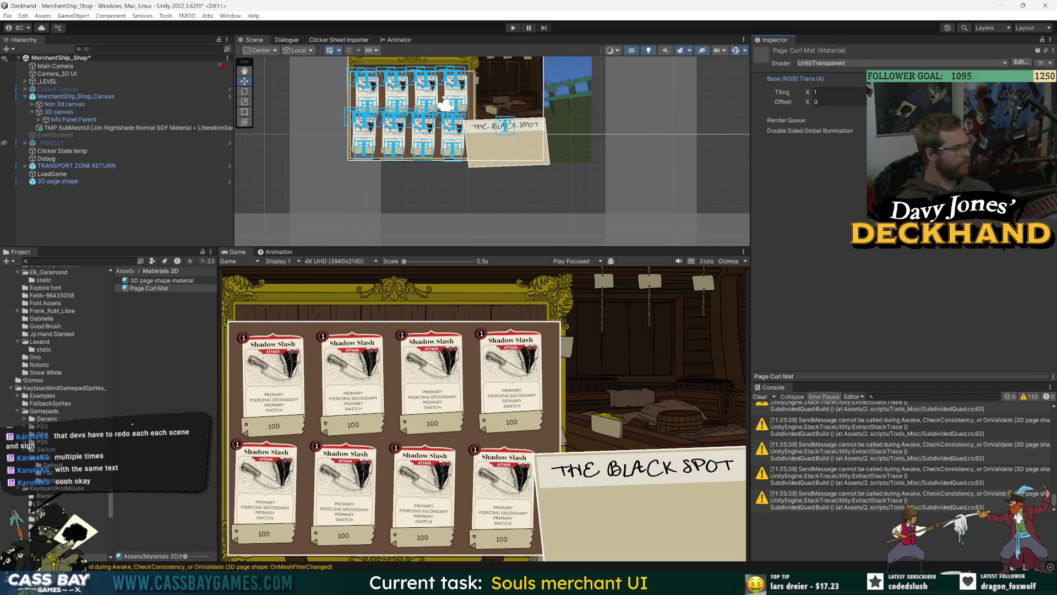
click(57, 182)
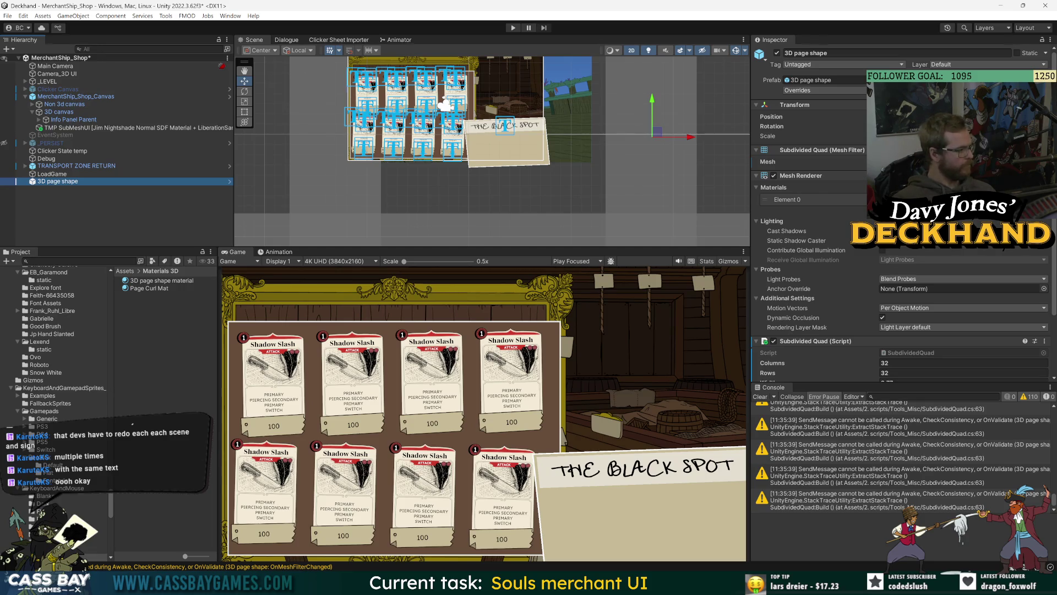
key(Up)
key(Up)
key(Up)
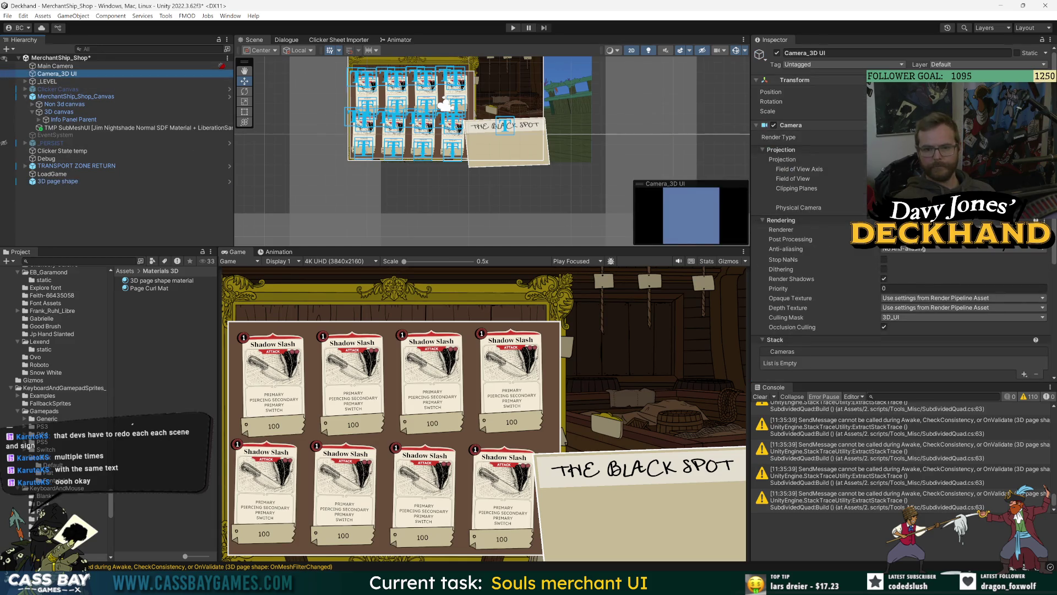
scroll(834, 263, down, 3)
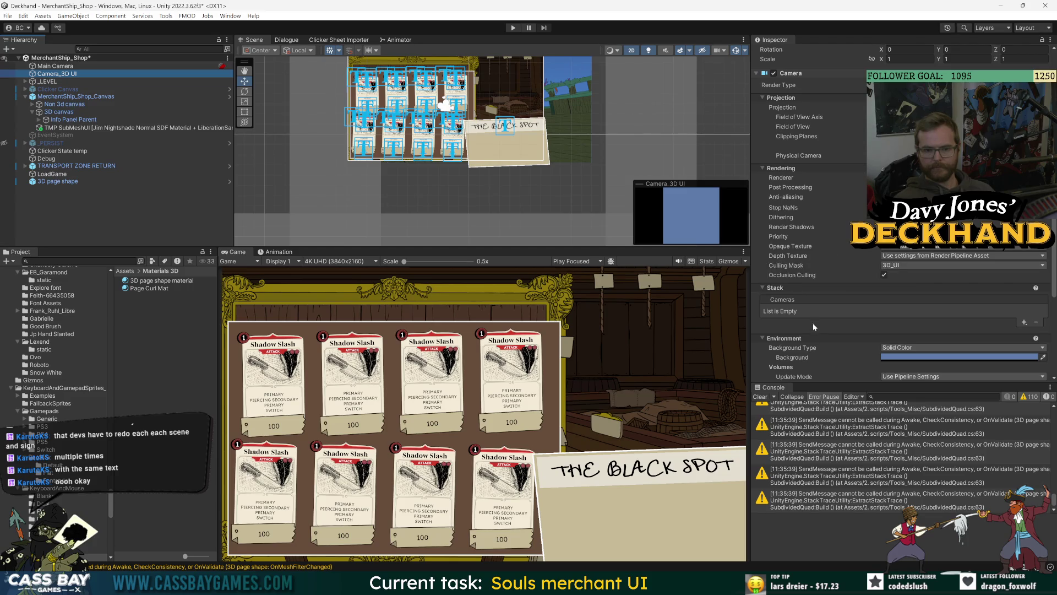
scroll(812, 322, down, 3)
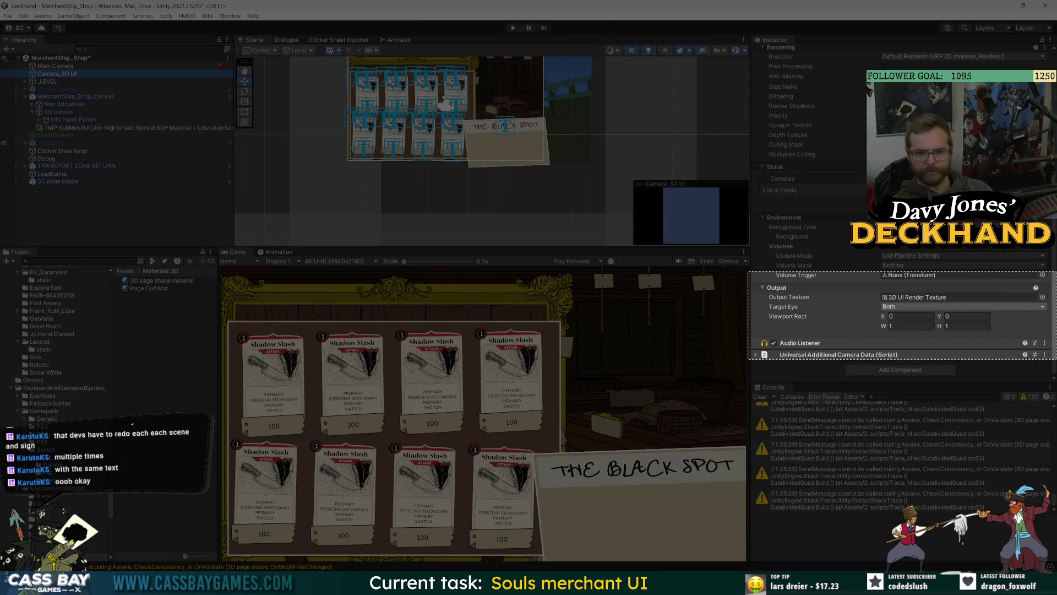
key(alt+Tab)
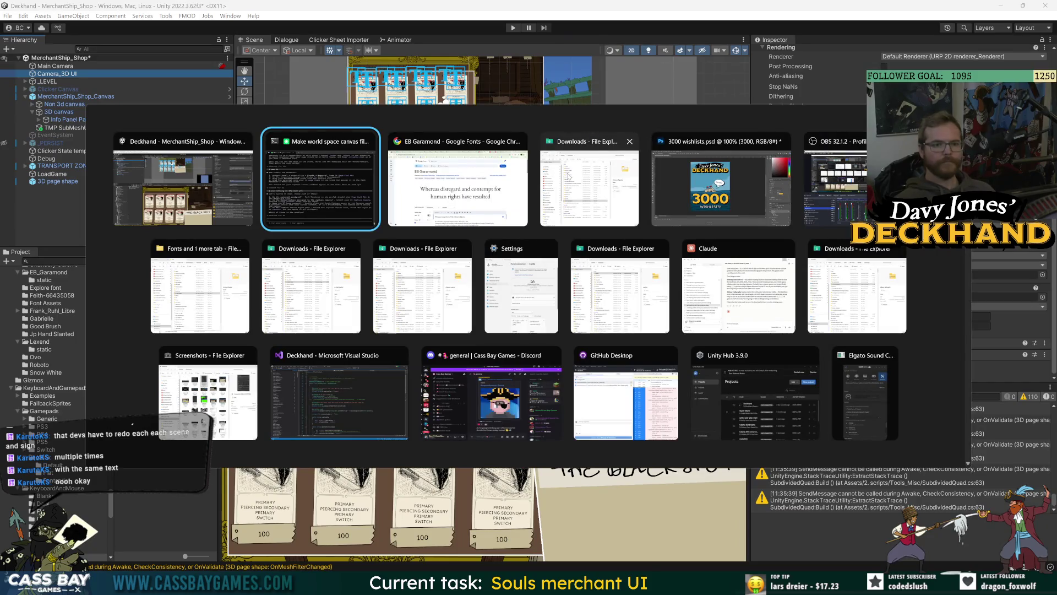
click(208, 391)
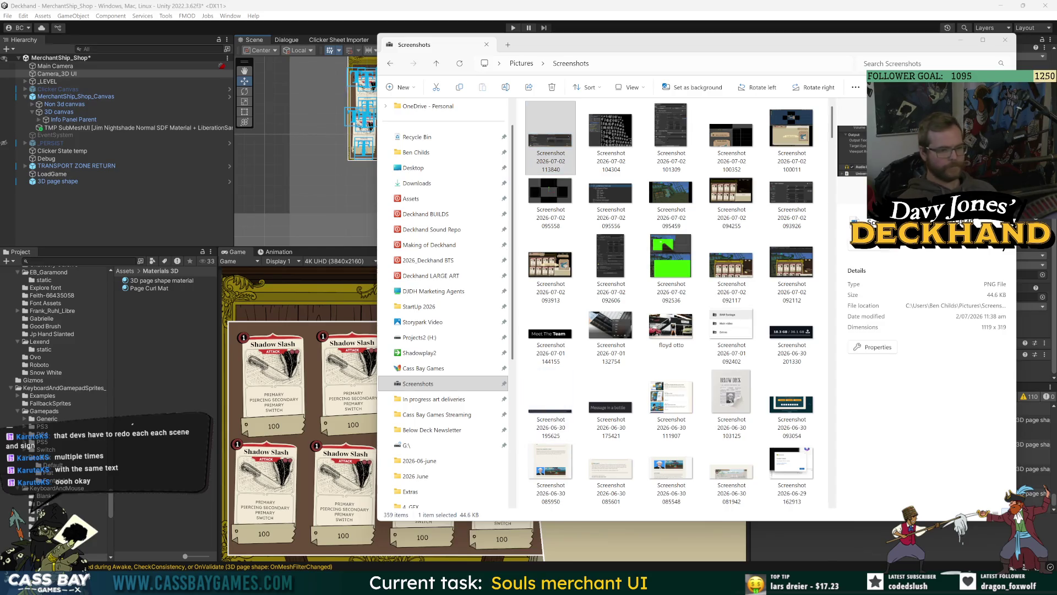
key(alt+Tab)
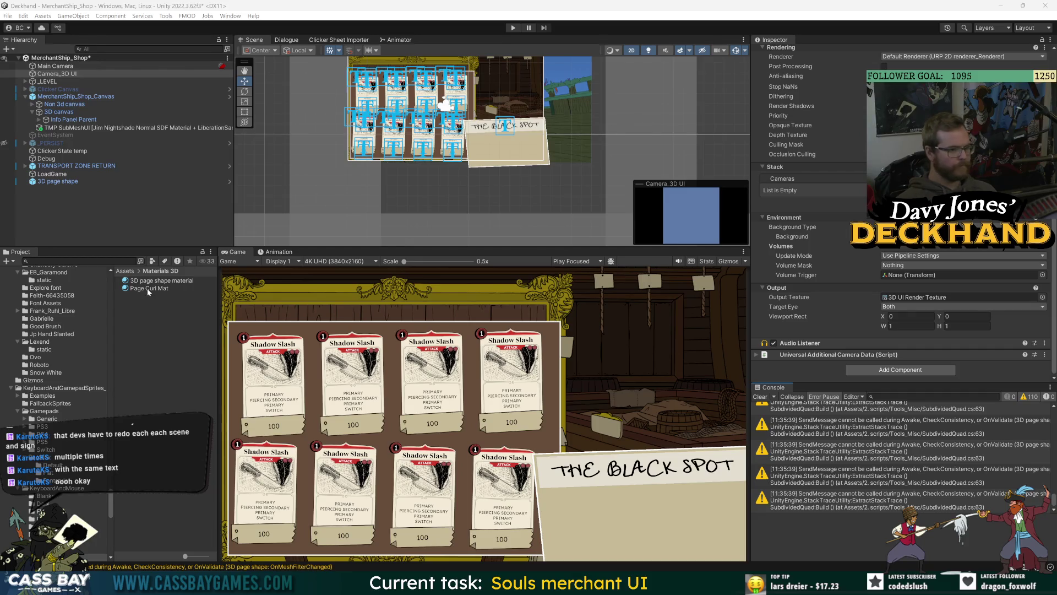
Step: Locate the 3D UI Render Texture asset and keep Camera_3D UI's Target Eye set to Both
click(911, 297)
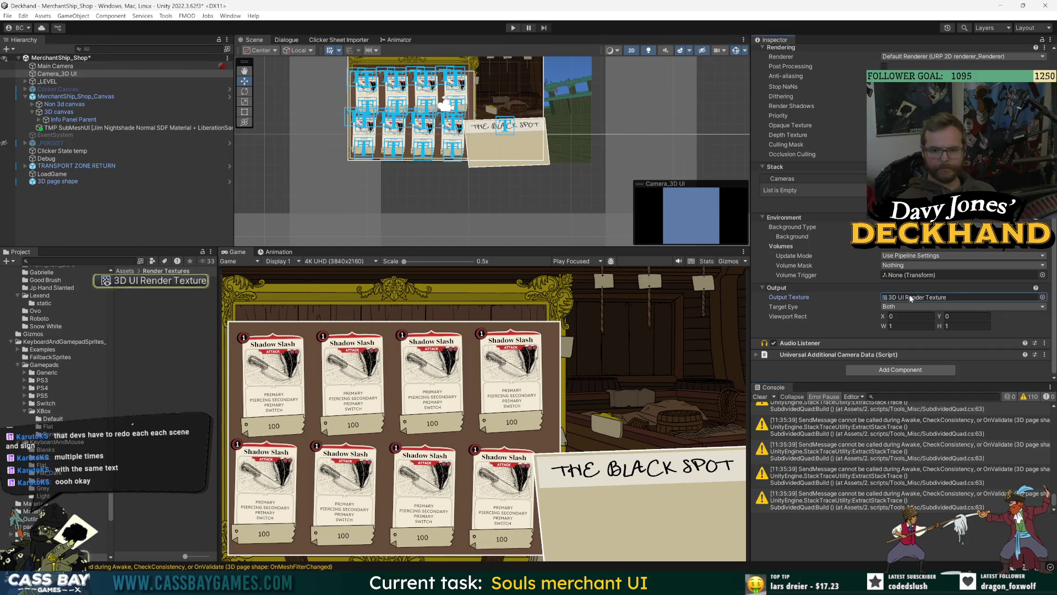
click(160, 282)
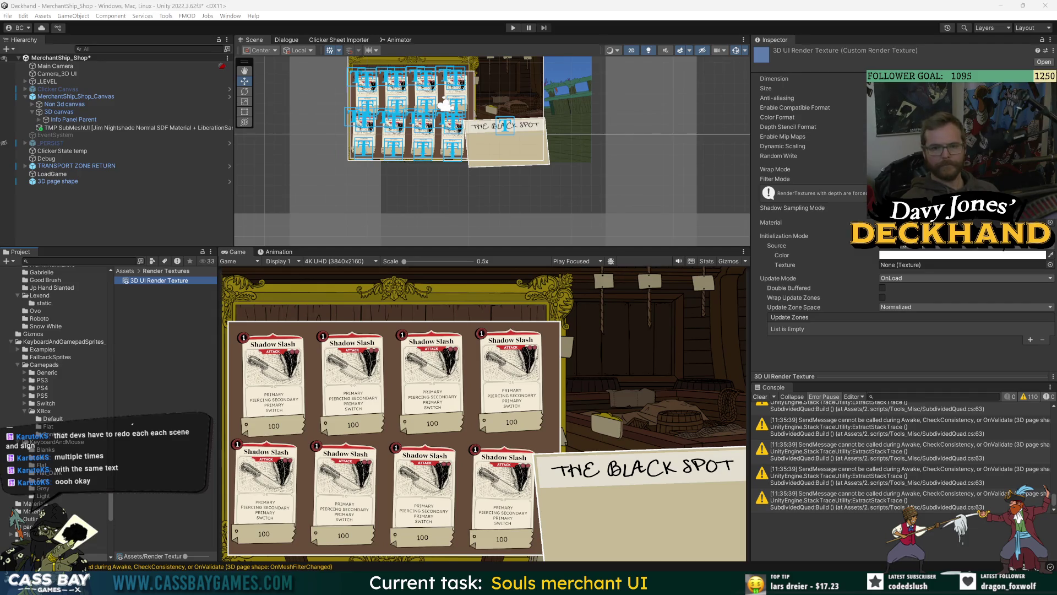
click(58, 181)
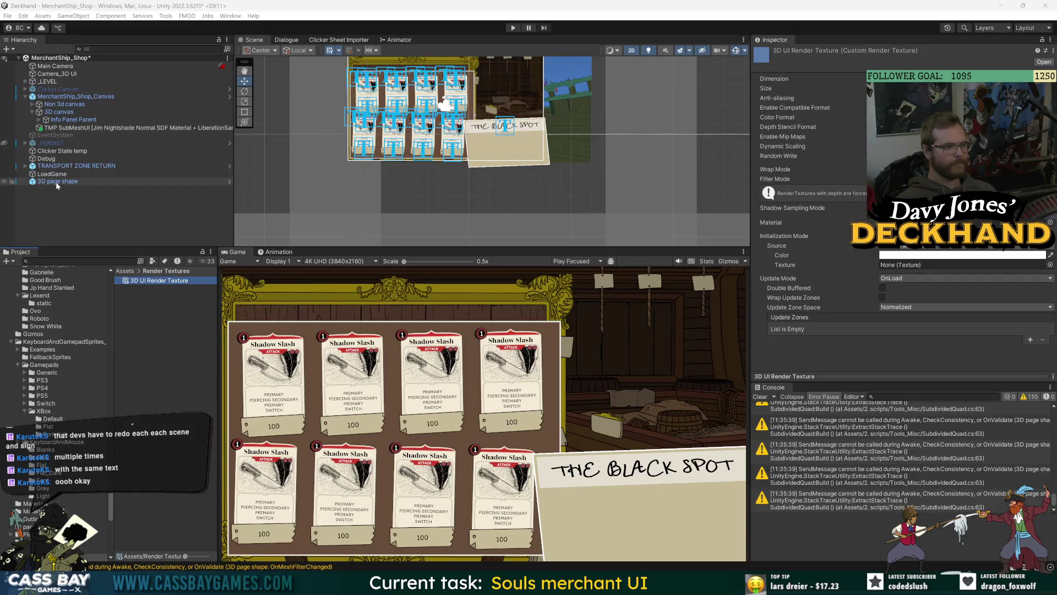
scroll(821, 243, down, 3)
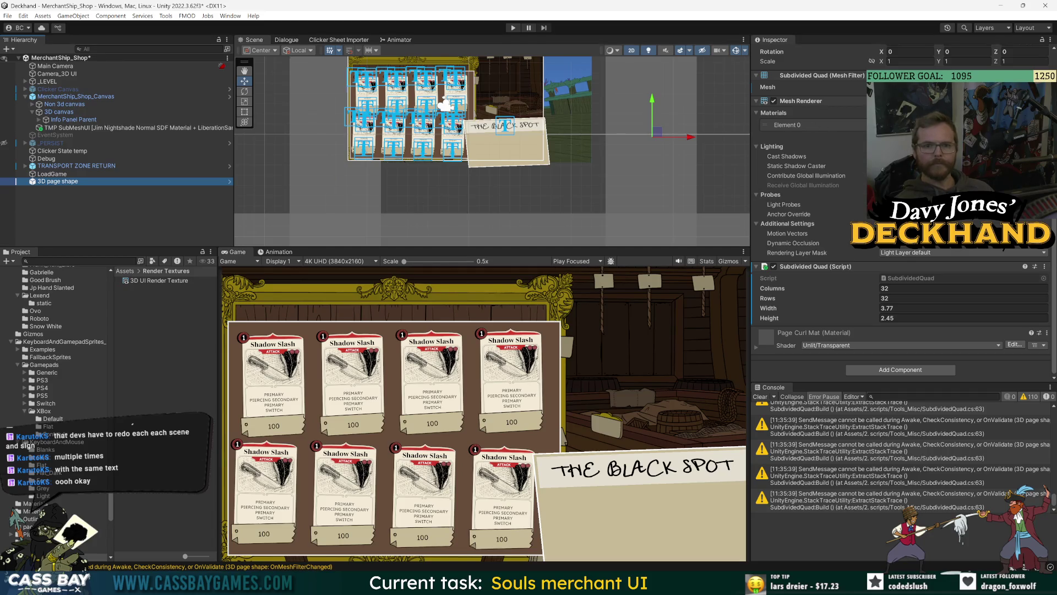
click(60, 74)
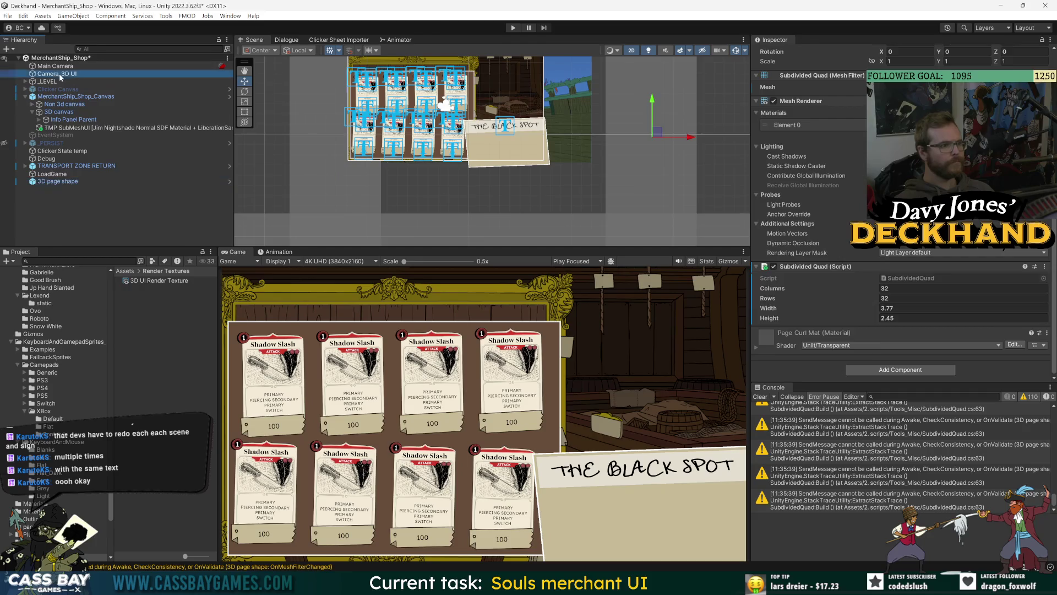
scroll(861, 313, down, 3)
click(908, 306)
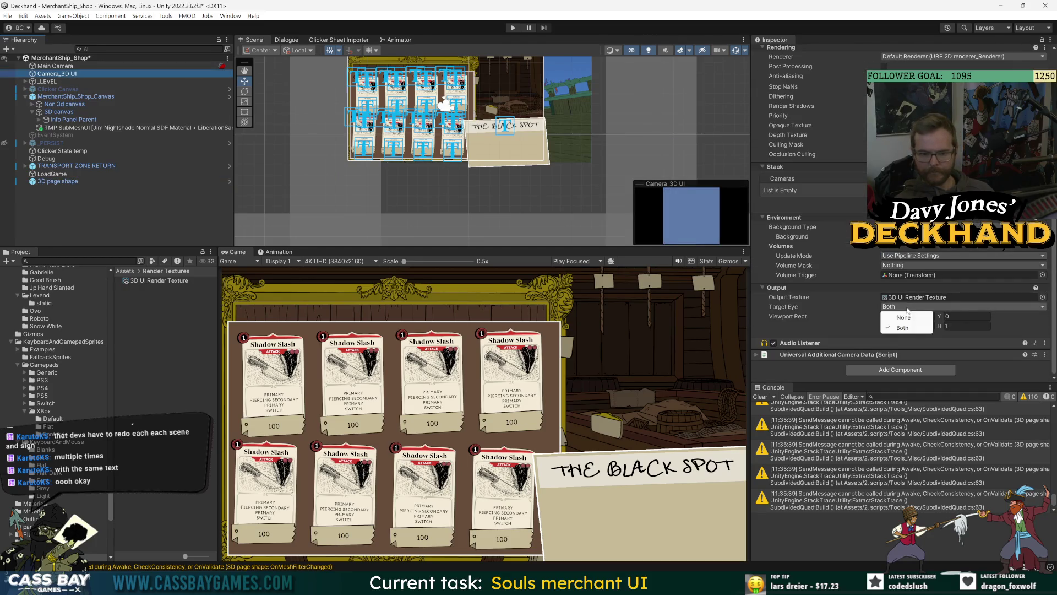
click(848, 325)
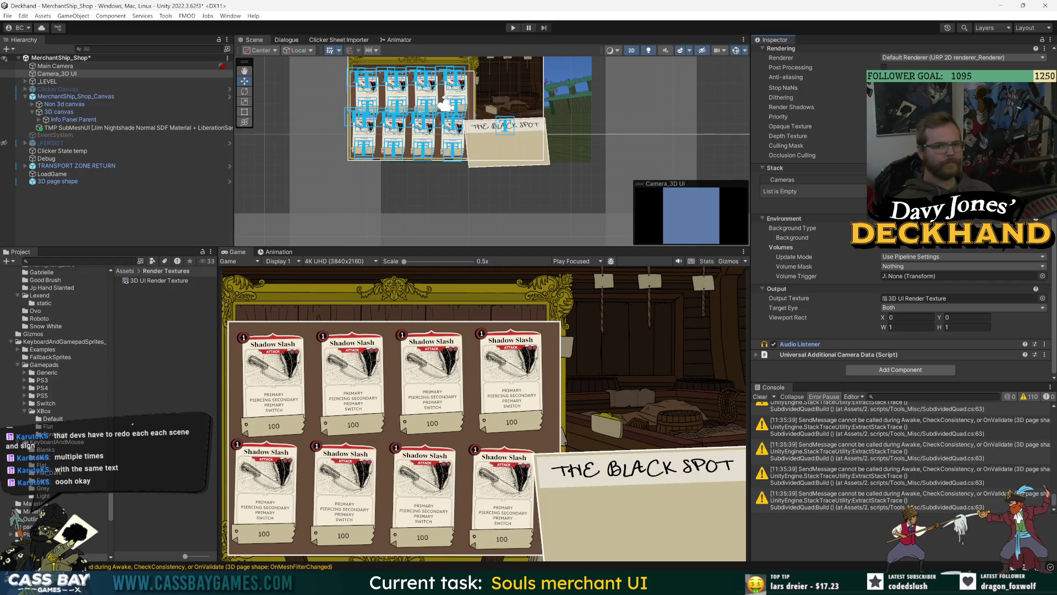
Step: Remove the Audio Listener component from Camera_3D UI
click(1044, 344)
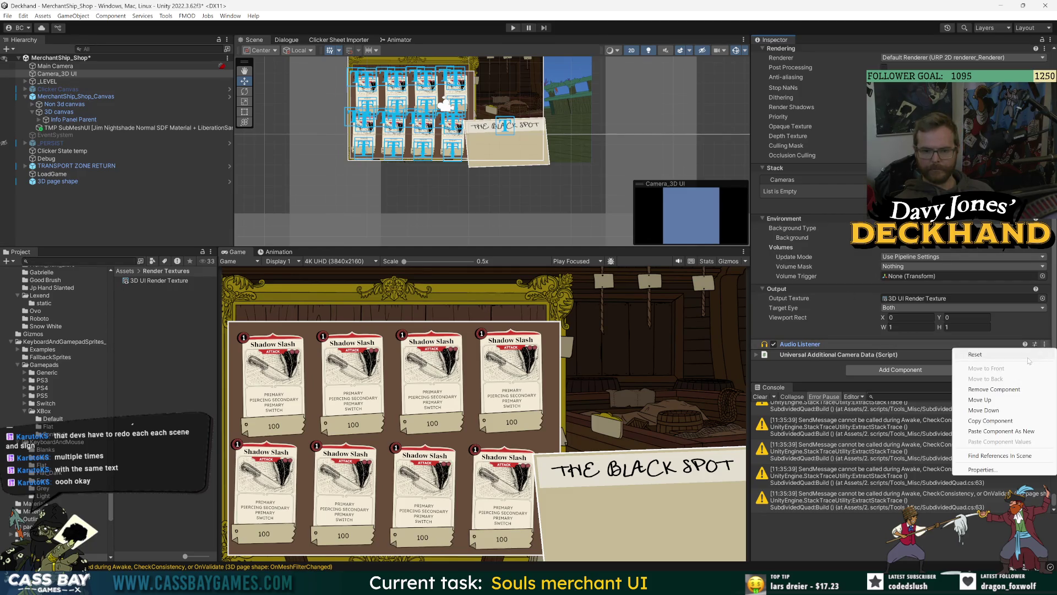
click(985, 379)
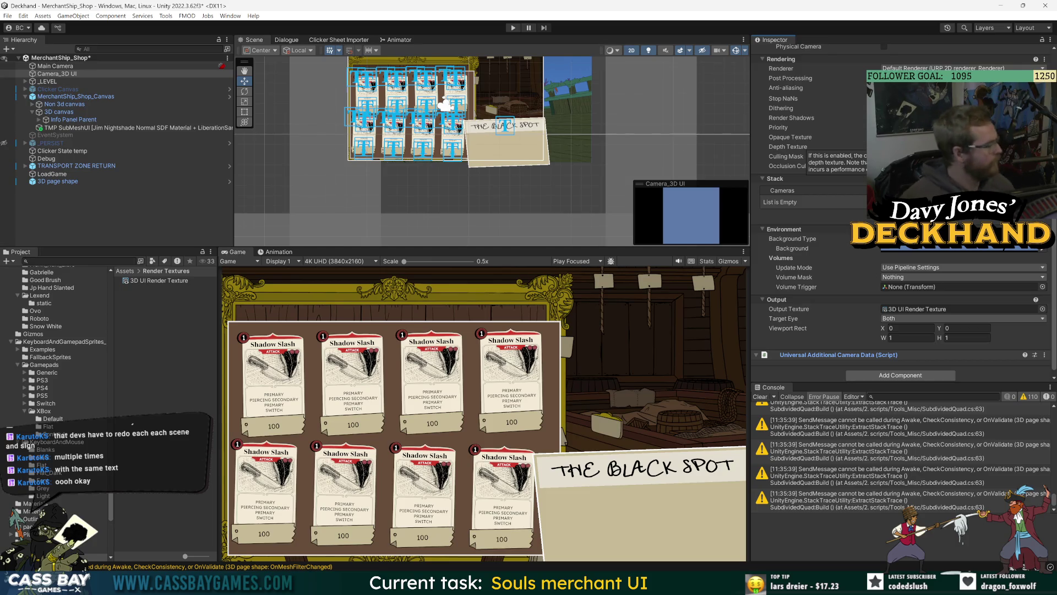
scroll(821, 268, up, 5)
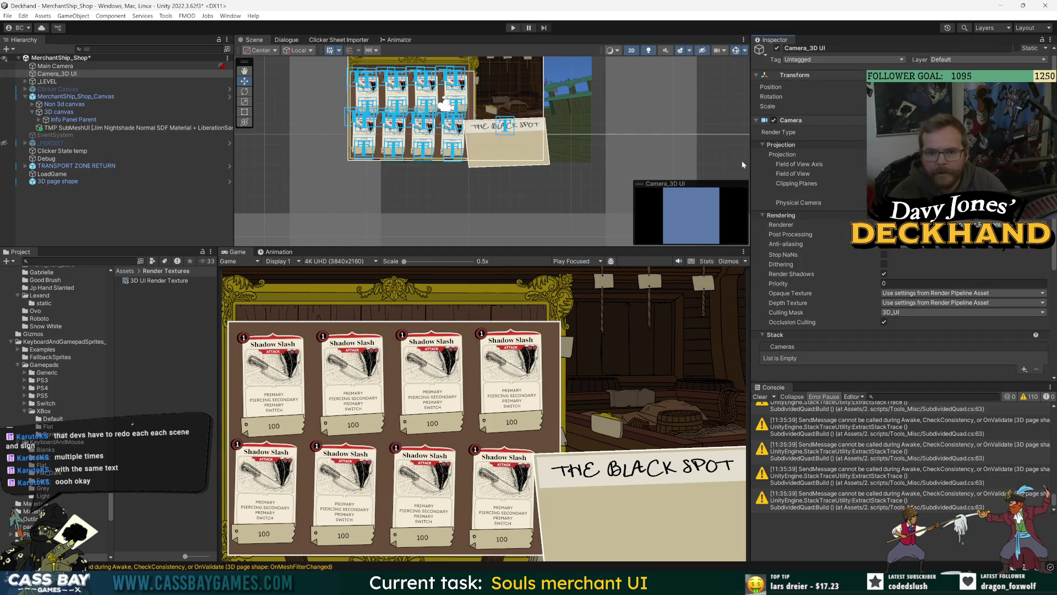
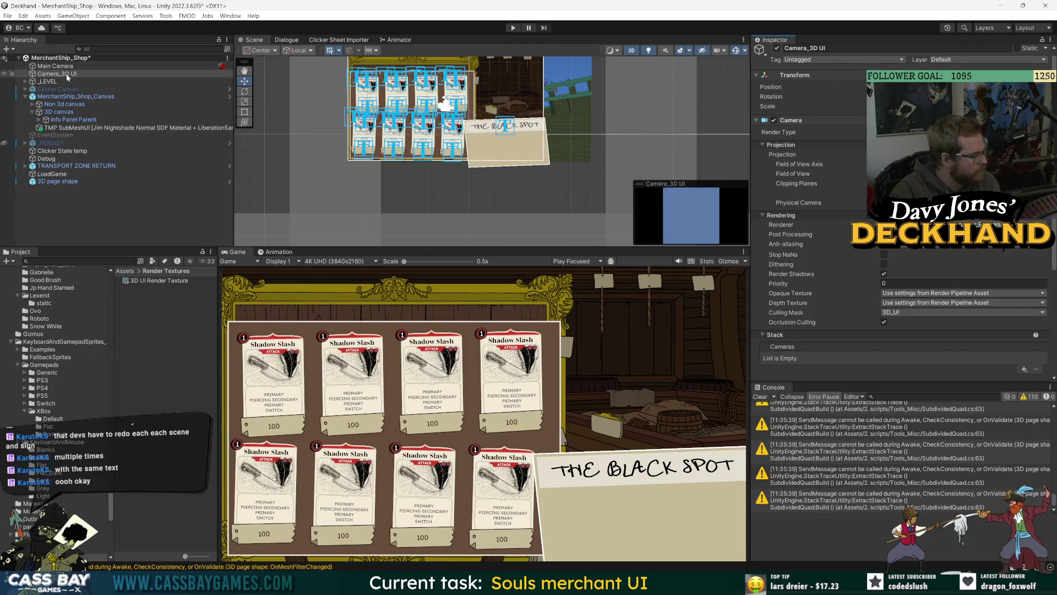
Step: Show Camera_3D UI's Output settings in a wider Inspector, rendering into the 3D UI Render Texture
click(67, 76)
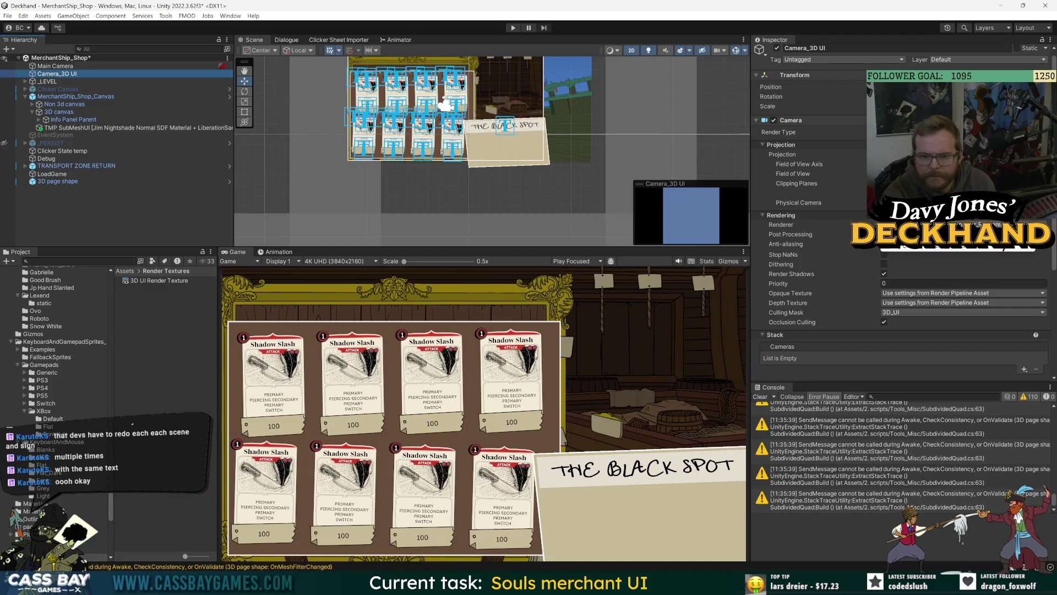
click(762, 241)
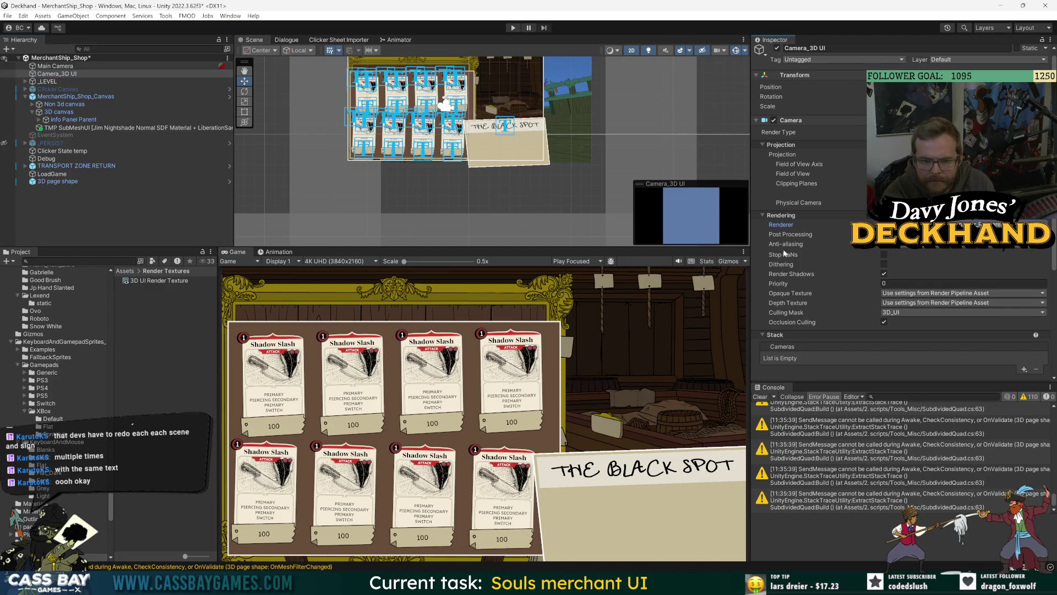
scroll(796, 323, down, 5)
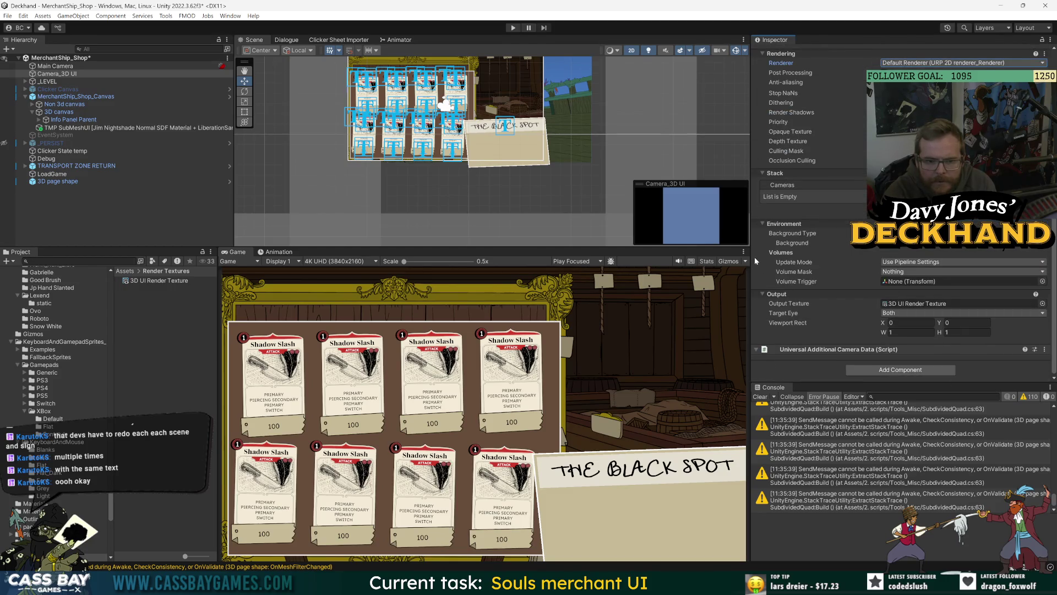
drag(751, 259, 686, 259)
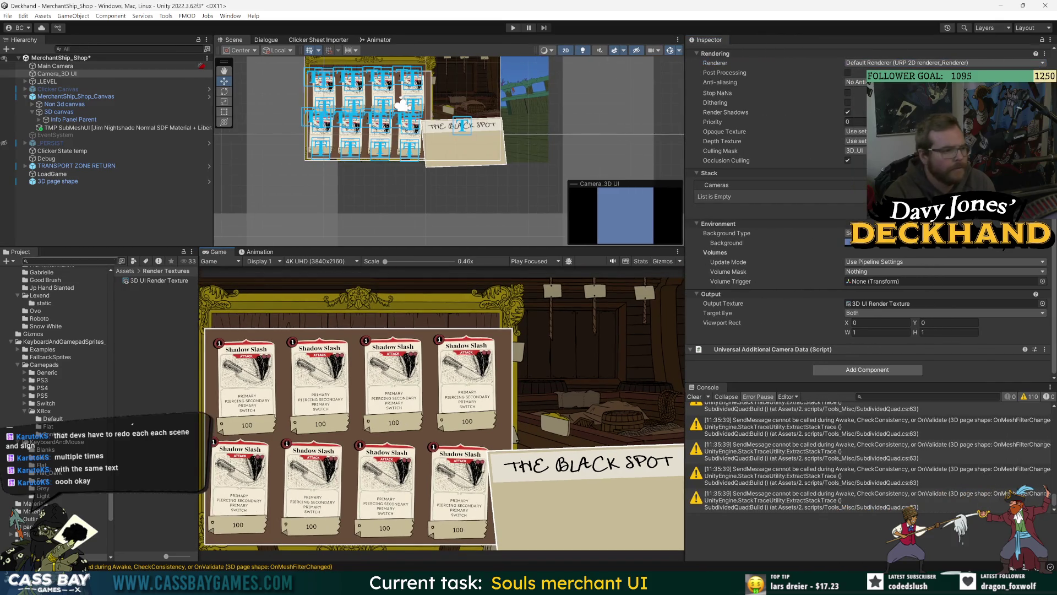
Step: Drag Camera_3D UI into Assets/5. Prefabs/UI Prefabs/Merchant Ship prefabs to make it a prefab
click(125, 271)
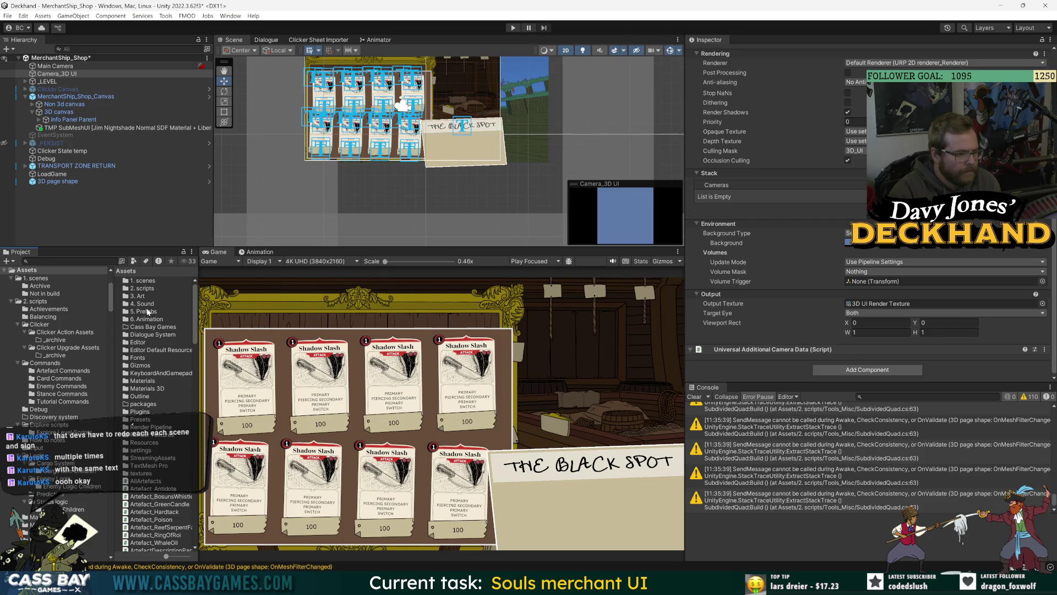
double_click(148, 311)
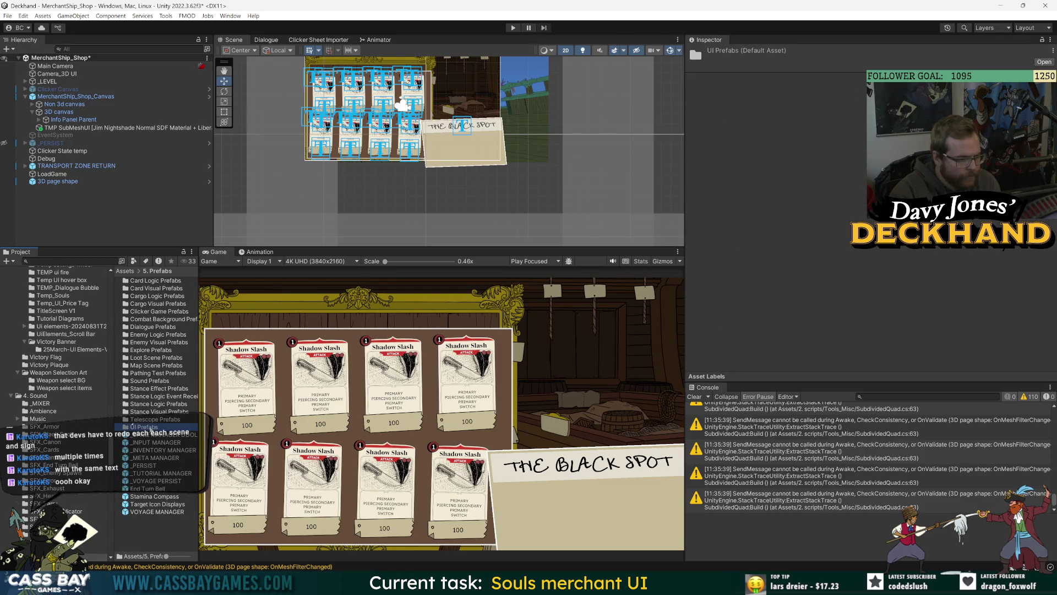
double_click(156, 426)
double_click(155, 328)
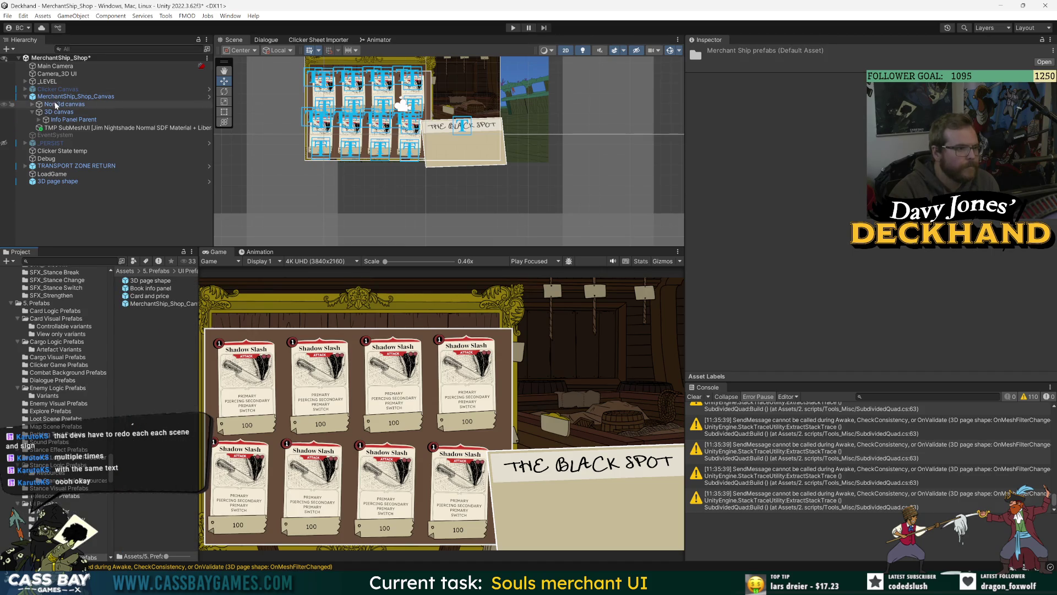
mouse_move(58, 73)
mouse_down()
mouse_move(138, 323)
mouse_move(162, 359)
mouse_up()
click(161, 359)
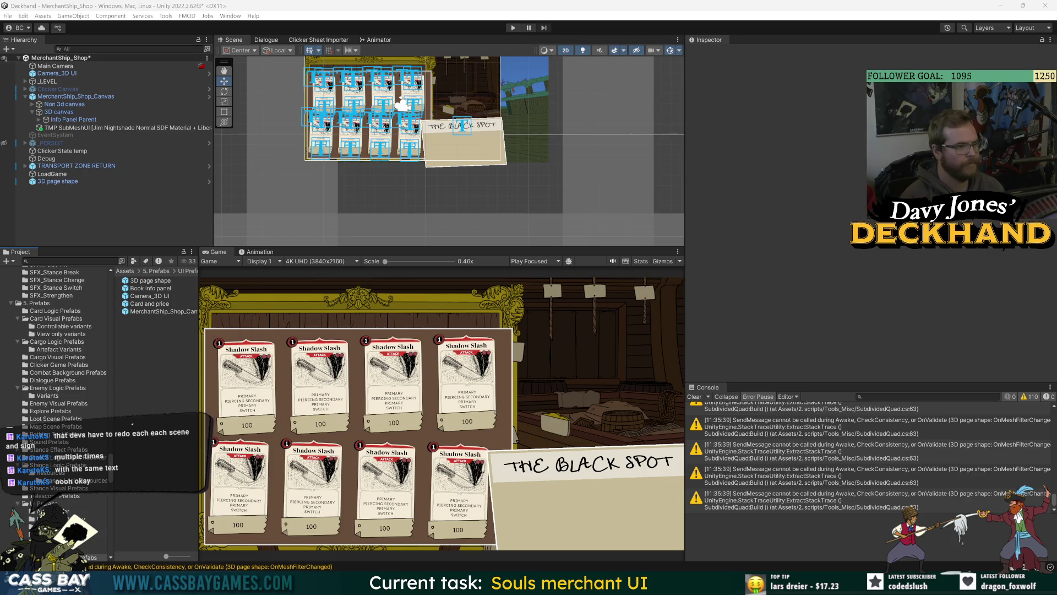
click(138, 73)
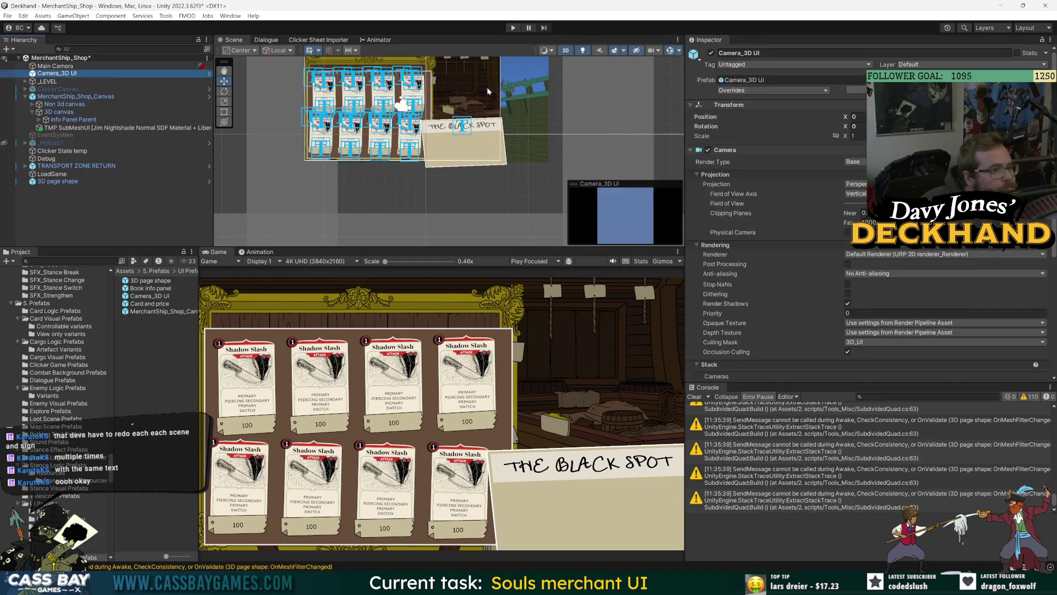
Step: Check Camera_3D UI's Update Mode and Target Eye (kept Both), then locate its output render texture
scroll(908, 310, down, 5)
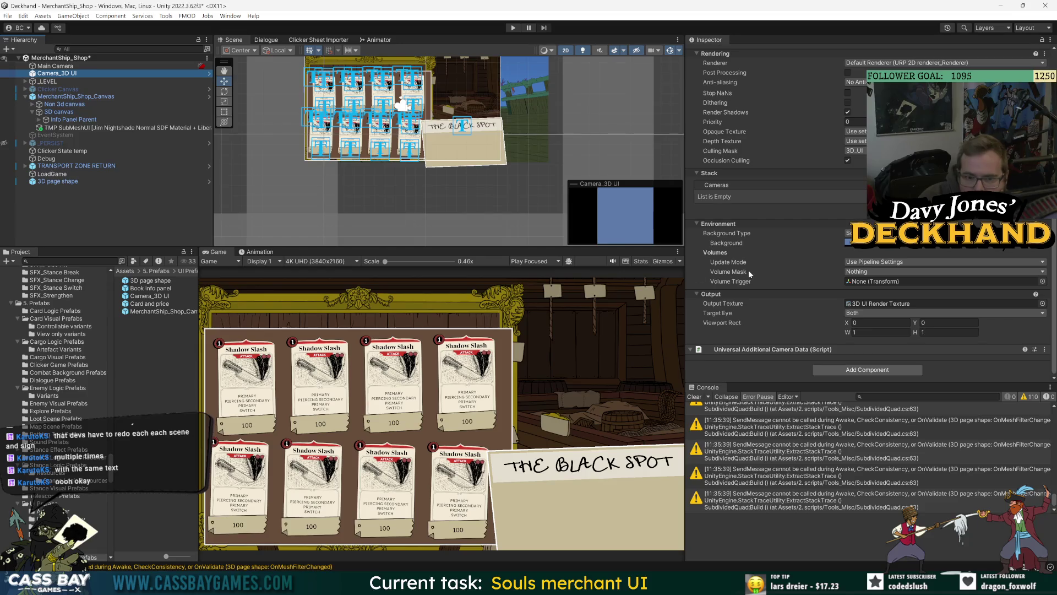
click(862, 262)
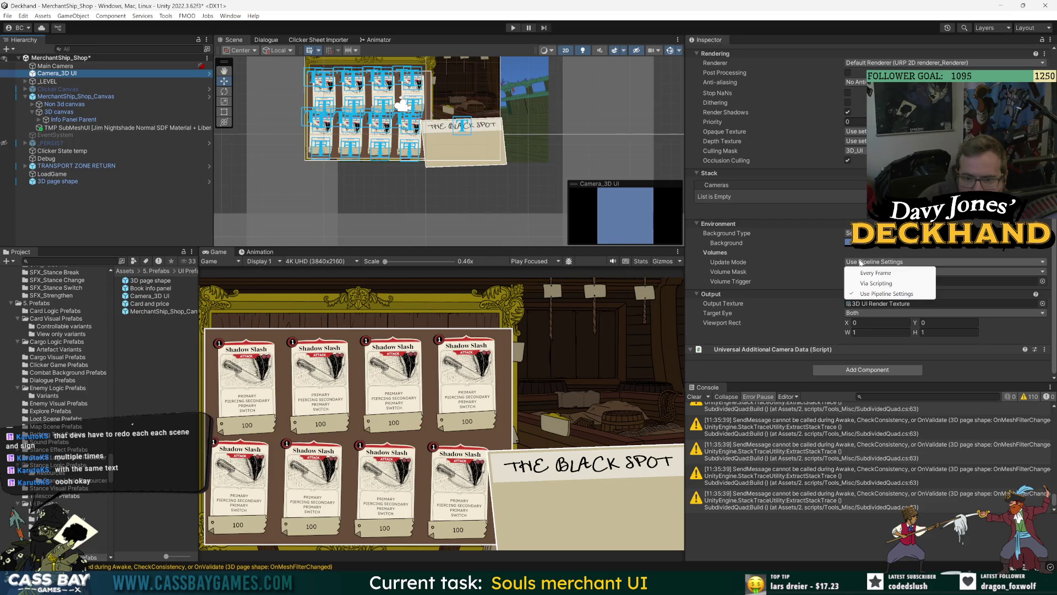
click(693, 280)
click(861, 313)
click(719, 359)
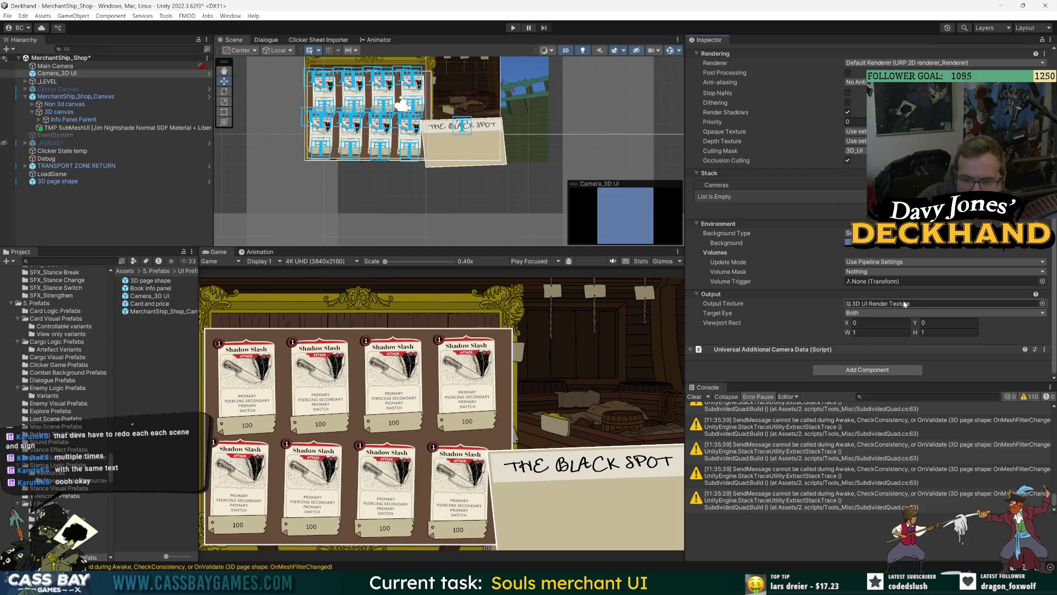
double_click(905, 304)
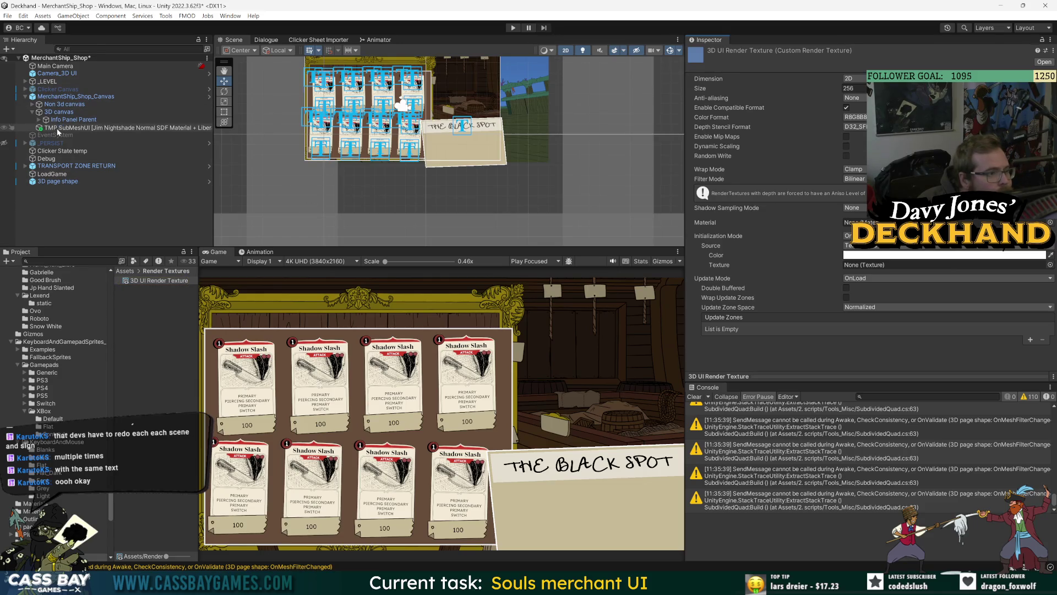
click(58, 112)
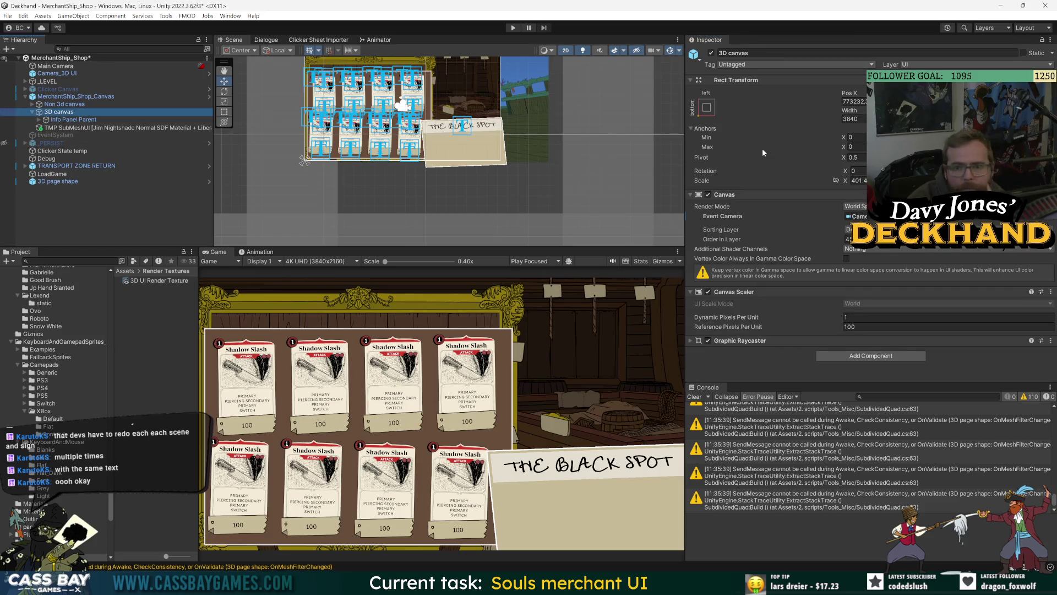
Step: Put the 3D canvas and its children on the 3D_UI layer and move the 3D page shape to X 7.71
click(936, 64)
click(925, 135)
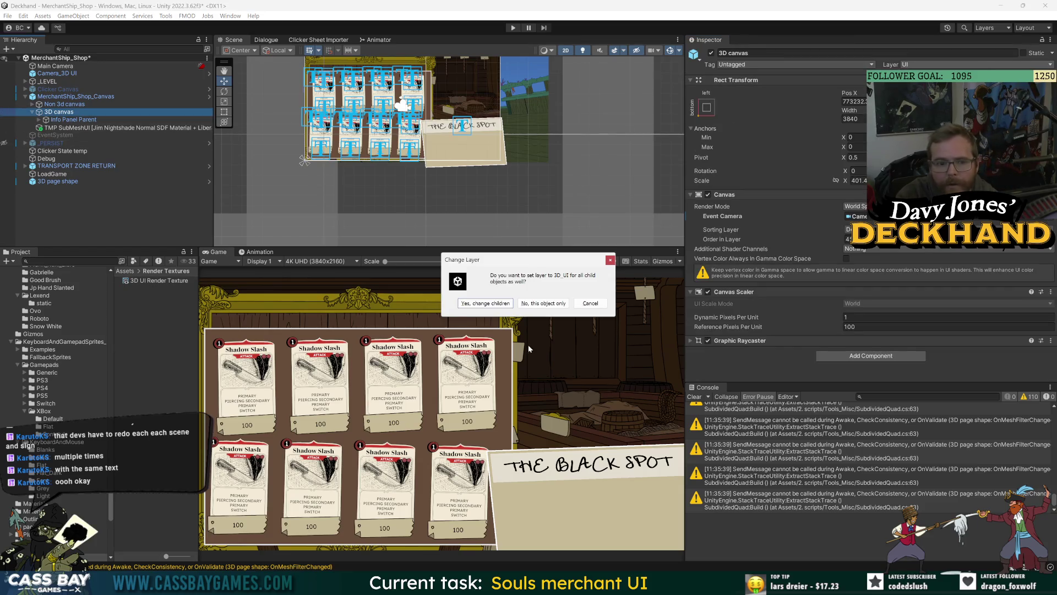
click(485, 303)
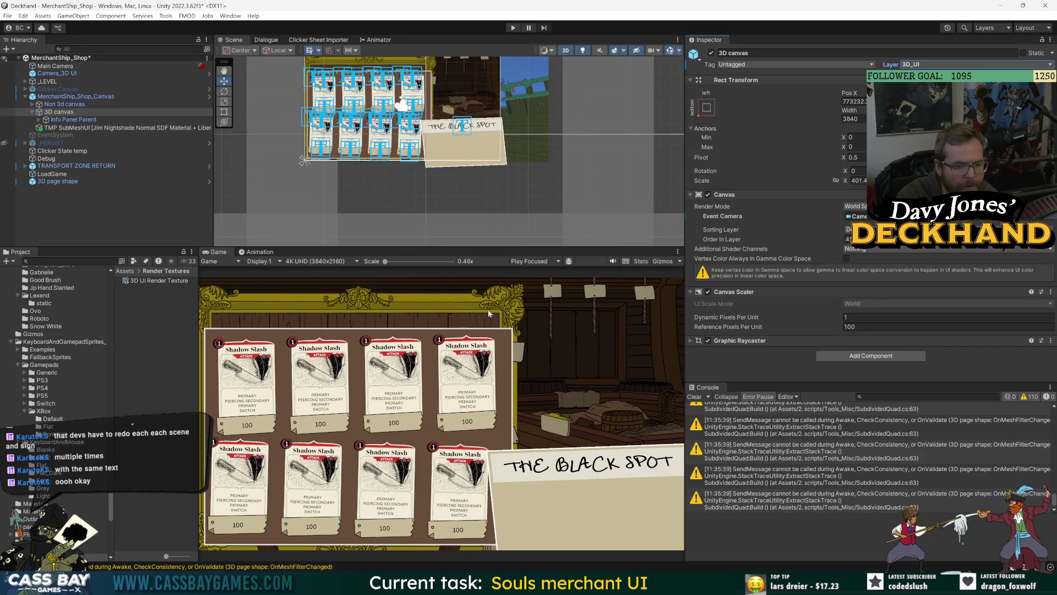
click(484, 153)
drag(654, 134, 629, 134)
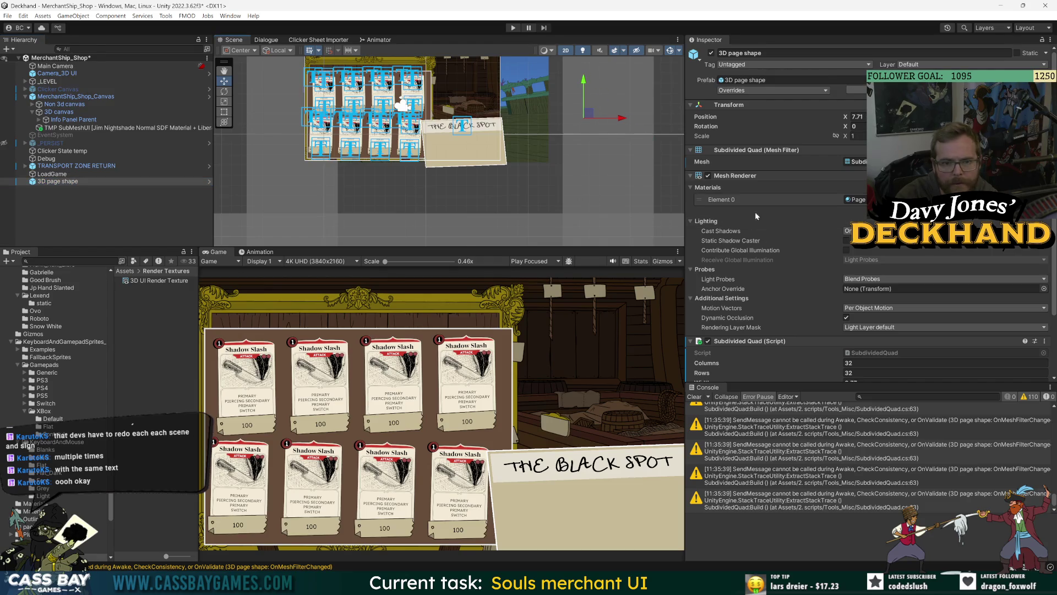
Step: Inspect the Page Curl Mat material's base map texture, leaving it unchanged
double_click(856, 200)
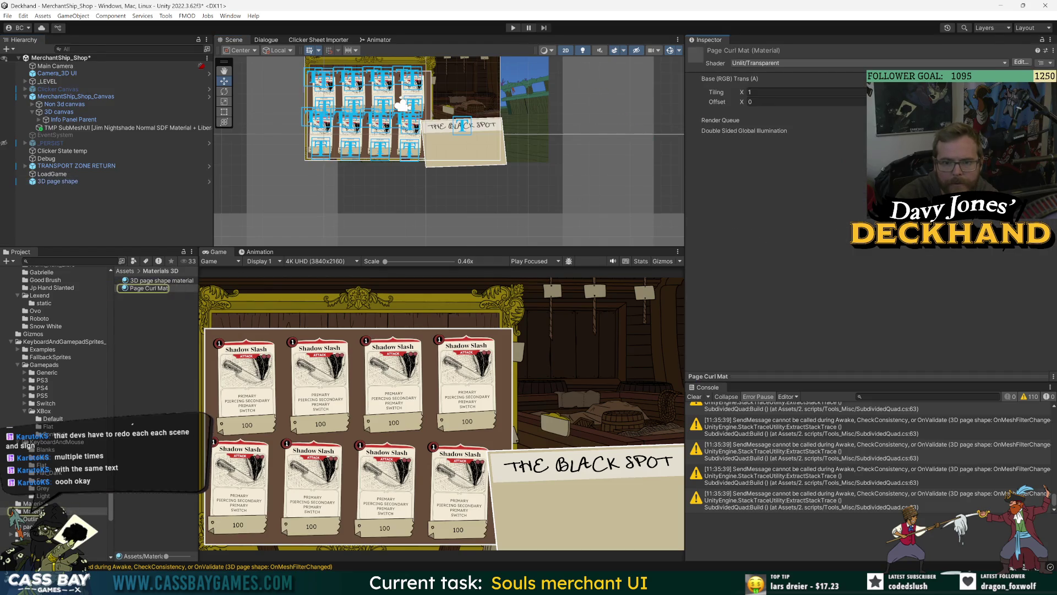
click(1035, 110)
key(Escape)
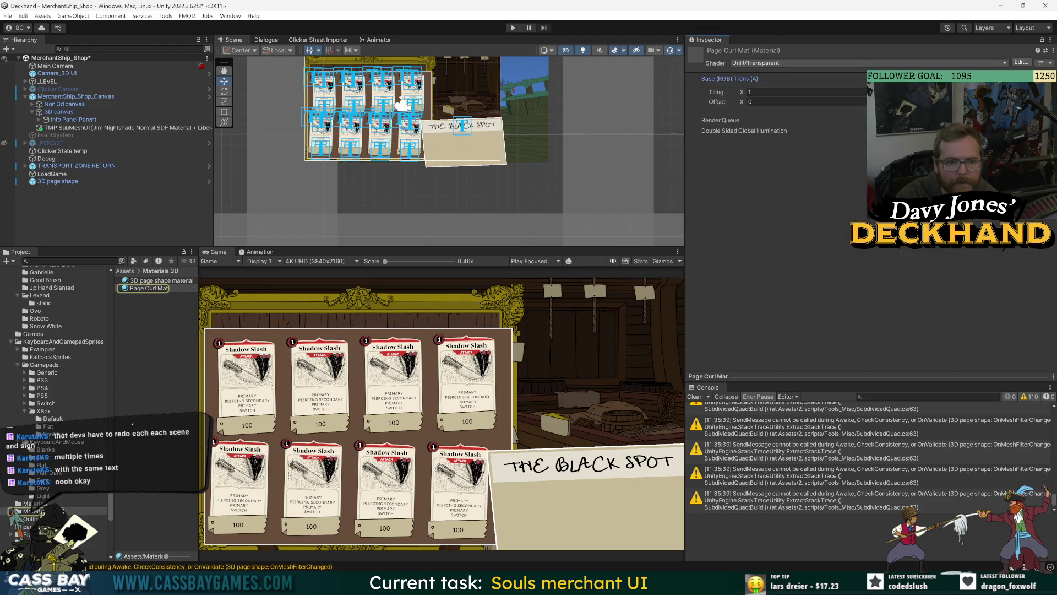
click(159, 288)
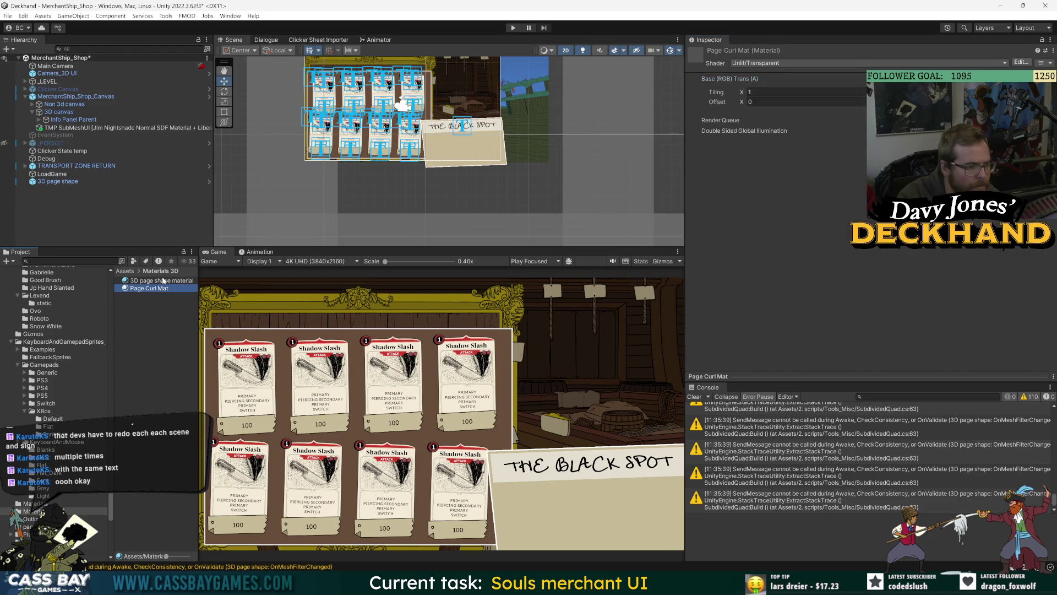
drag(197, 286, 266, 287)
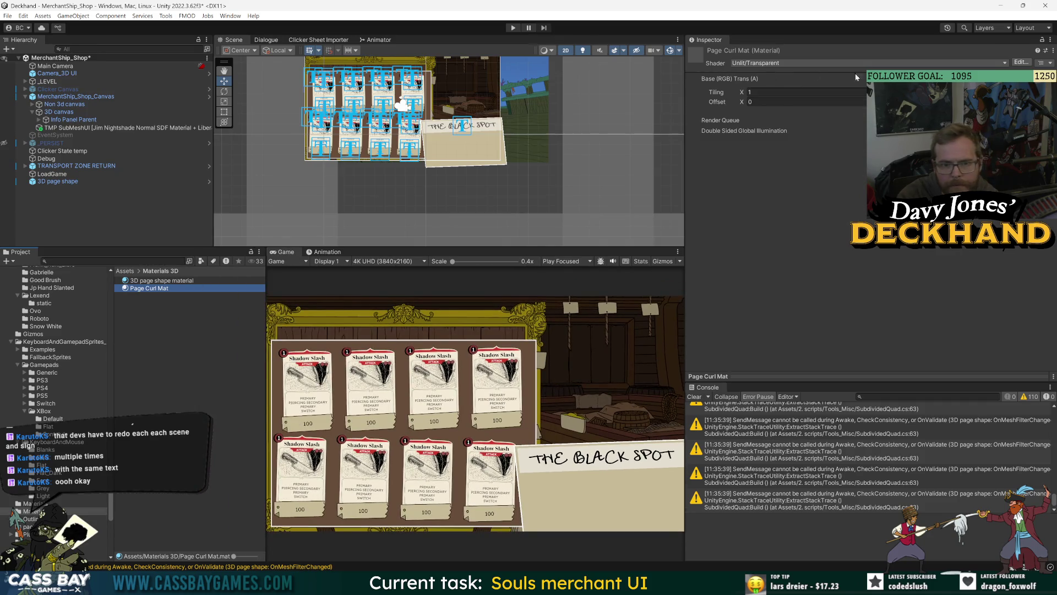
Step: Review the 3D UI Render Texture settings, keeping the initialization source at Texture and Color
double_click(1035, 90)
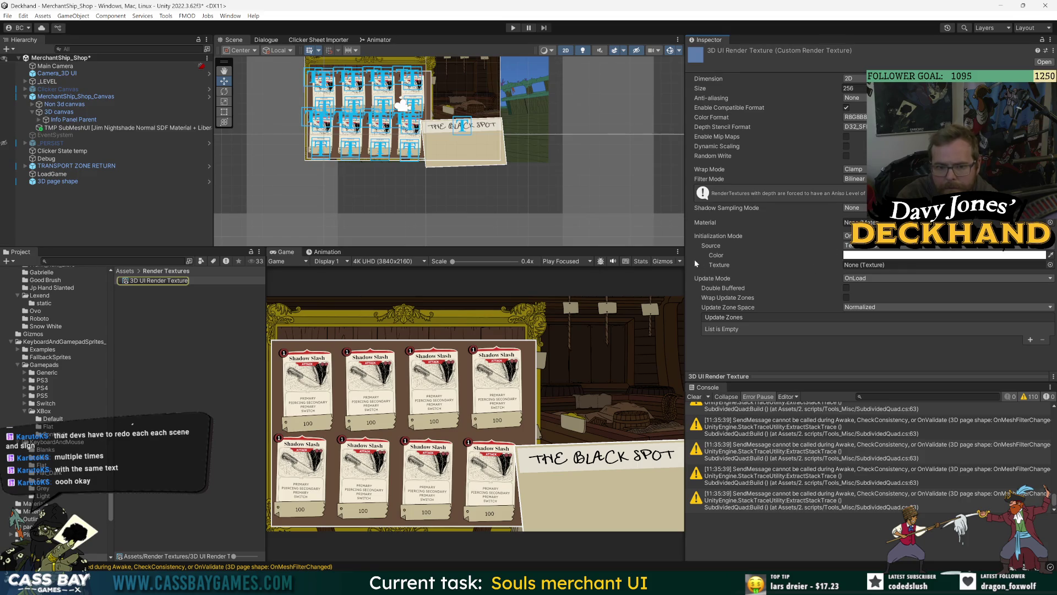
click(872, 246)
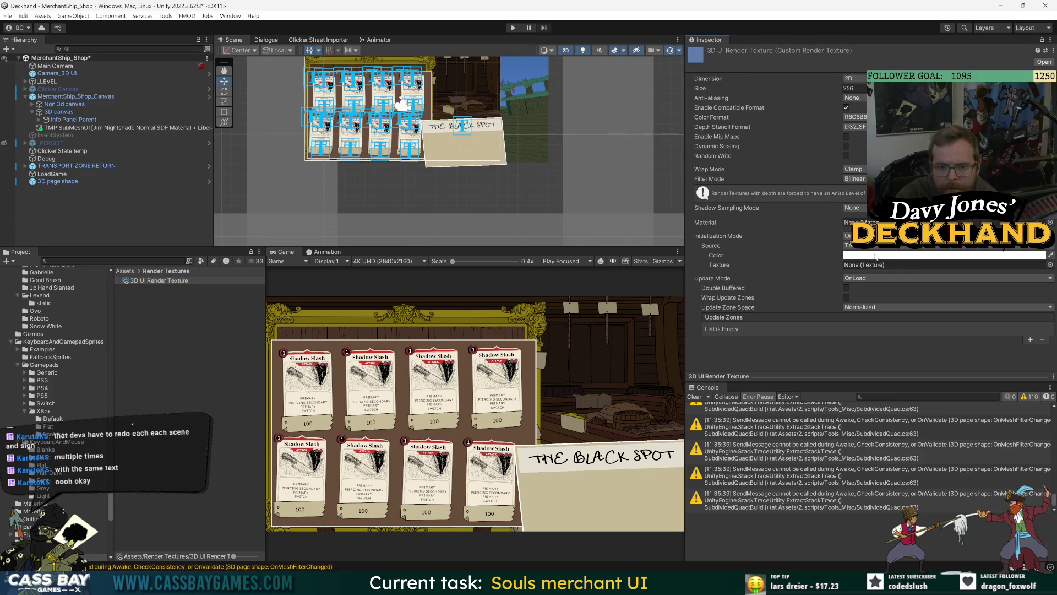
click(872, 267)
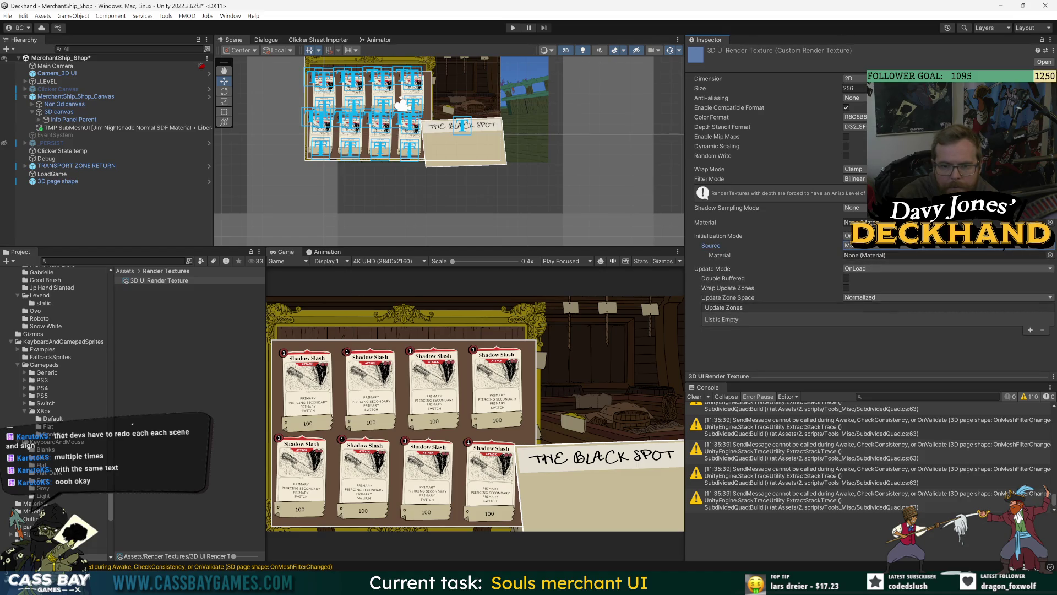
click(866, 246)
click(875, 256)
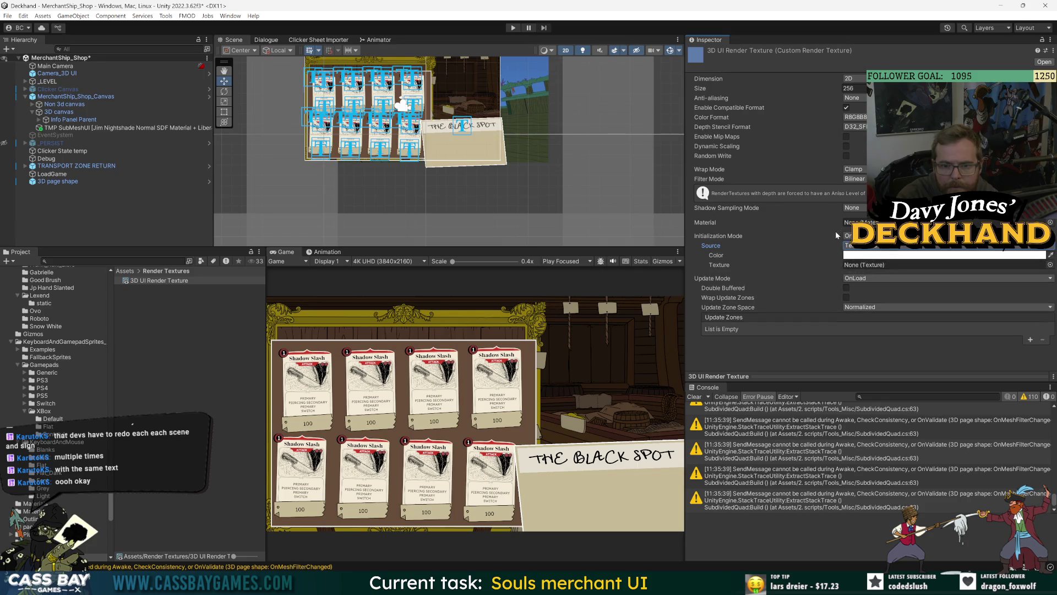
click(708, 223)
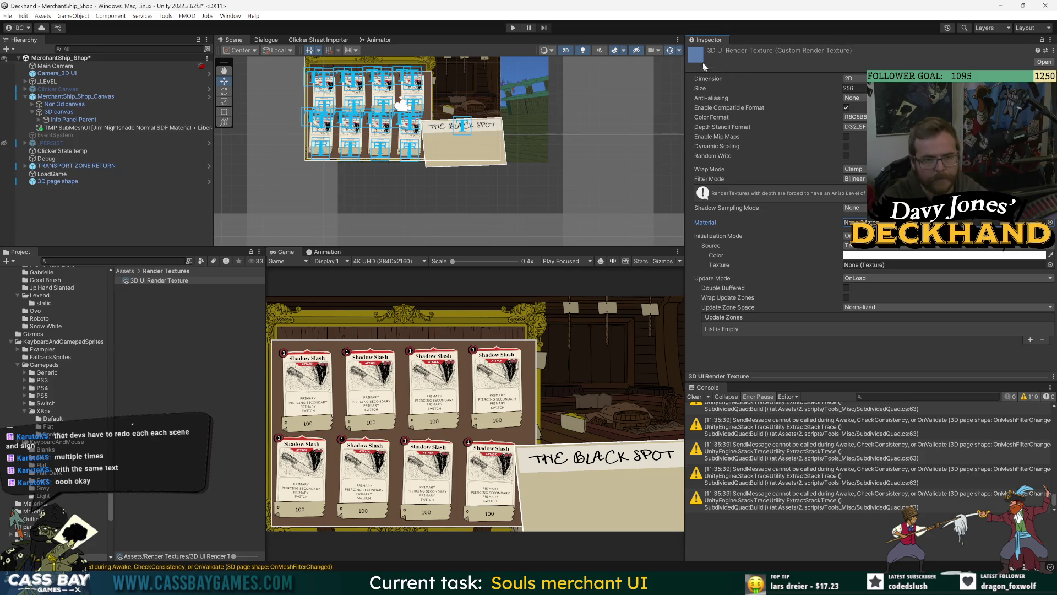
Step: Capture a screenshot of the render texture settings and view it in the Screenshots folder
key(super+shift+s)
drag(687, 35, 1013, 379)
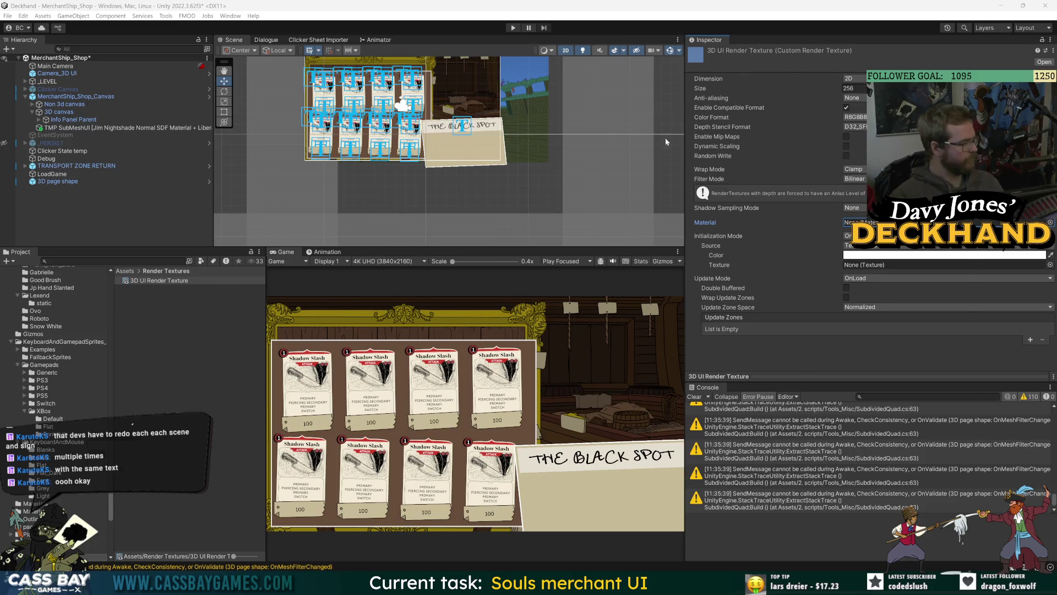
key(alt+Tab)
key(Left)
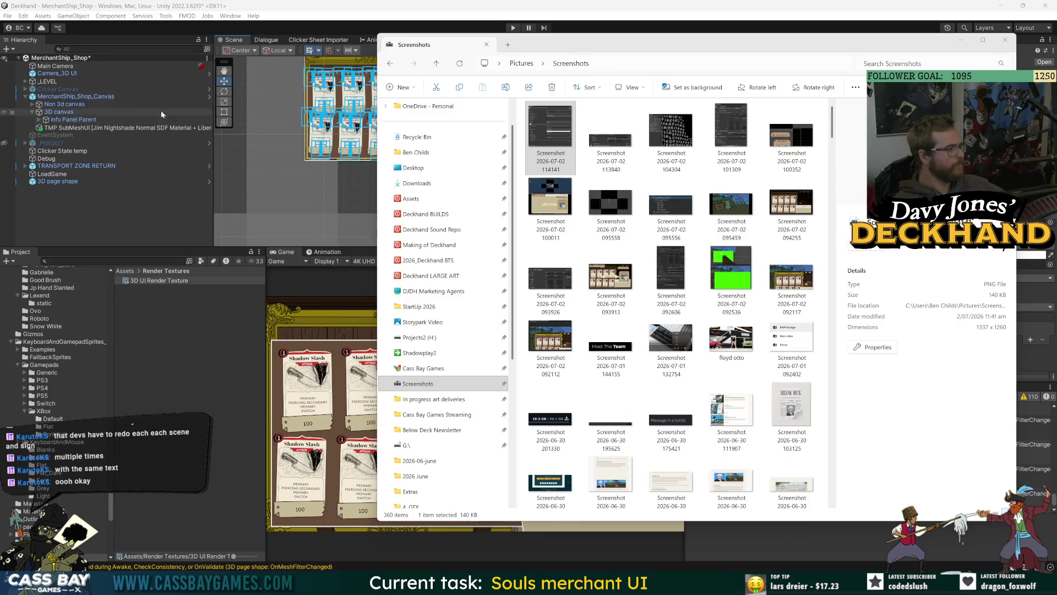
Step: Move the Info Panel Parent up and left over the card grid, leaving the 3D page shape in place
click(65, 120)
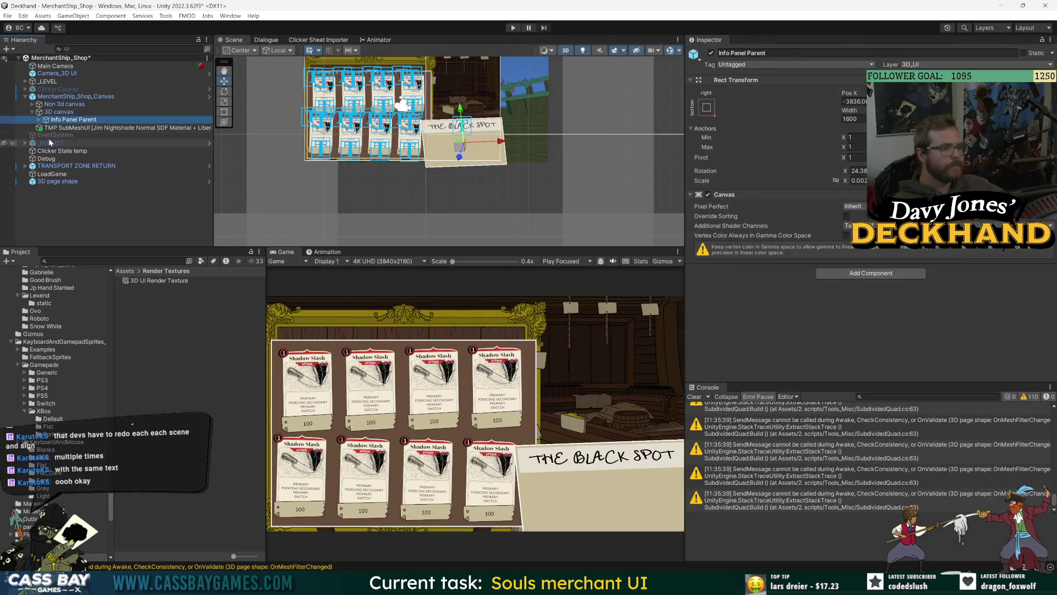
click(59, 112)
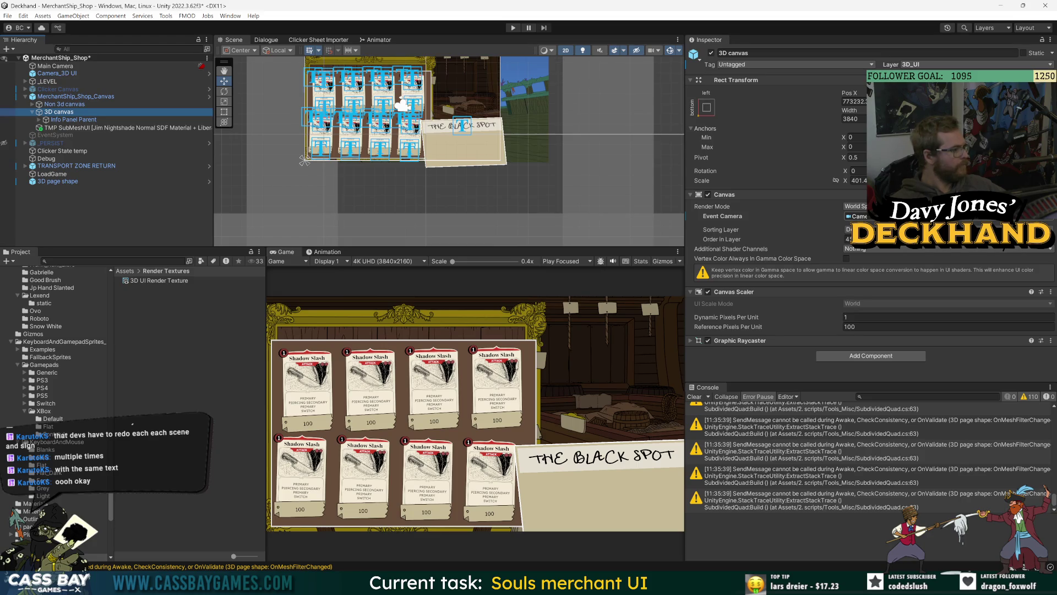
key(Down)
key(f)
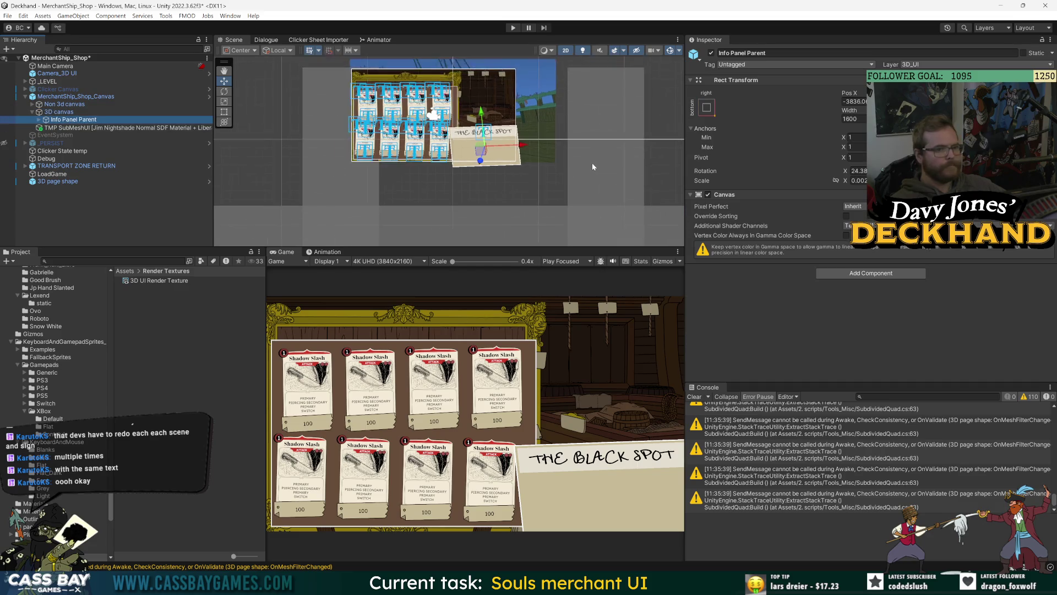
drag(481, 148, 434, 116)
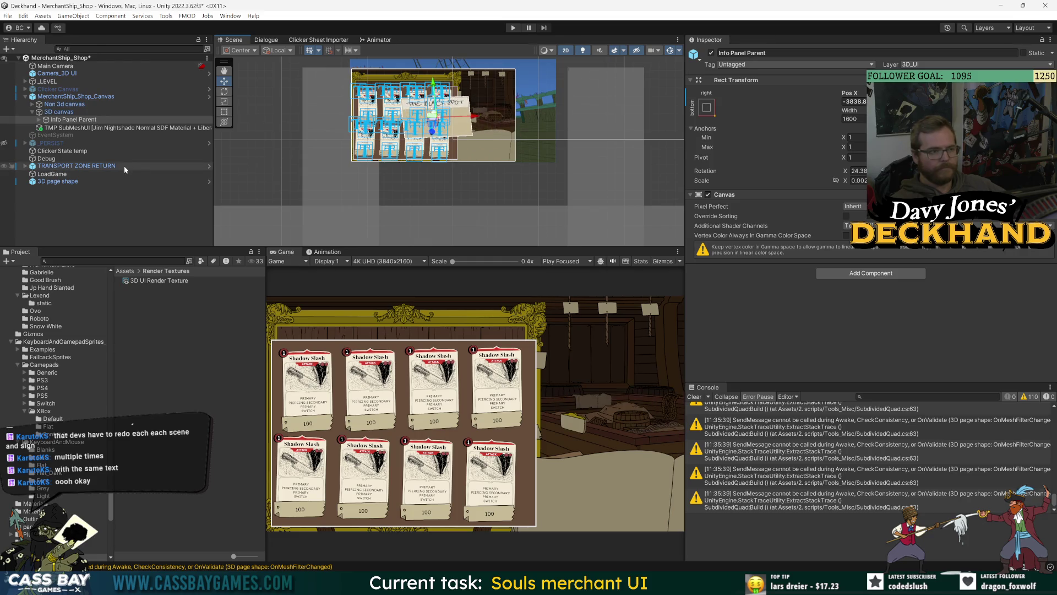
click(62, 181)
drag(590, 120, 638, 117)
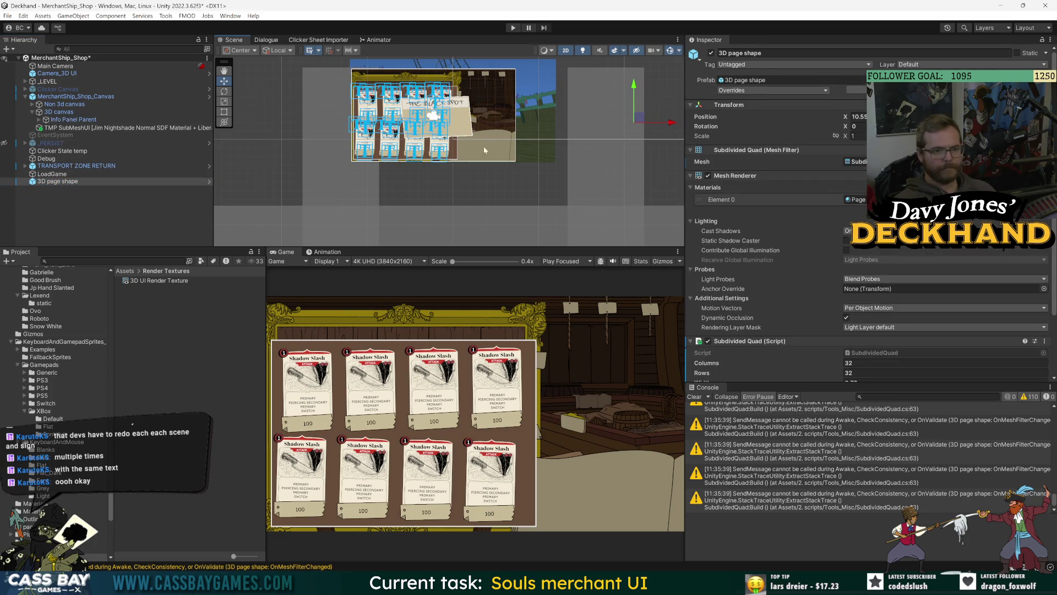
key(ctrl+z)
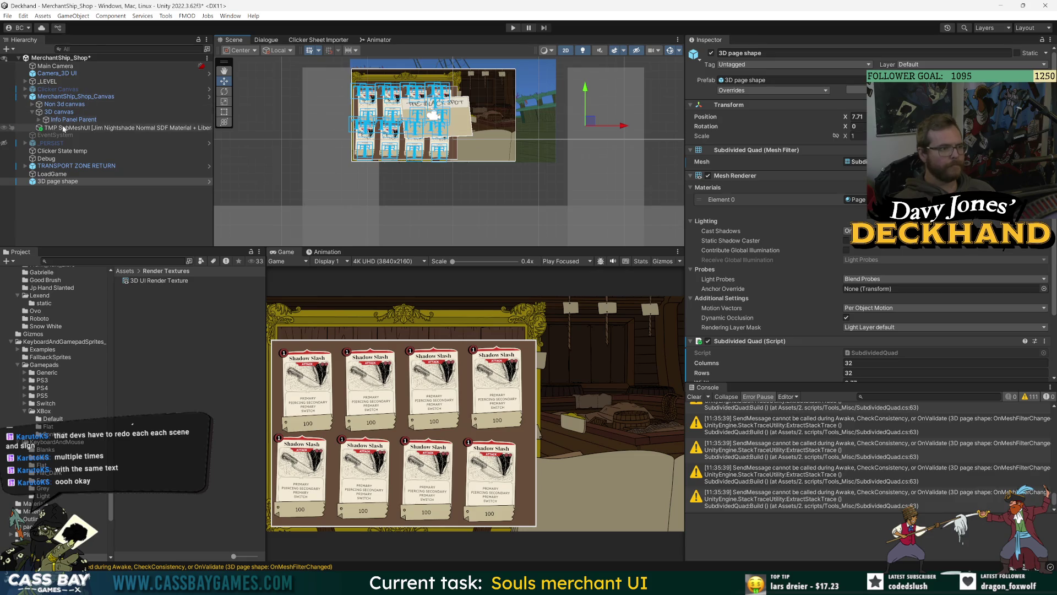
click(58, 112)
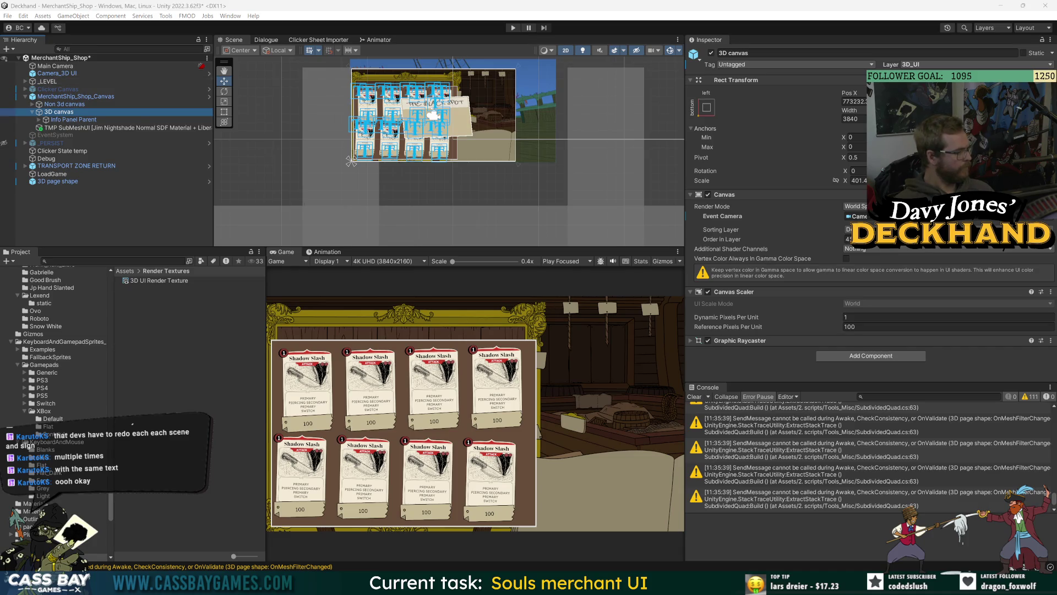
Step: Delete the old 3D UI Render Texture asset from the project
click(168, 281)
key(Delete)
key(Return)
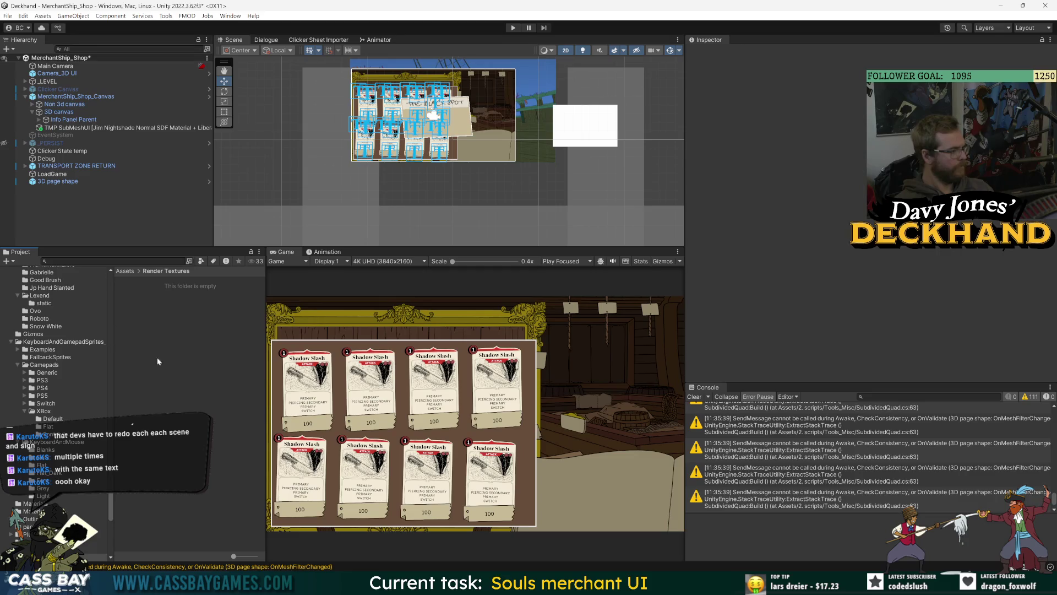
Step: Create a render texture named '3D UI Texture' in the Render Textures folder
right_click(147, 324)
mouse_move(186, 42)
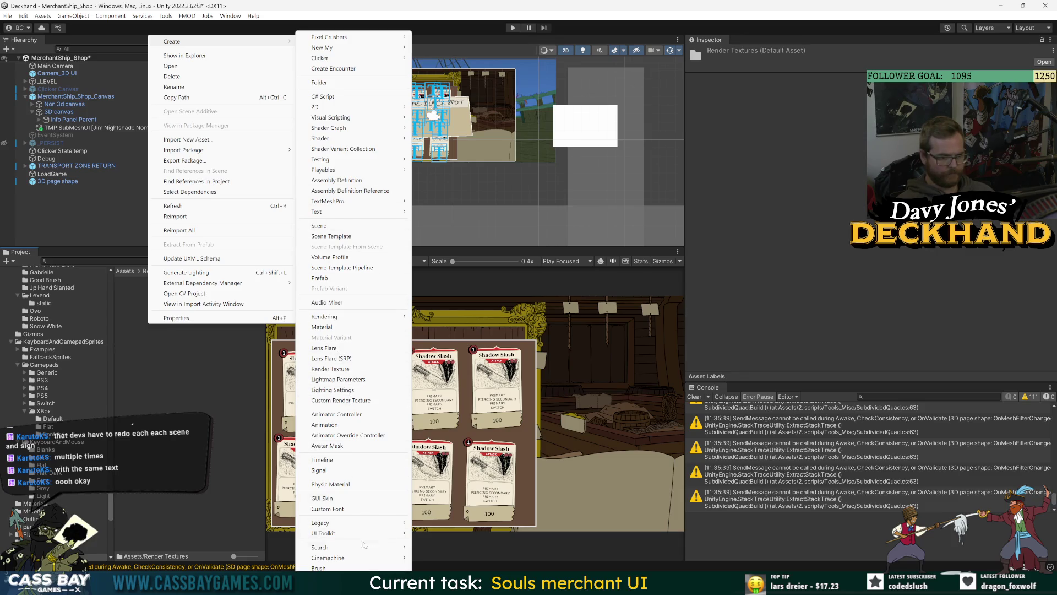
mouse_move(352, 321)
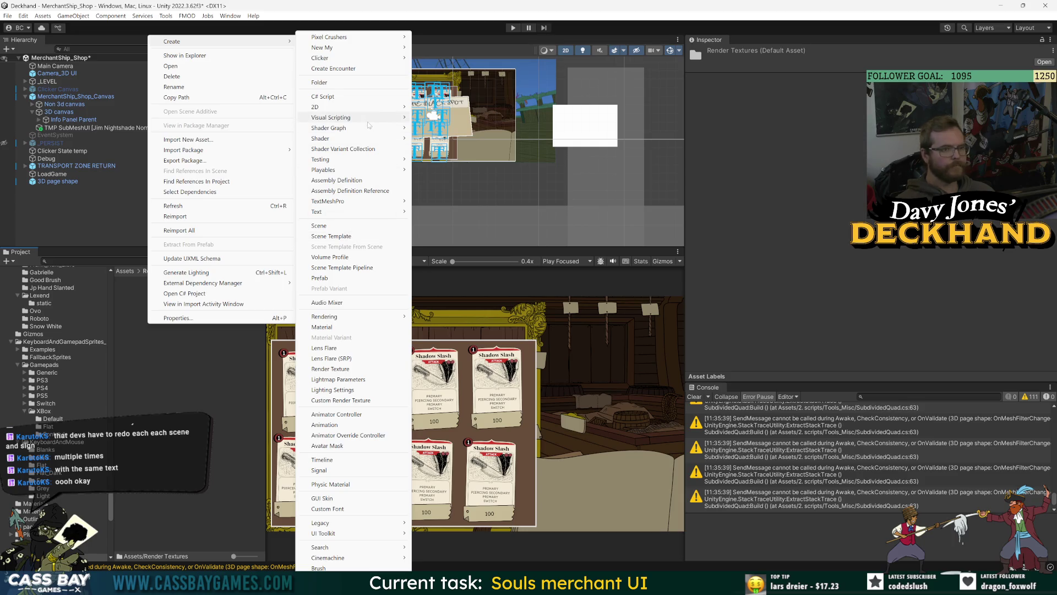
mouse_move(368, 119)
mouse_move(357, 159)
mouse_move(342, 59)
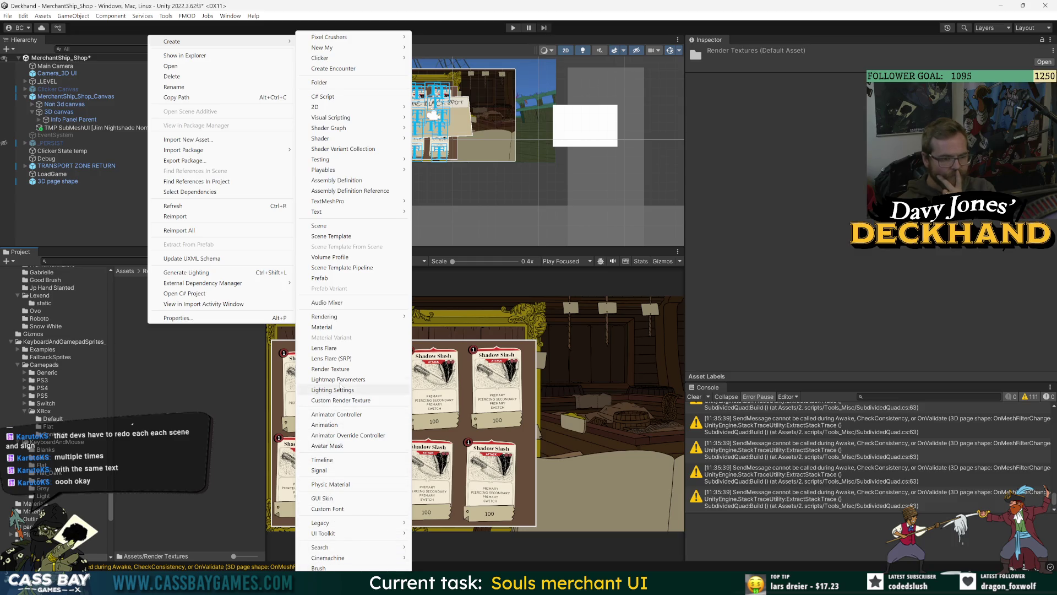
click(336, 368)
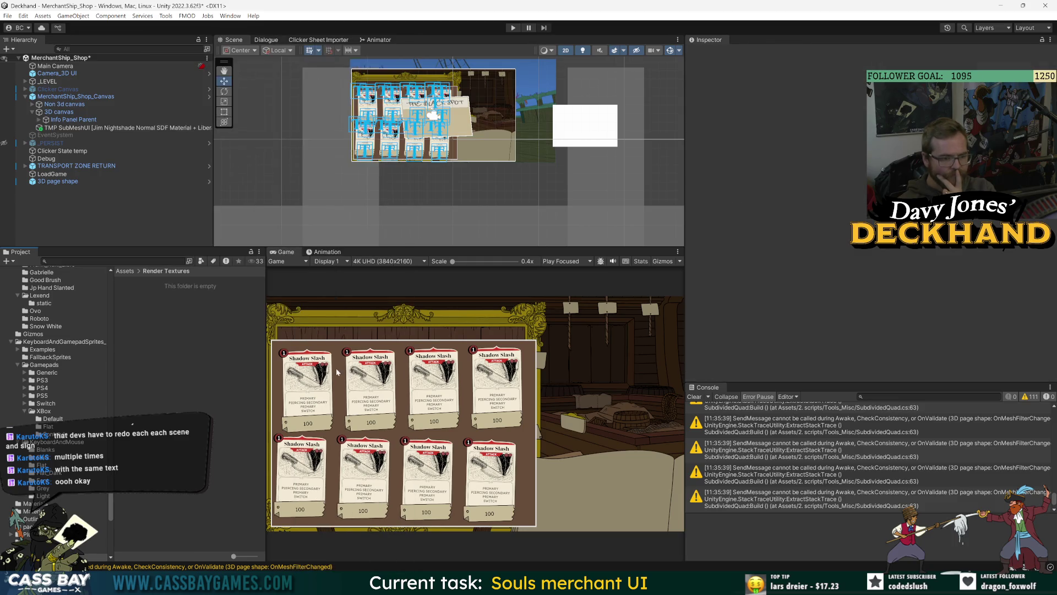
right_click(167, 316)
mouse_move(218, 29)
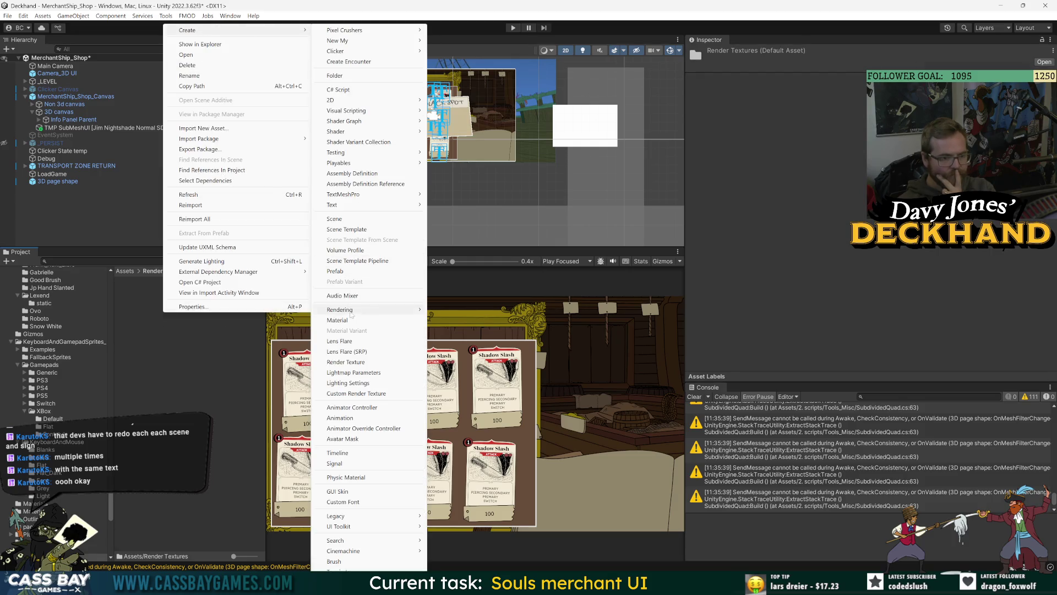
click(346, 363)
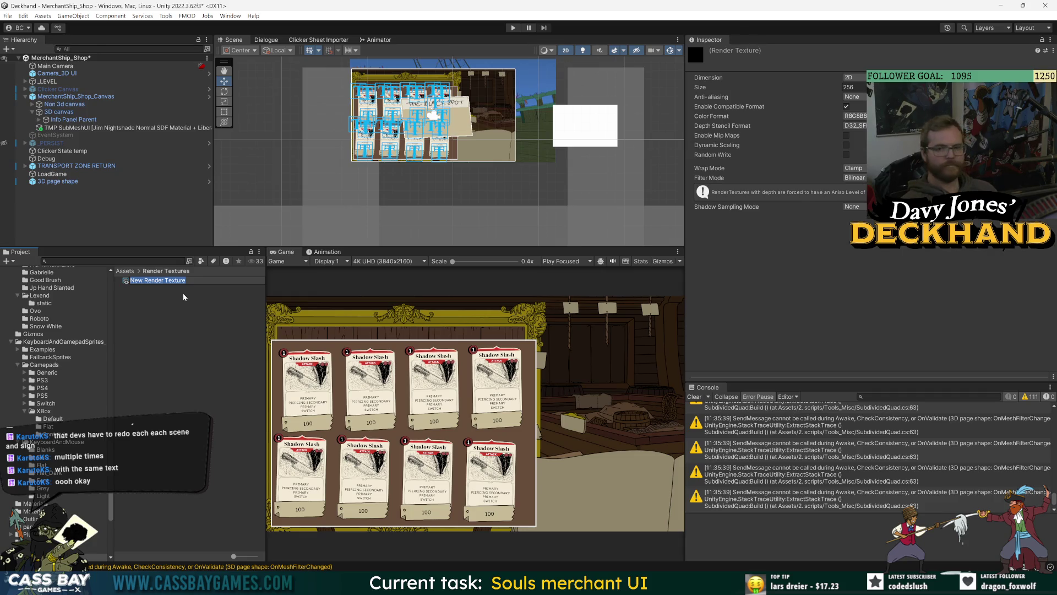
text(3D UI Texture)
key(Return)
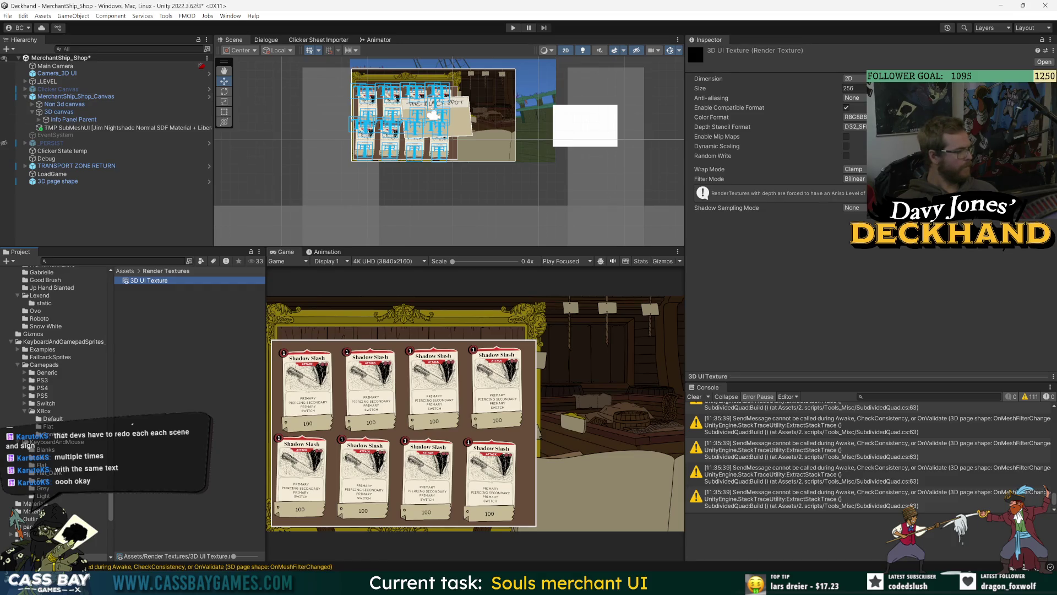
Step: Set the 3D UI Texture size to 3840
click(854, 88)
text(1920)
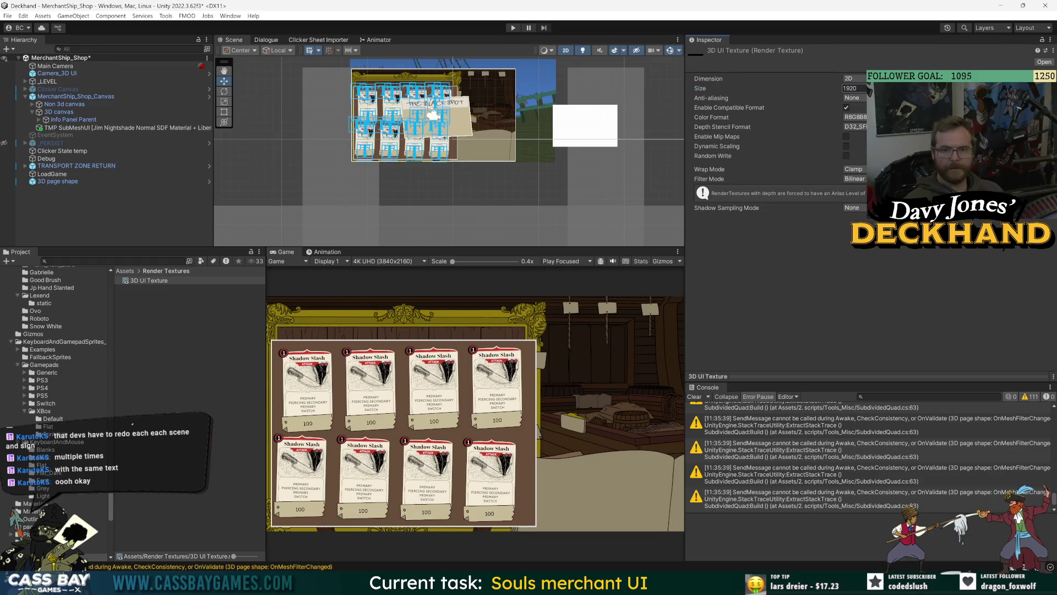
key(Return)
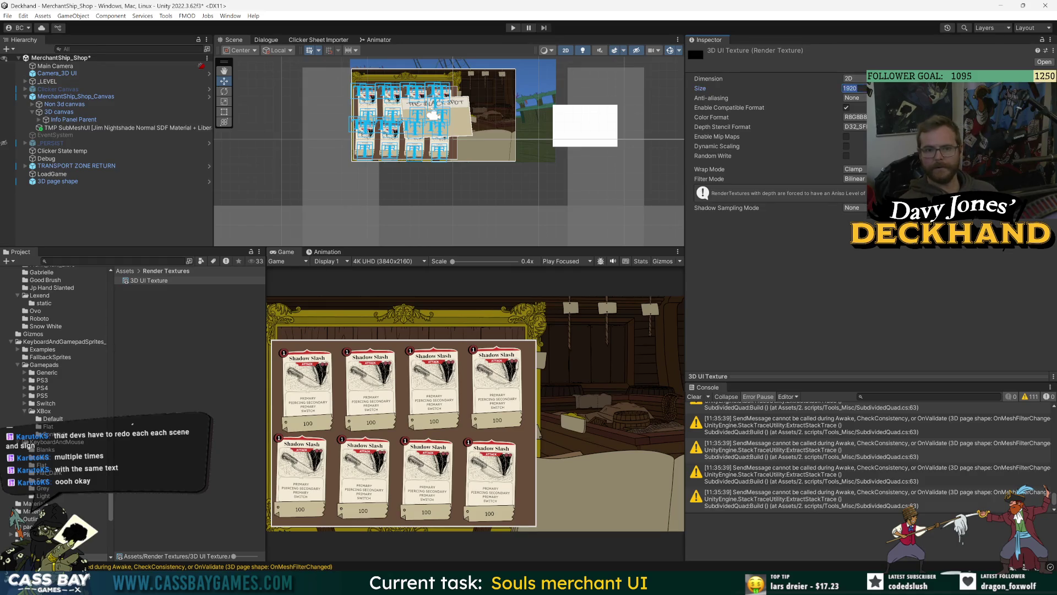
text(3840)
key(Return)
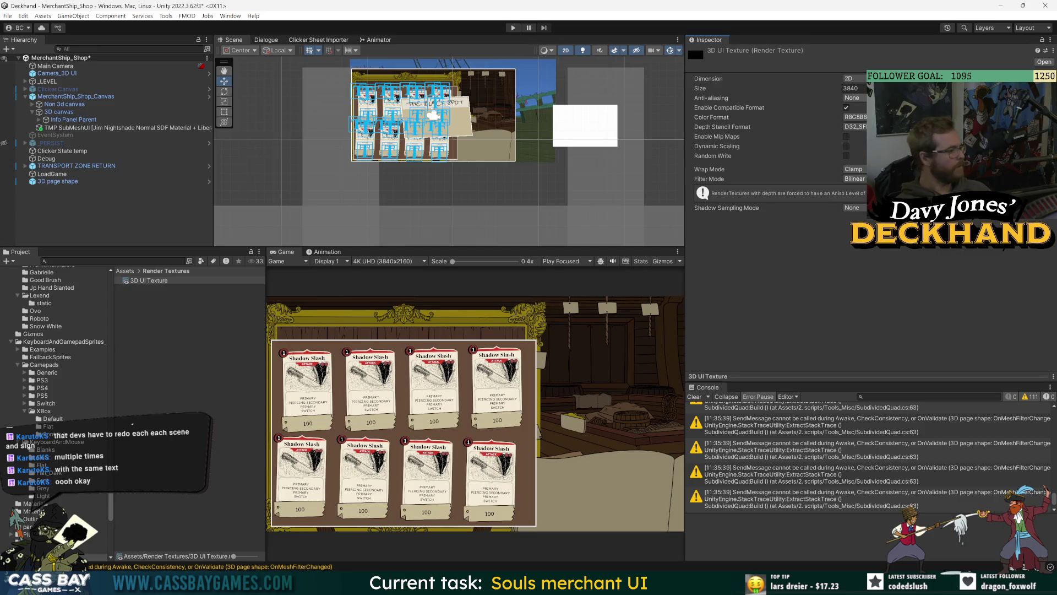
click(57, 73)
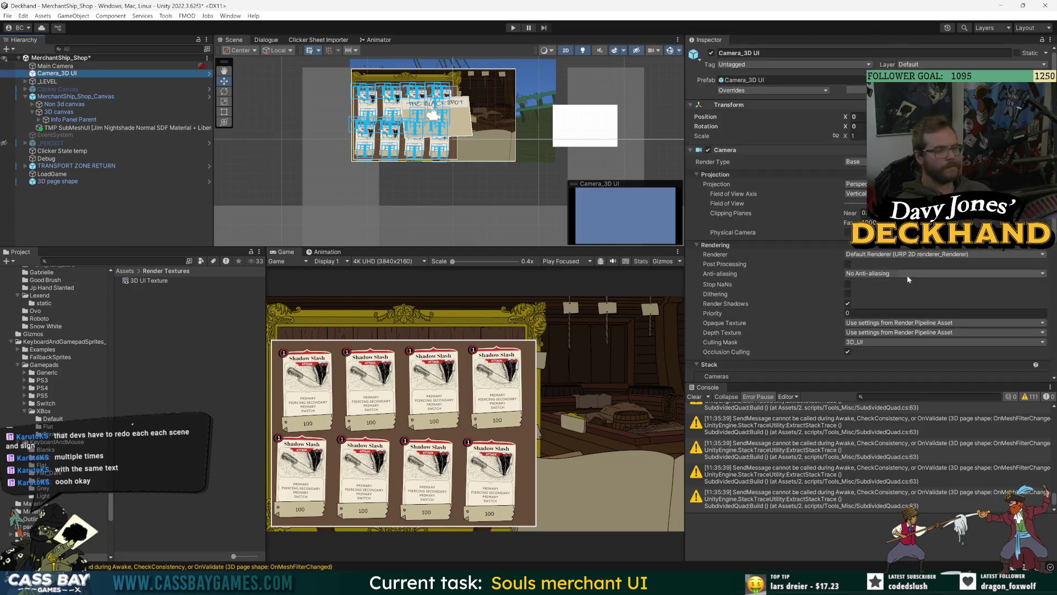
Step: Set Camera_3D UI's output texture to 3D UI Texture
scroll(778, 274, down, 4)
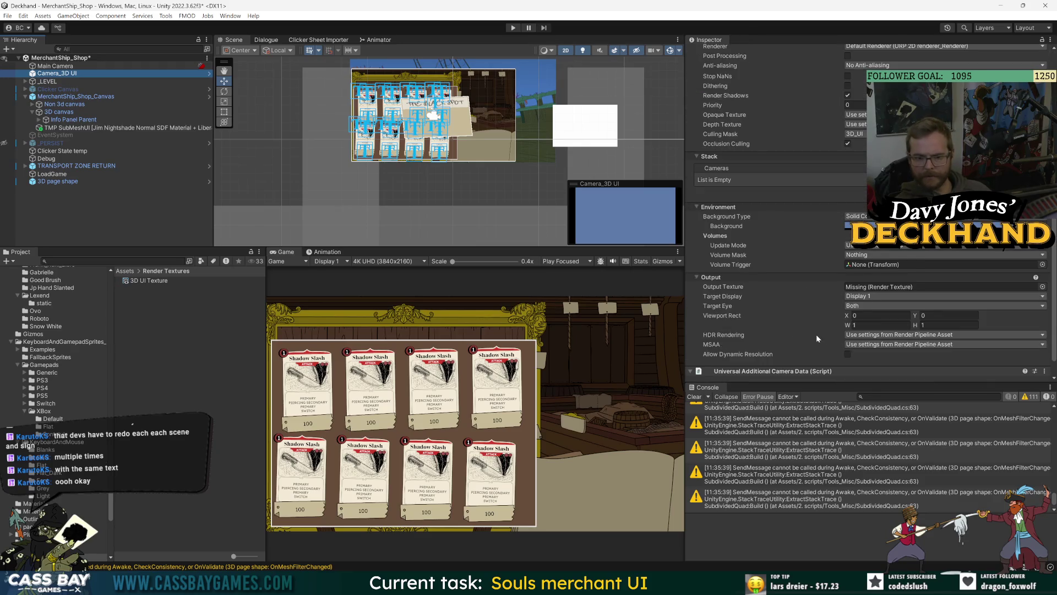
click(1042, 286)
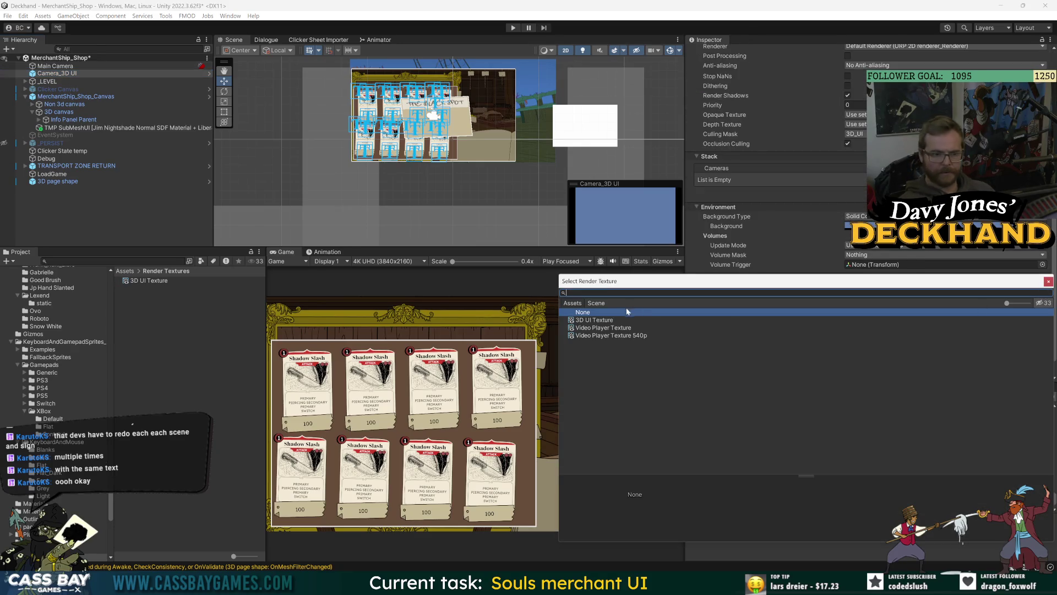
double_click(600, 320)
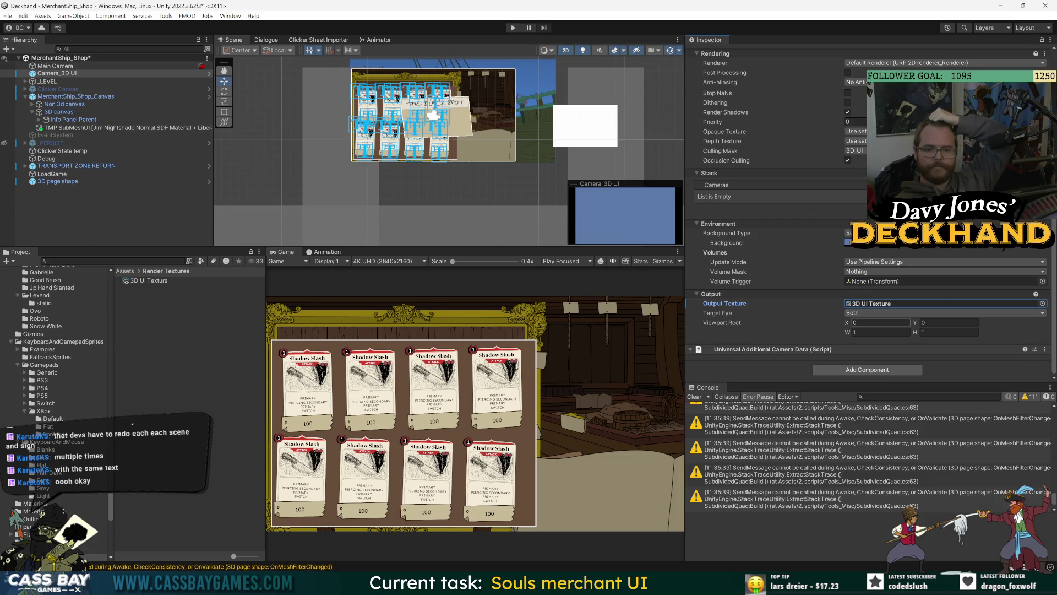
Step: Delete the 3D page shape material from the Materials 3D folder
click(125, 271)
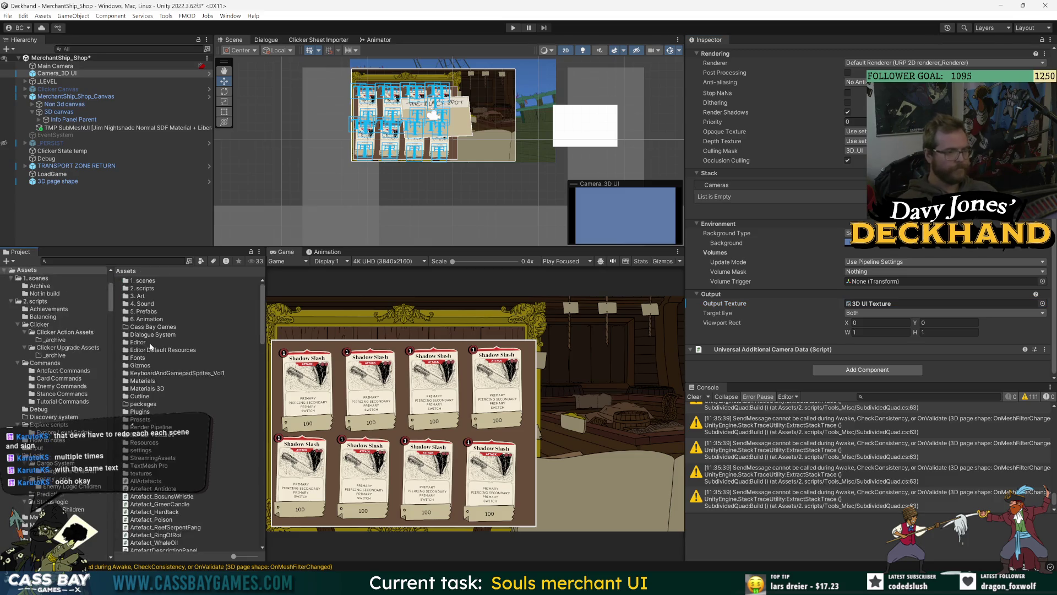
double_click(148, 388)
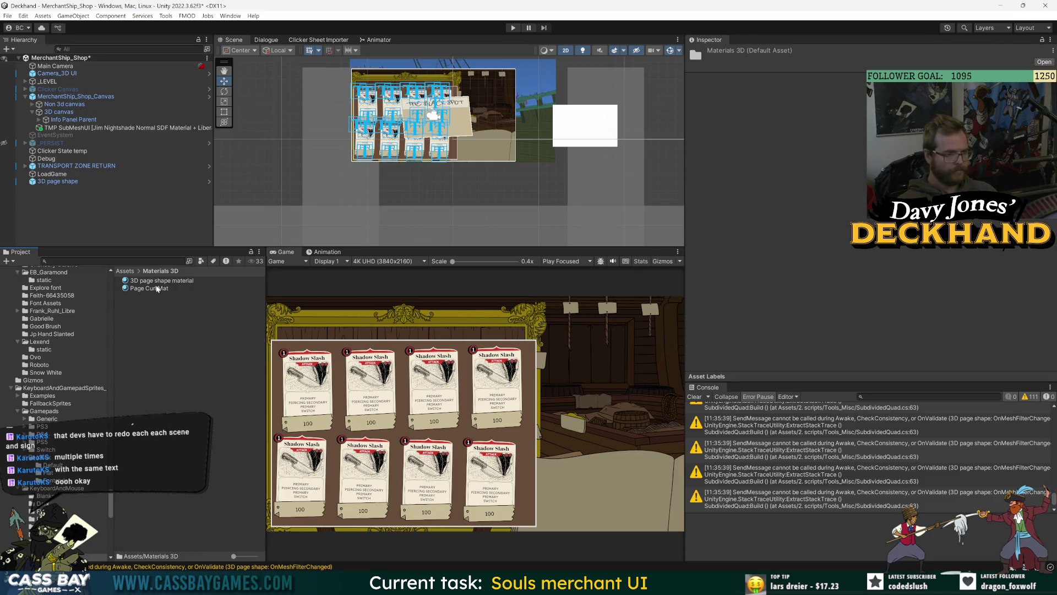
click(156, 289)
click(181, 280)
key(Delete)
key(Return)
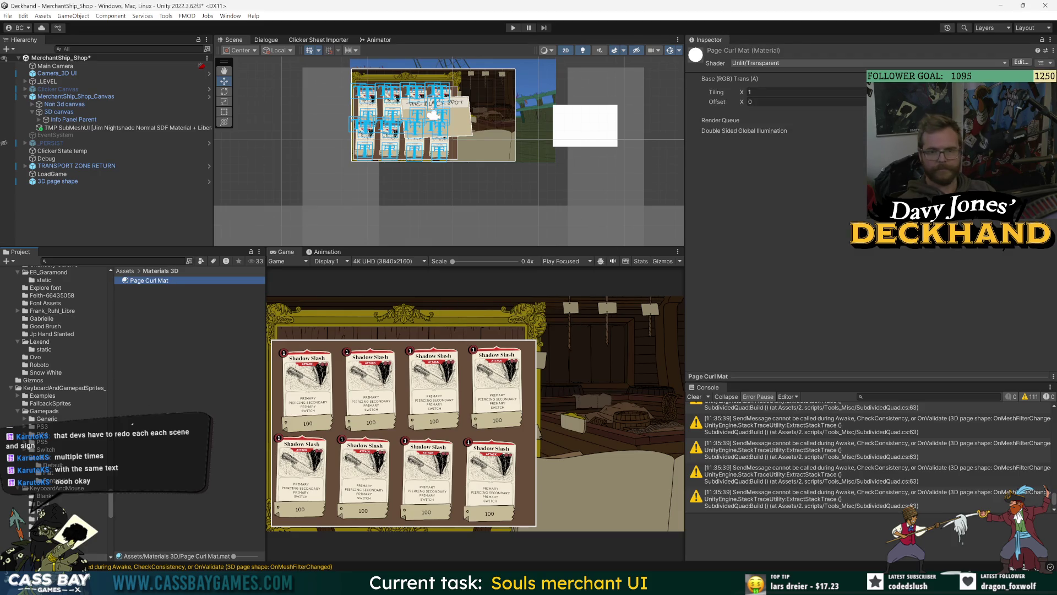
Step: Assign 3D UI Texture as the Page Curl Mat base texture
click(1035, 109)
text(d)
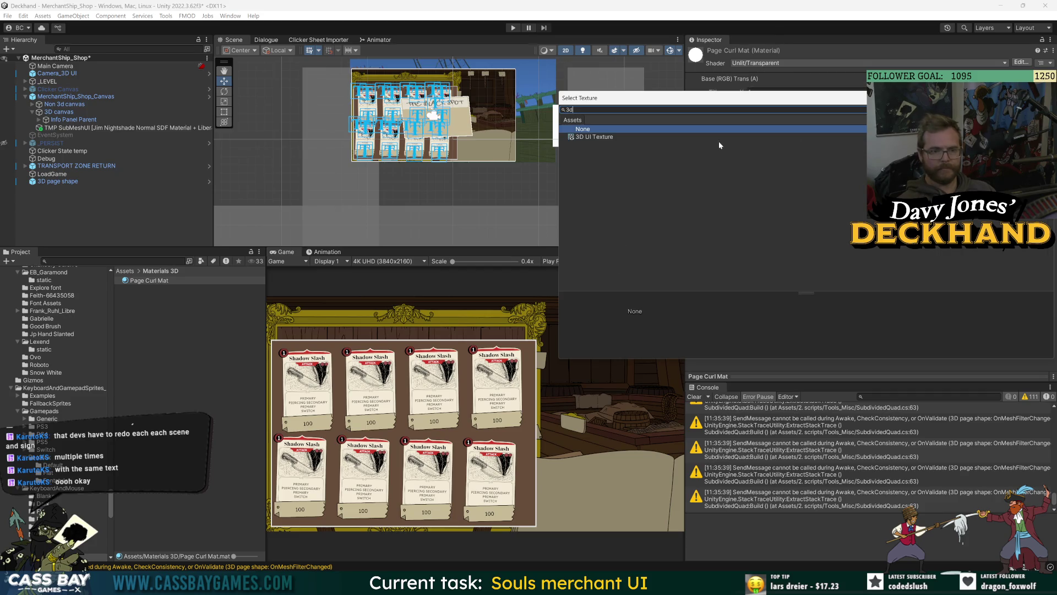
double_click(597, 139)
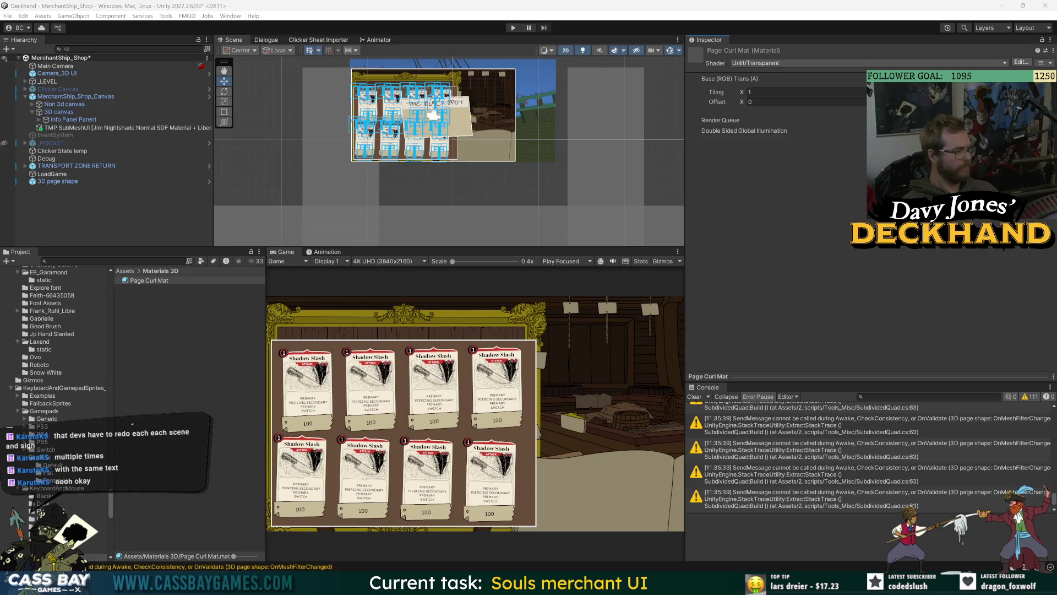
click(59, 112)
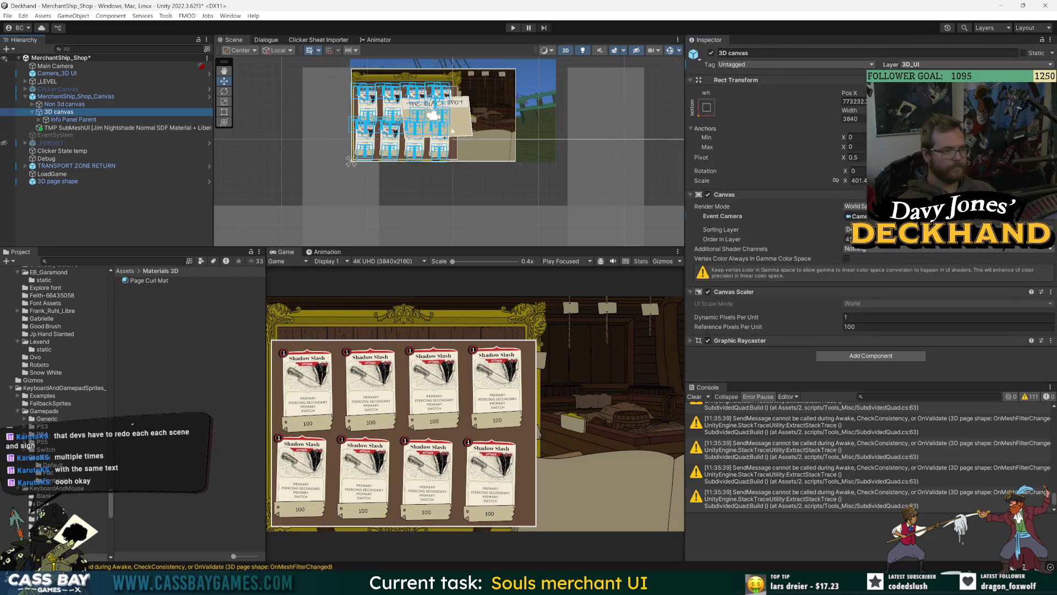
Step: Move the Info Panel Parent right and down within the 3D canvas
key(f)
click(434, 184)
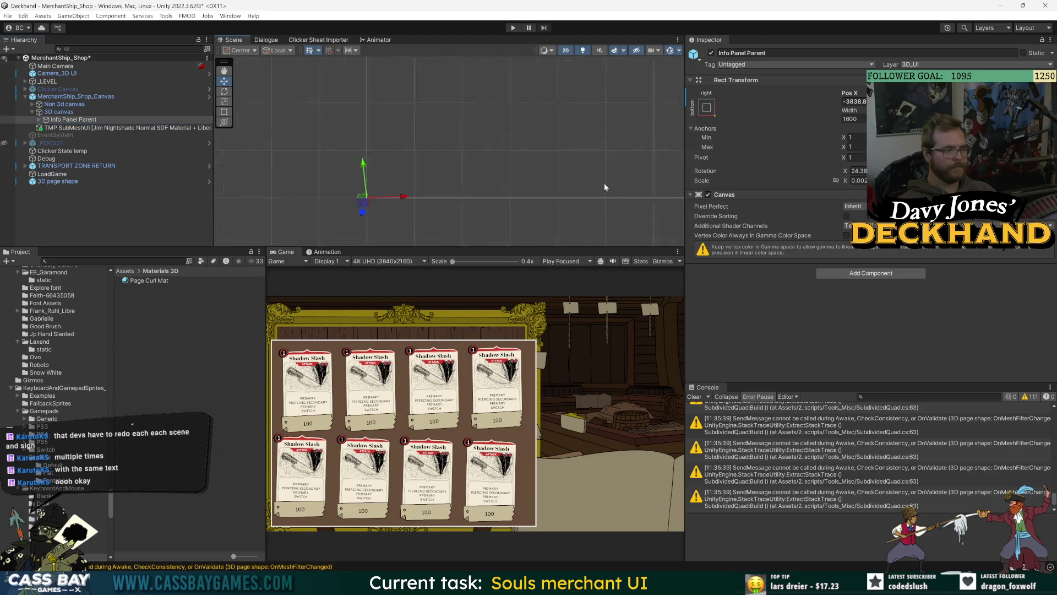
key(f)
scroll(549, 170, down, 3)
mouse_move(471, 159)
mouse_down()
mouse_move(530, 170)
mouse_move(534, 187)
mouse_up()
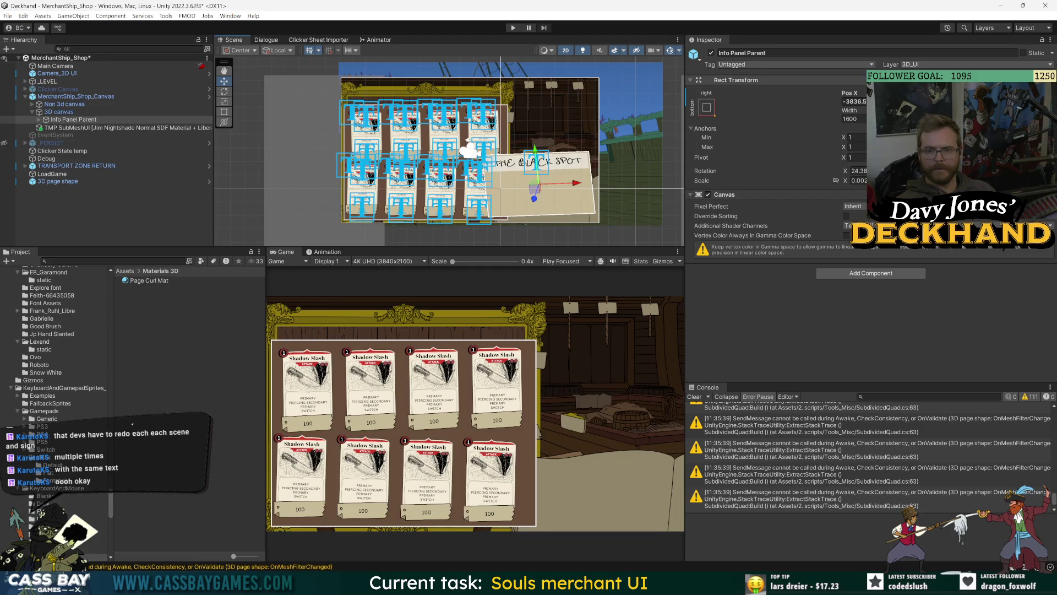
Step: Set the Info Panel Parent width to 1600 and save the scene
click(850, 119)
text(1000)
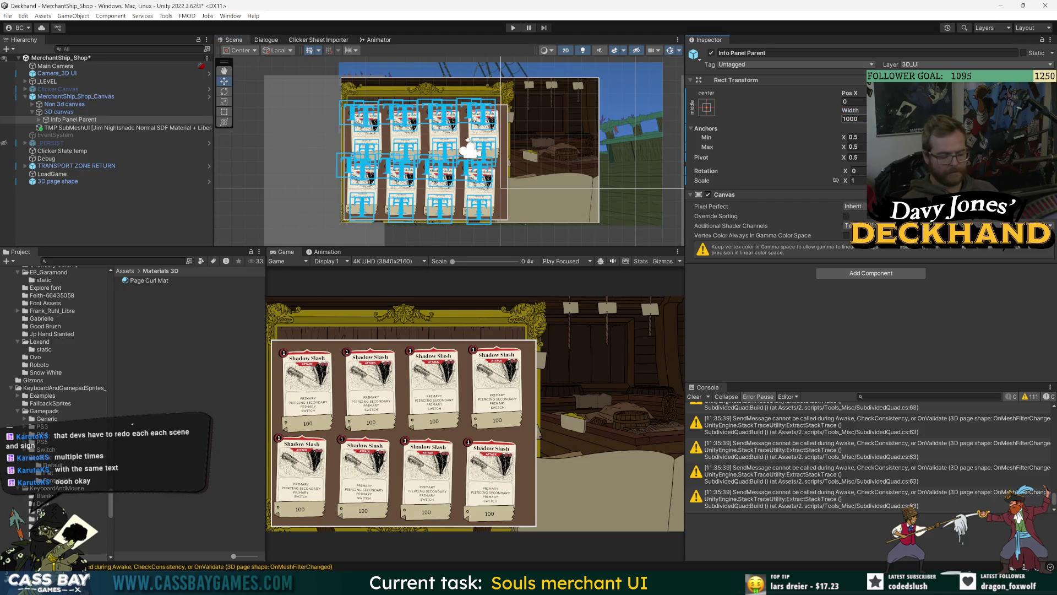
click(853, 119)
text(1600)
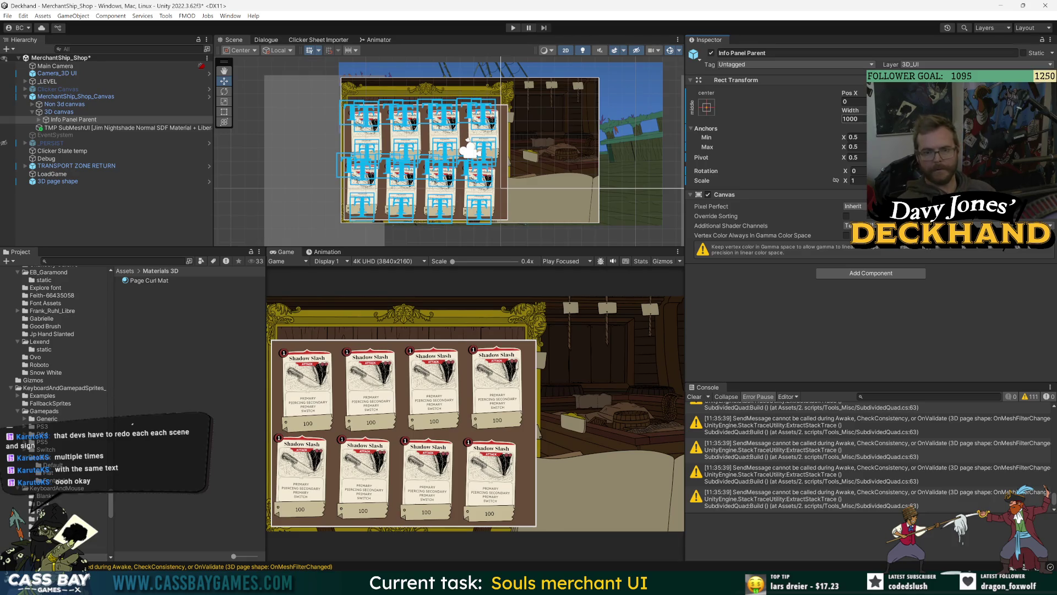
key(Return)
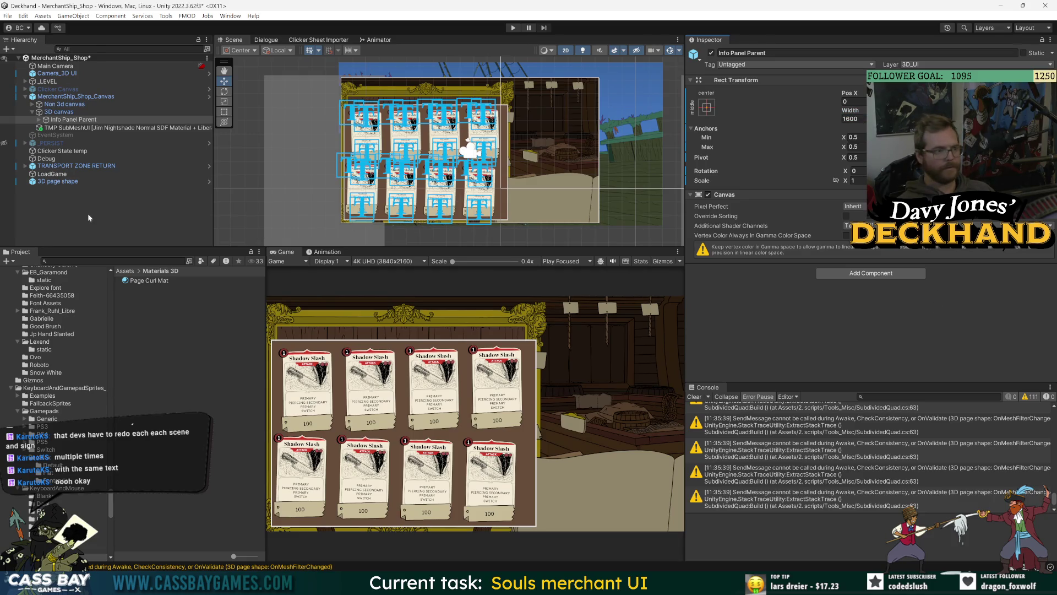
double_click(99, 120)
scroll(448, 134, down, 10)
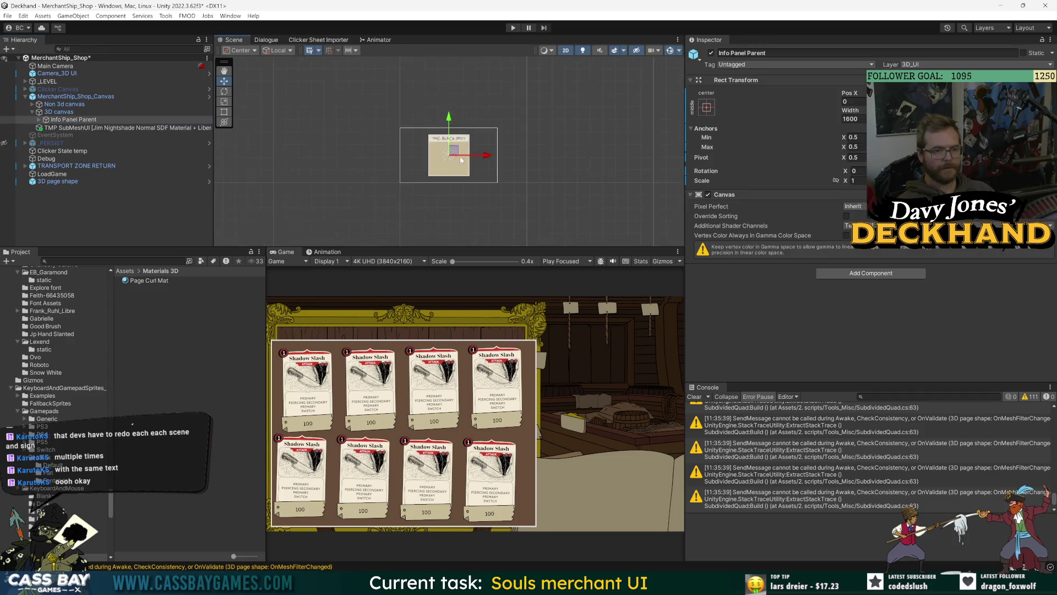
scroll(493, 185, up, 3)
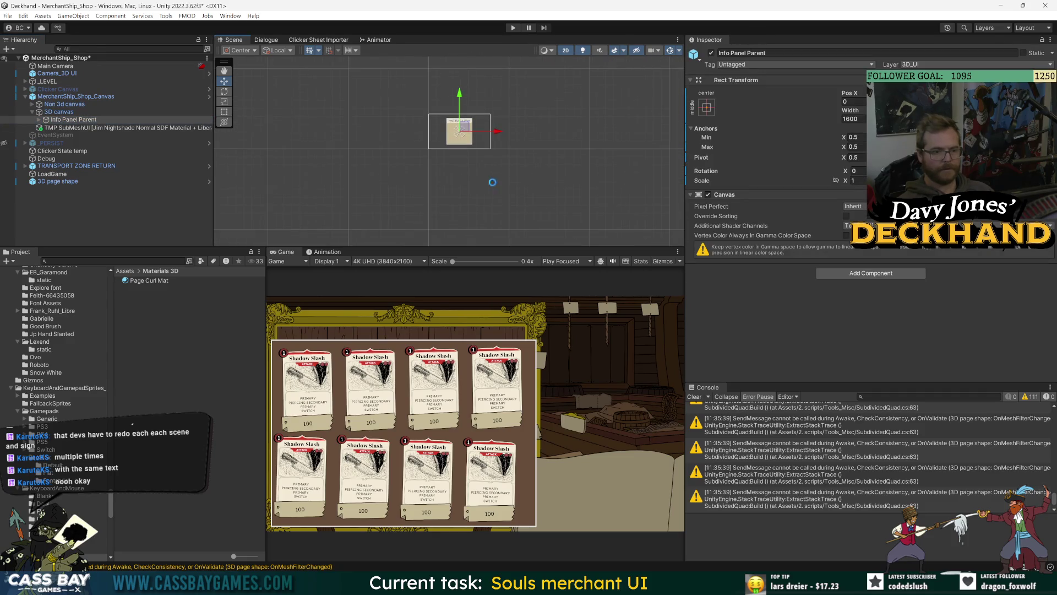
key(ctrl+s)
Step: Slide the 3D page shape left to X 5.2
click(66, 220)
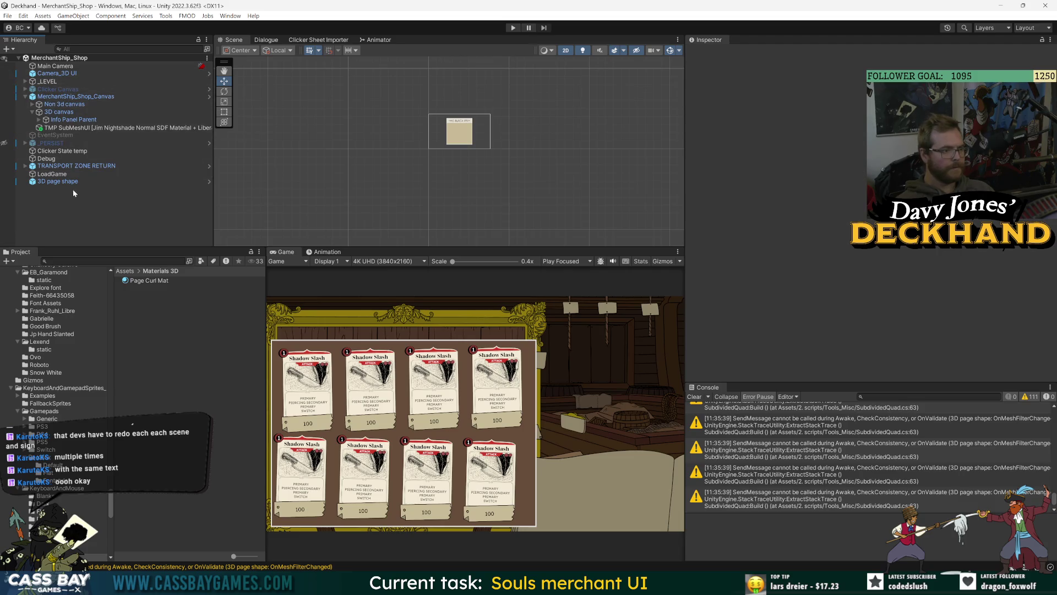
double_click(71, 182)
scroll(515, 215, down, 5)
drag(518, 165, 482, 164)
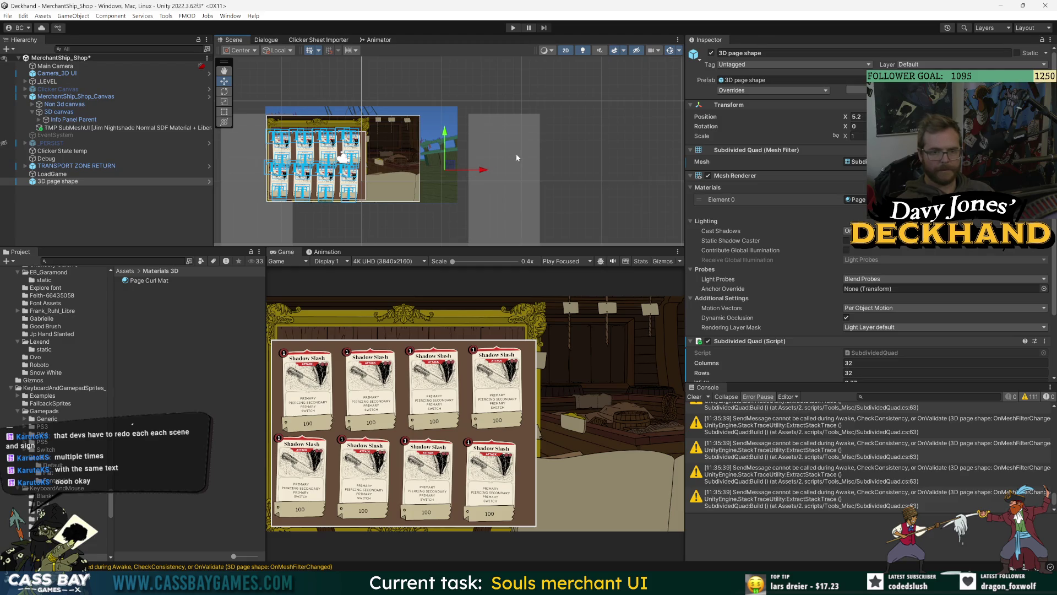
Step: Apply 3D UI Texture as the base map of the page shape's Page Curl Mat
scroll(817, 305, down, 3)
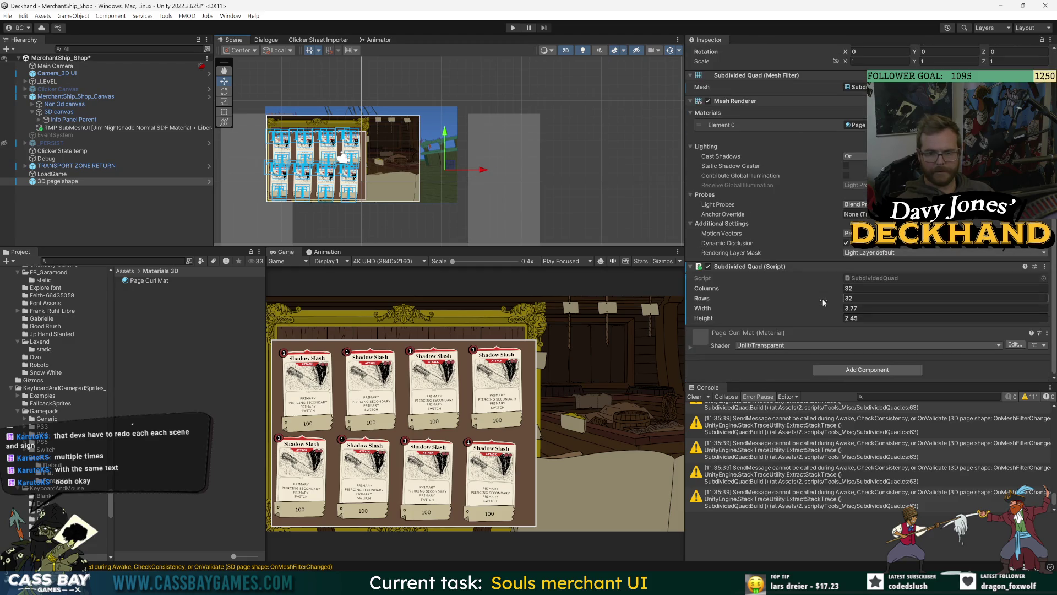
double_click(861, 126)
click(1024, 97)
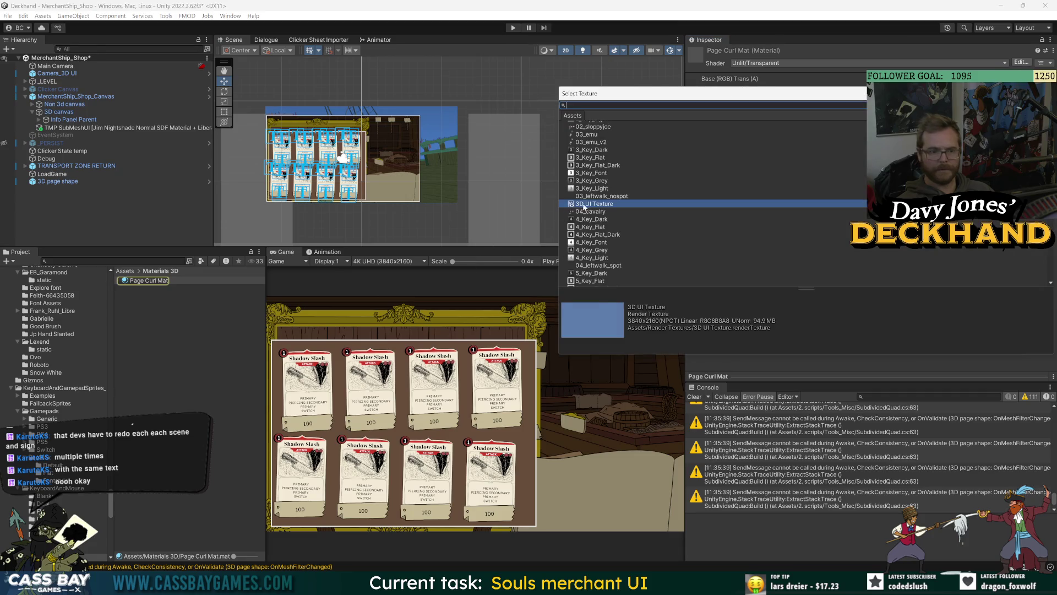
double_click(585, 204)
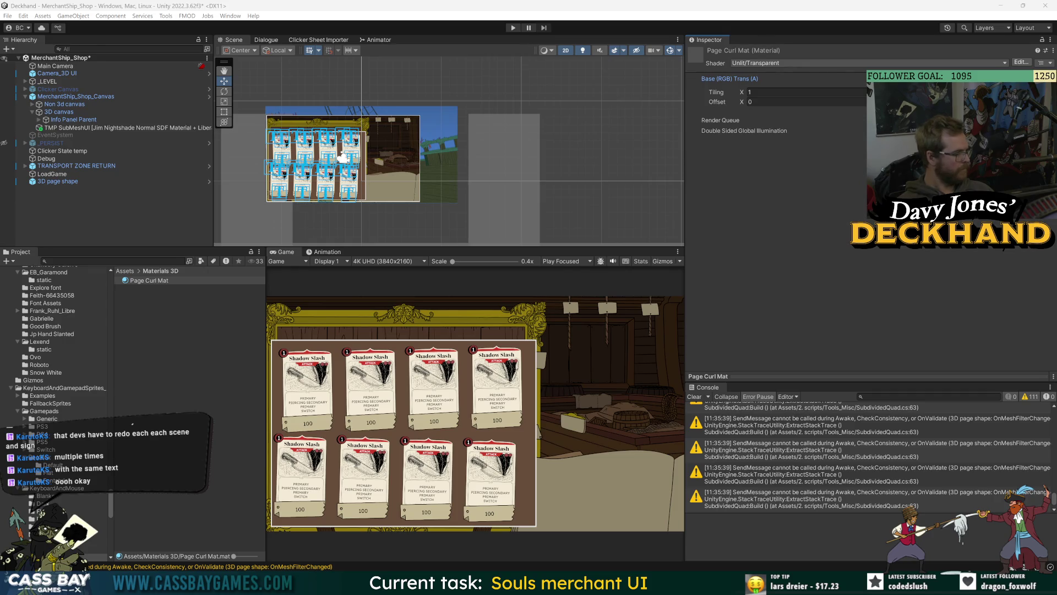
Step: Find 3D UI Texture in the Project, enlarge its blank preview, and snip a screenshot of it
key(ctrl+f)
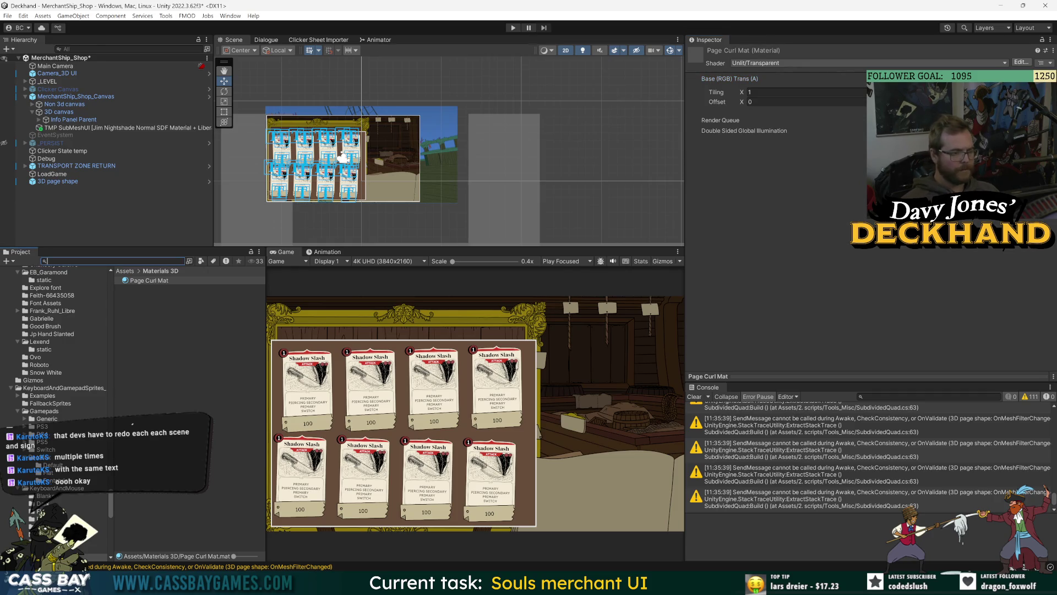
text(3d)
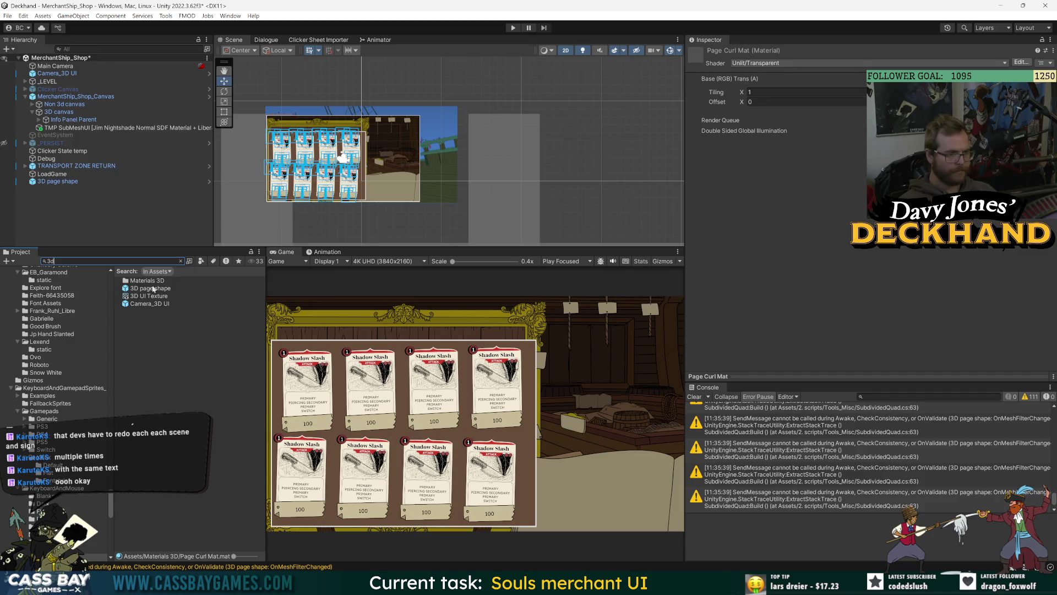
click(152, 297)
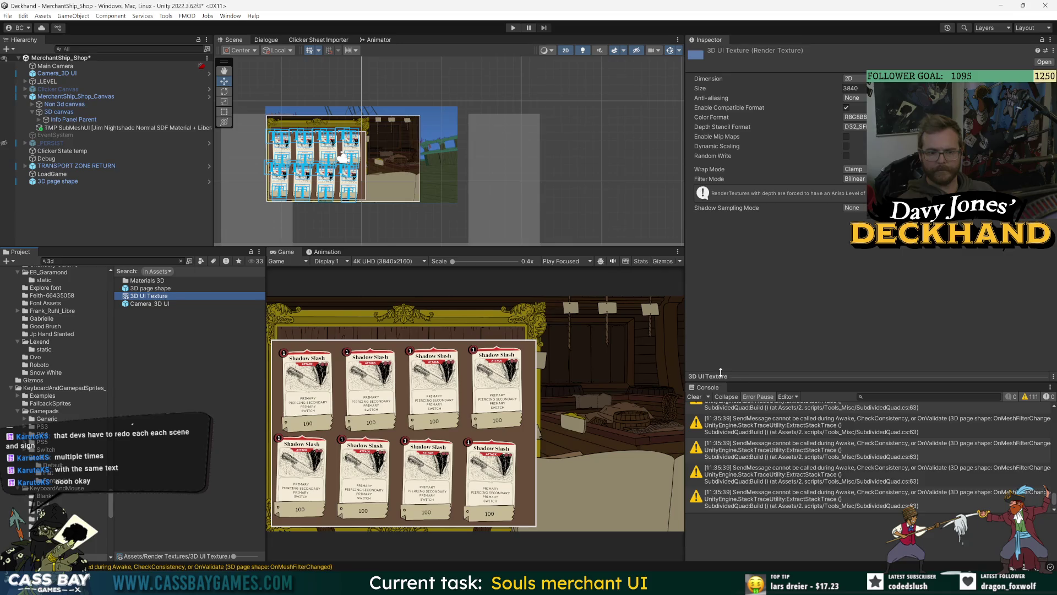
drag(707, 369, 712, 244)
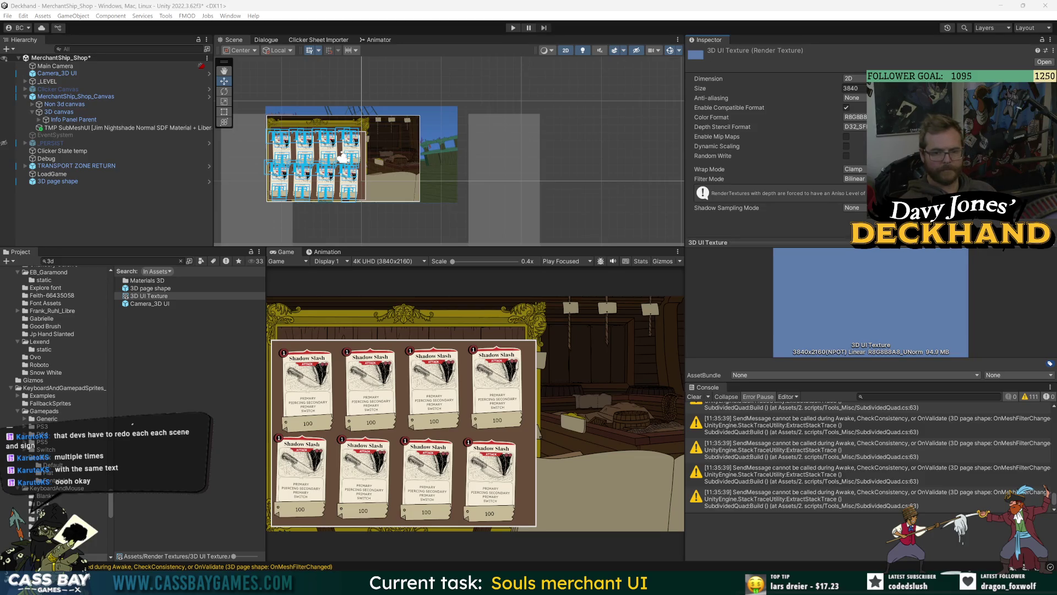
key(super+shift+s)
mouse_move(679, 195)
mouse_down()
mouse_move(1026, 410)
mouse_move(1049, 435)
mouse_up()
key(alt+Tab)
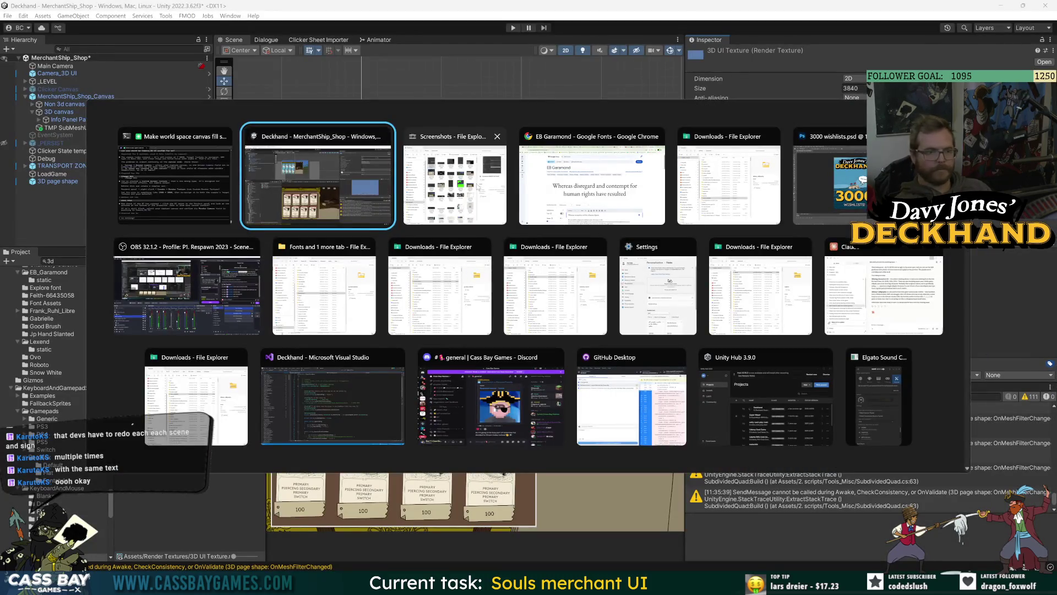
Step: View the Screenshots folder, then return to Unity with Camera_3D UI selected
click(556, 144)
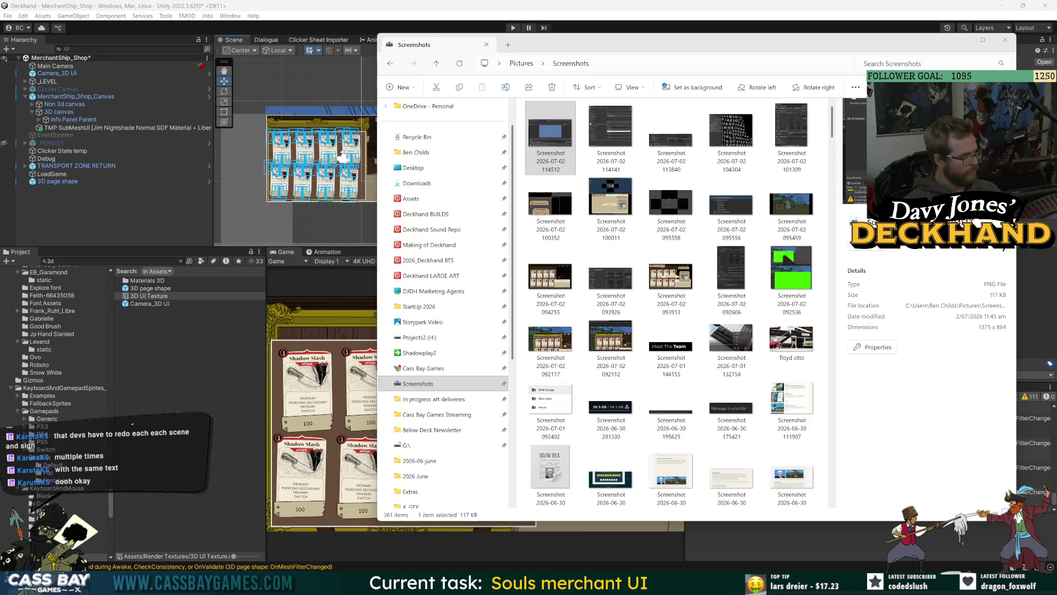
click(55, 73)
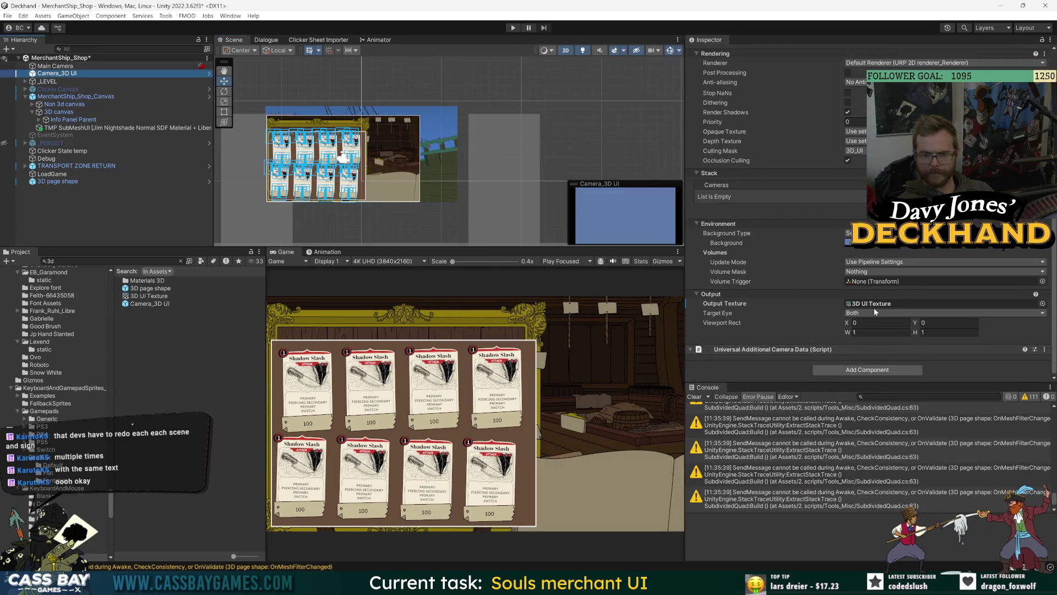
Step: Set Camera_3D UI's background type to Solid Color and check its 5D7BAB colour
click(851, 233)
click(881, 265)
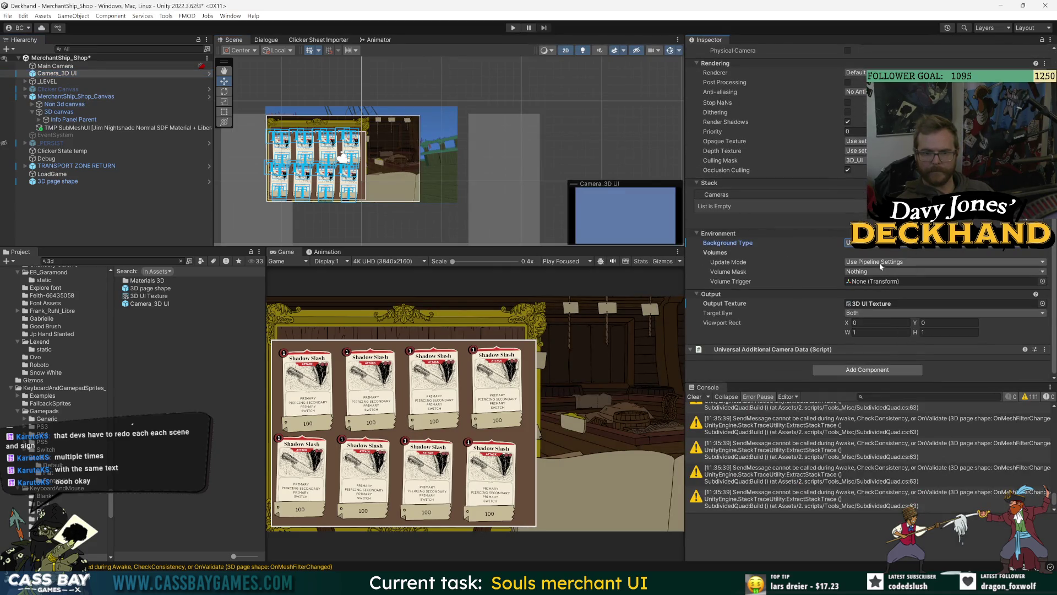
click(875, 244)
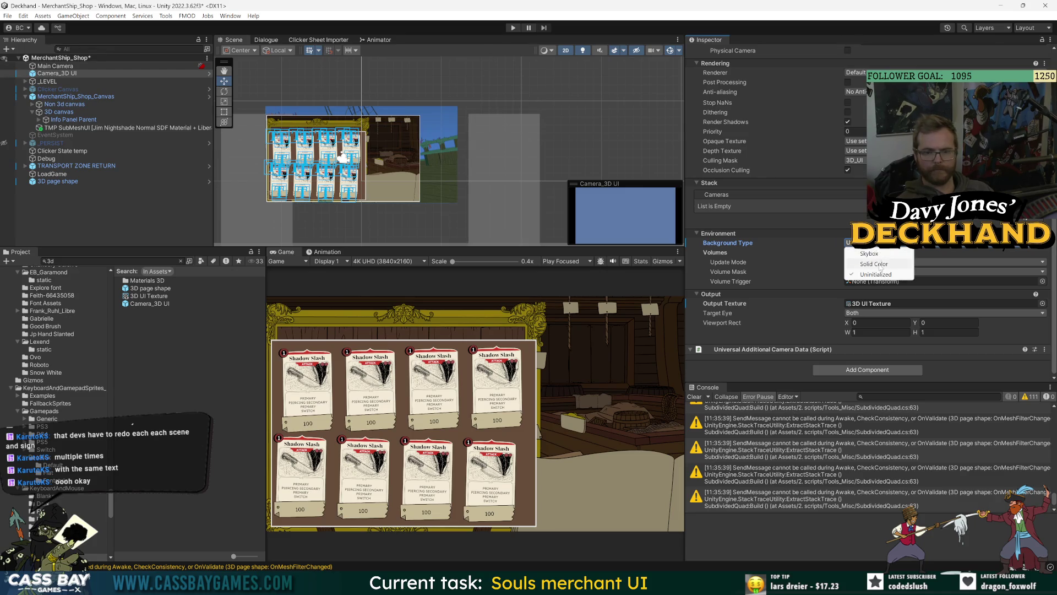
click(875, 263)
click(892, 253)
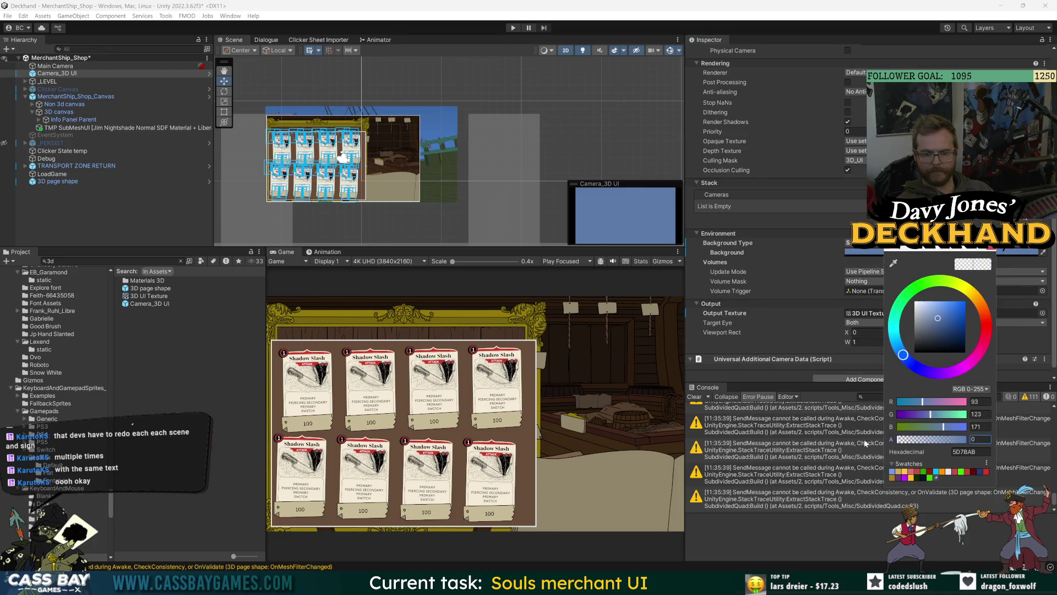
key(Escape)
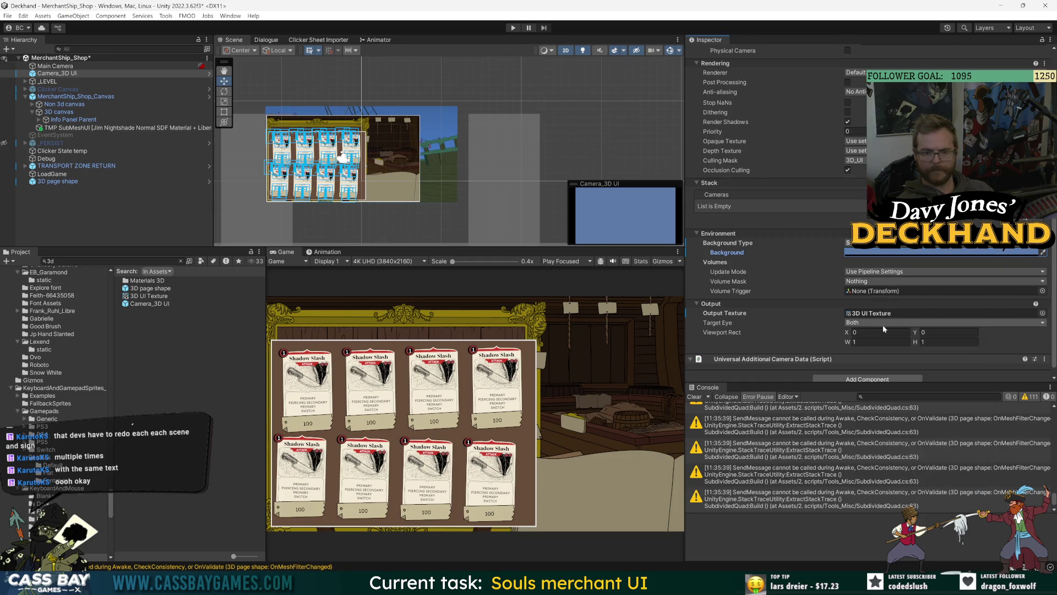
Step: Select the 3D canvas to review its settings
scroll(803, 189, up, 5)
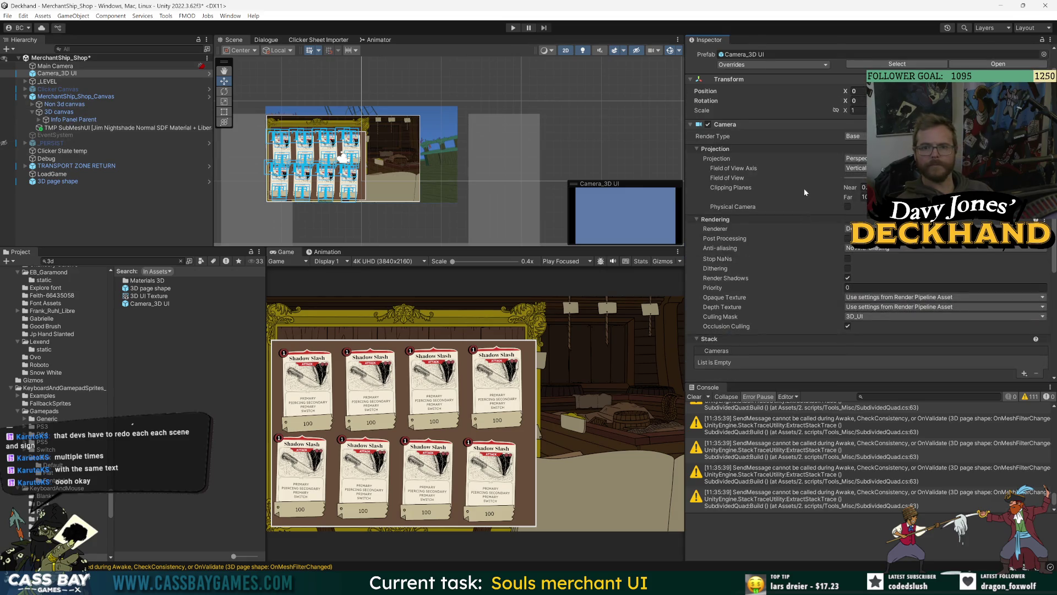
scroll(804, 192, up, 1)
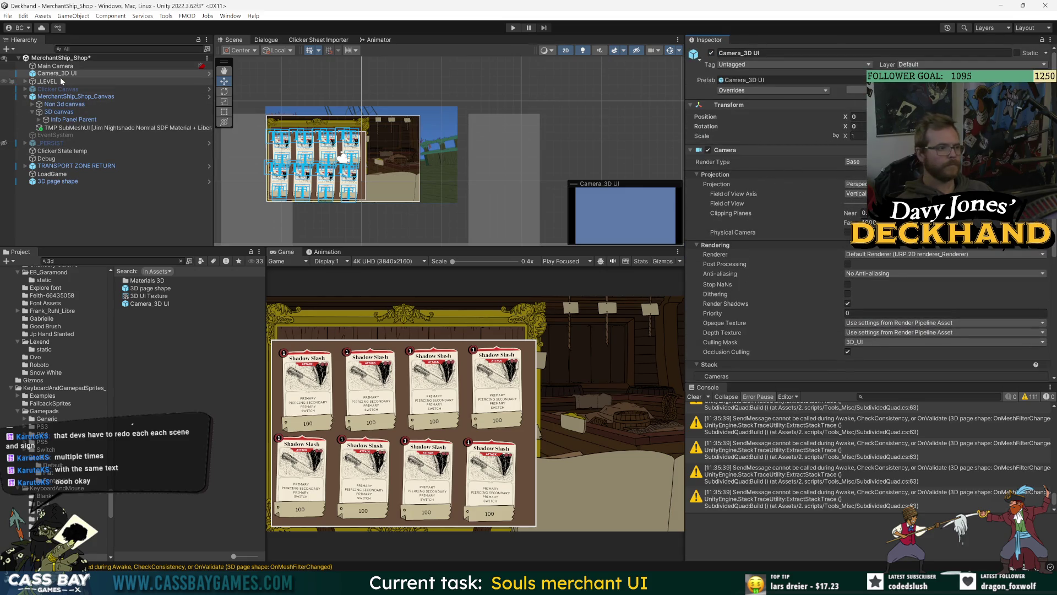
scroll(764, 298, down, 6)
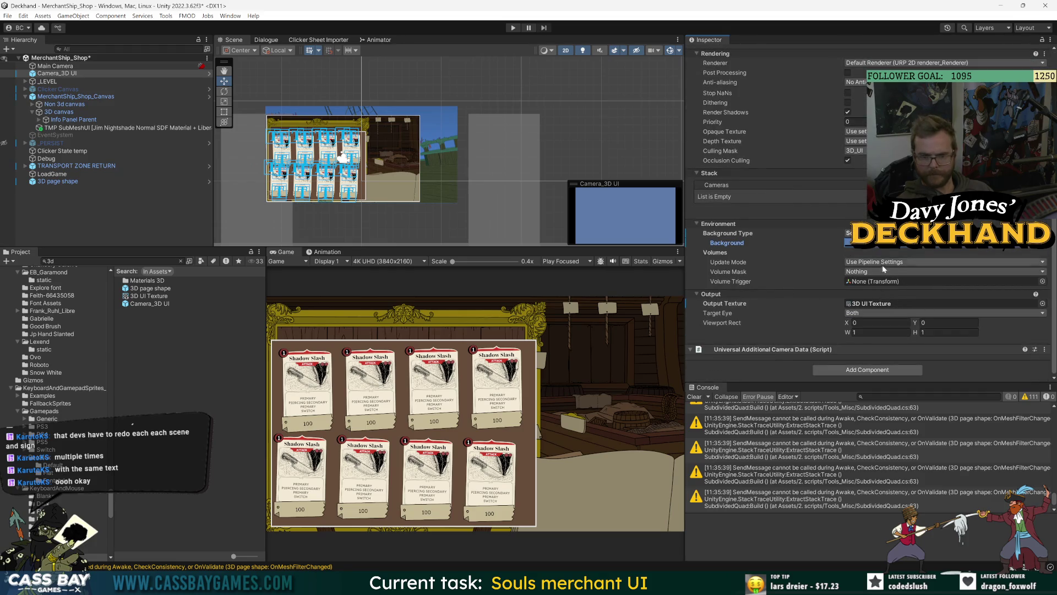
scroll(840, 220, up, 1)
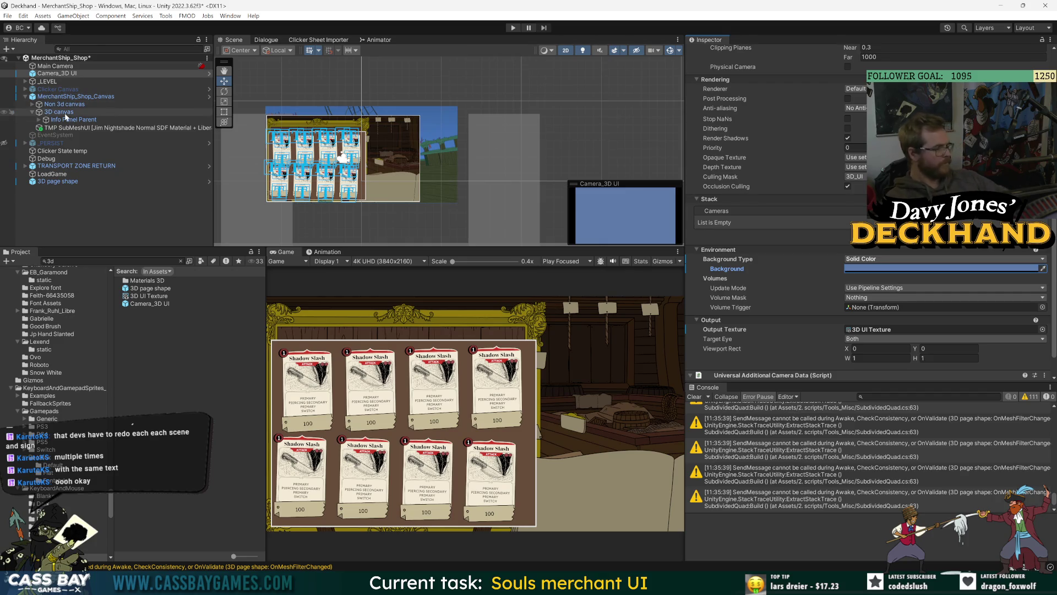
click(59, 112)
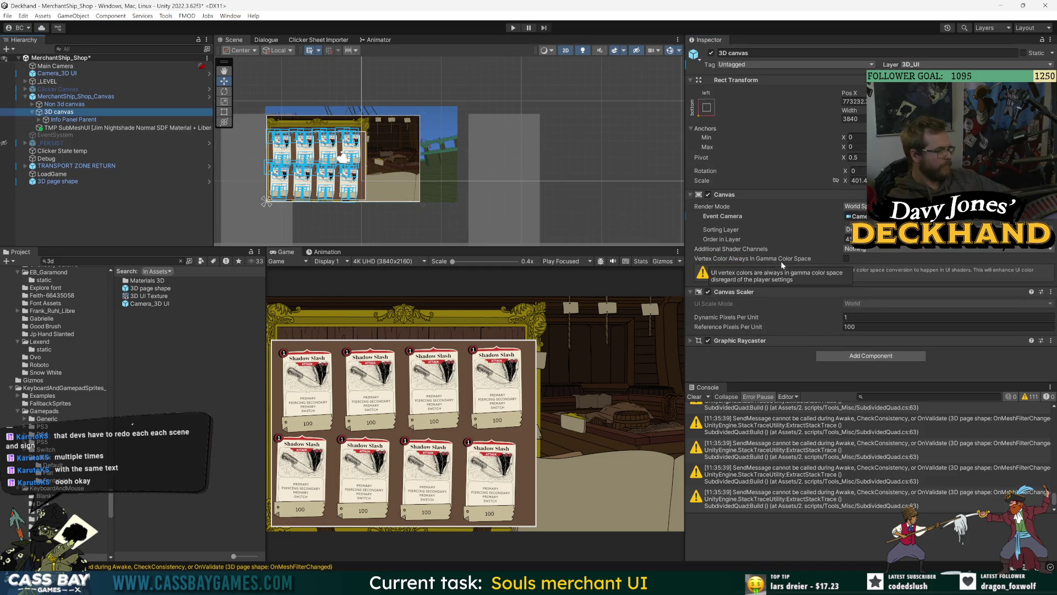
Step: Confirm Camera_3D UI is the canvas event camera and snip the Inspector into Screenshots
click(856, 216)
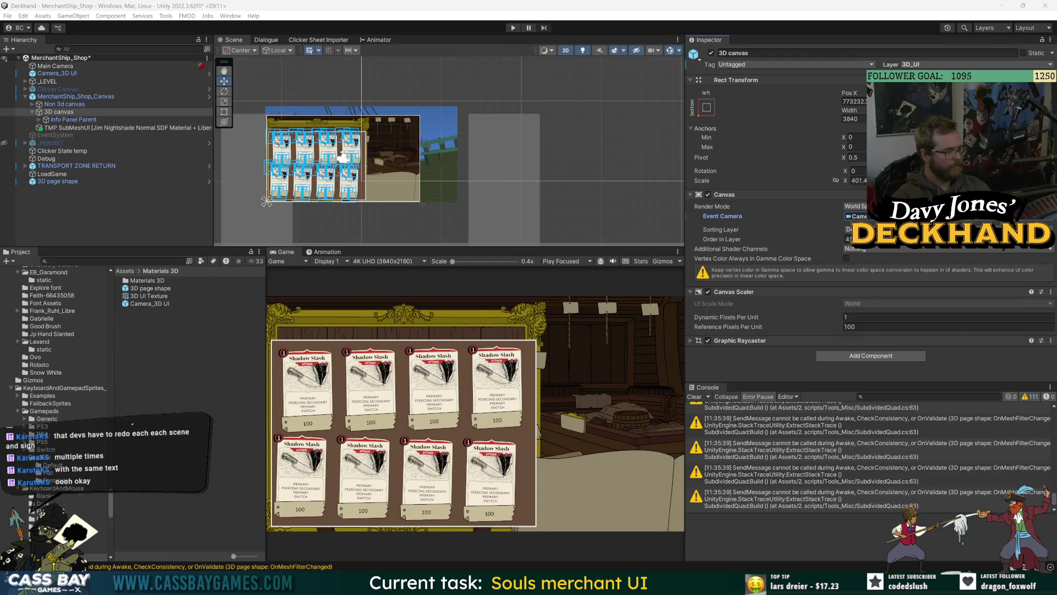
key(super+shift+s)
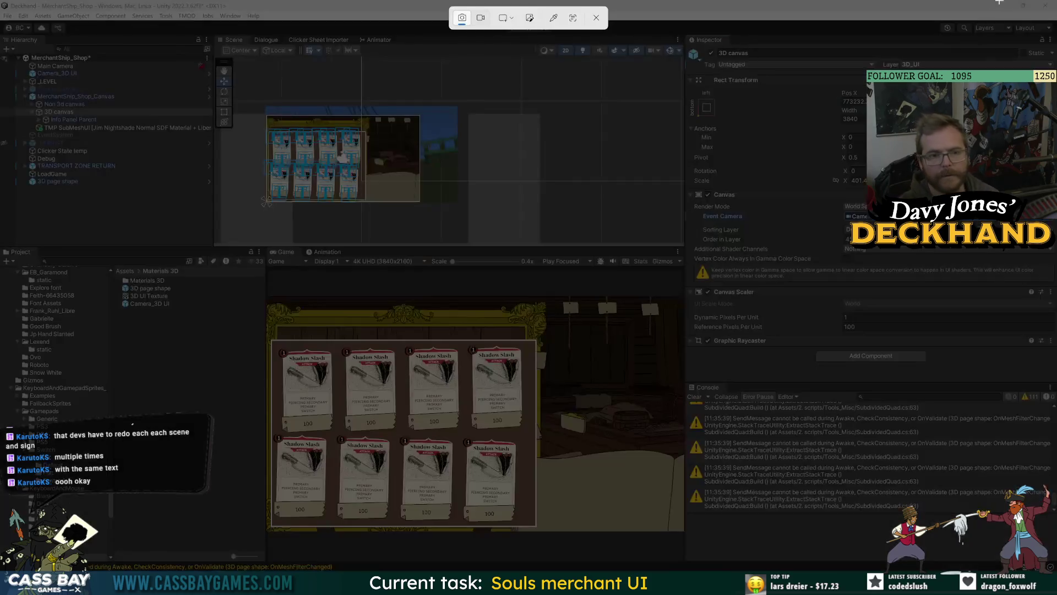
mouse_move(686, 35)
mouse_down()
mouse_move(872, 302)
mouse_move(1054, 428)
mouse_up()
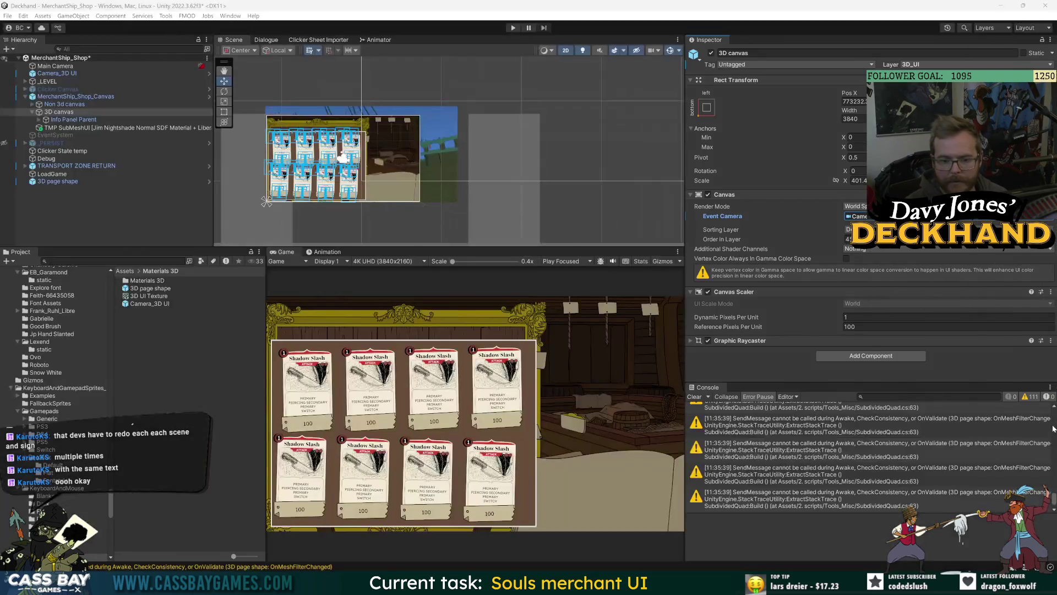
key(alt+Tab)
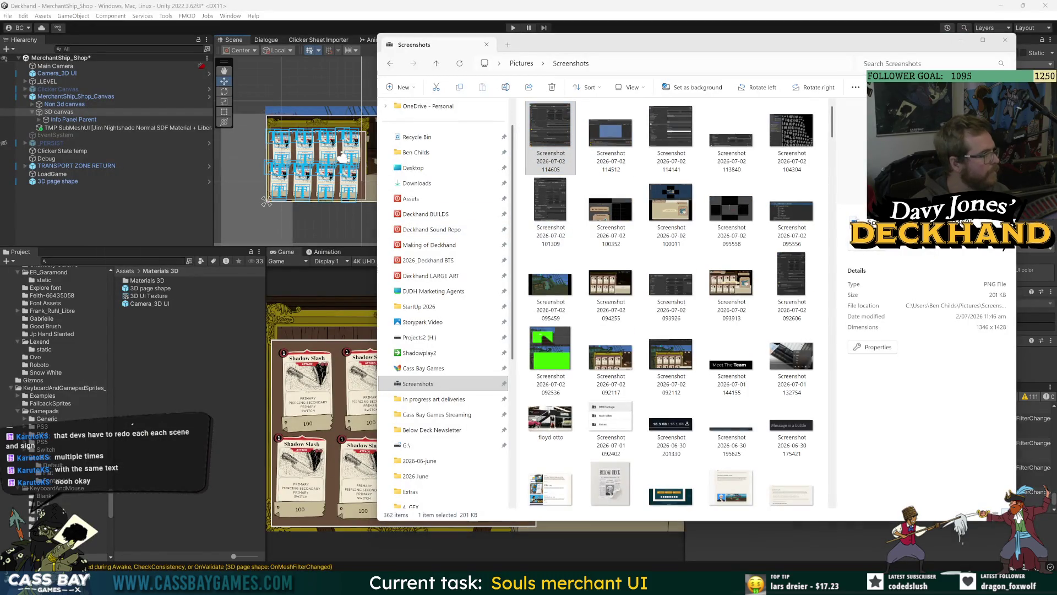
click(203, 394)
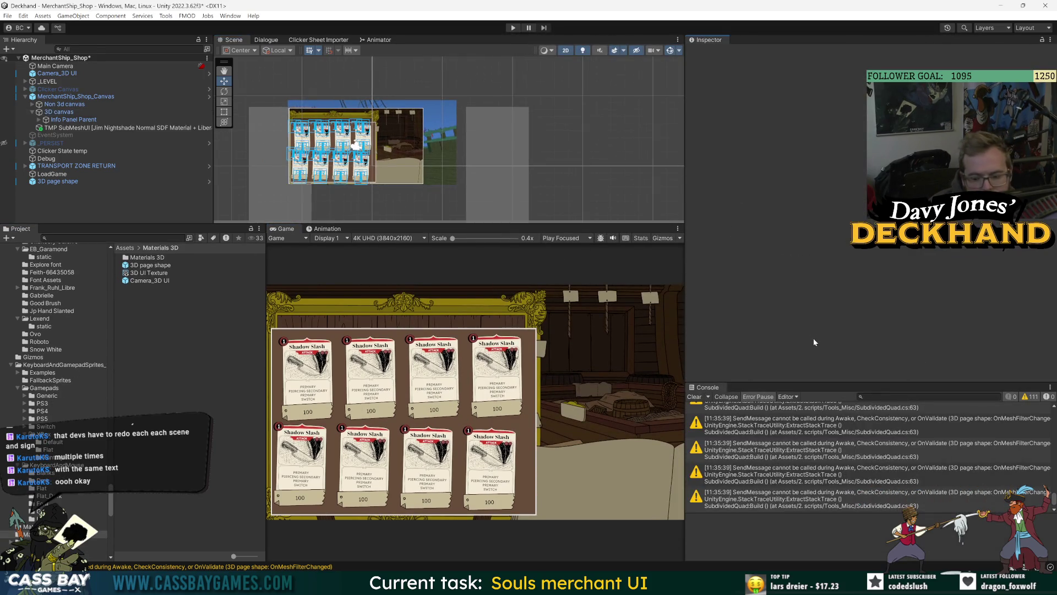
Step: Resize the 3D UI Texture render texture from 3840x2160 to 1920x1080
drag(685, 284, 785, 284)
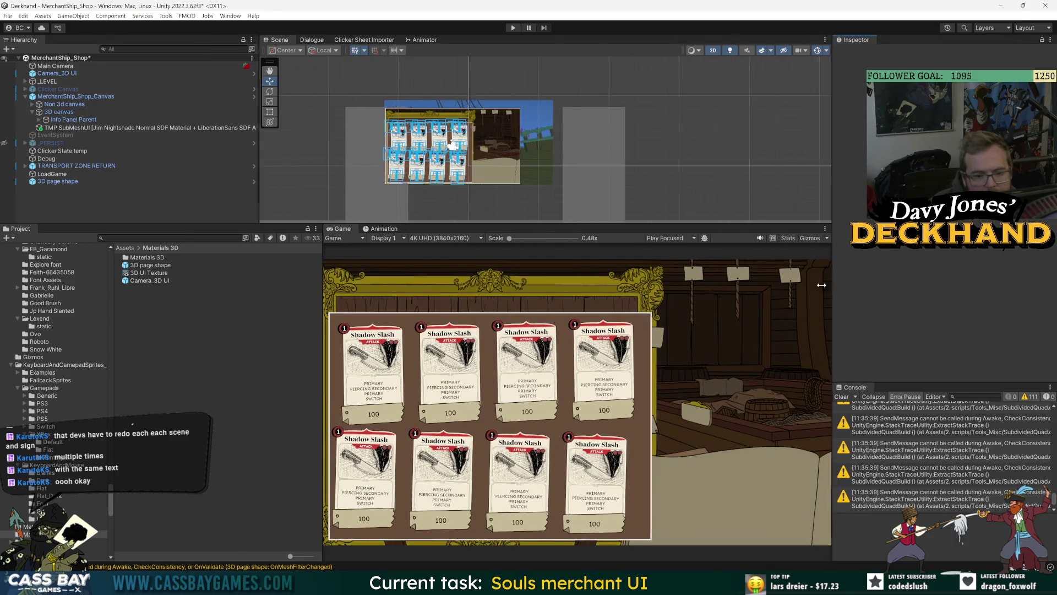
click(138, 181)
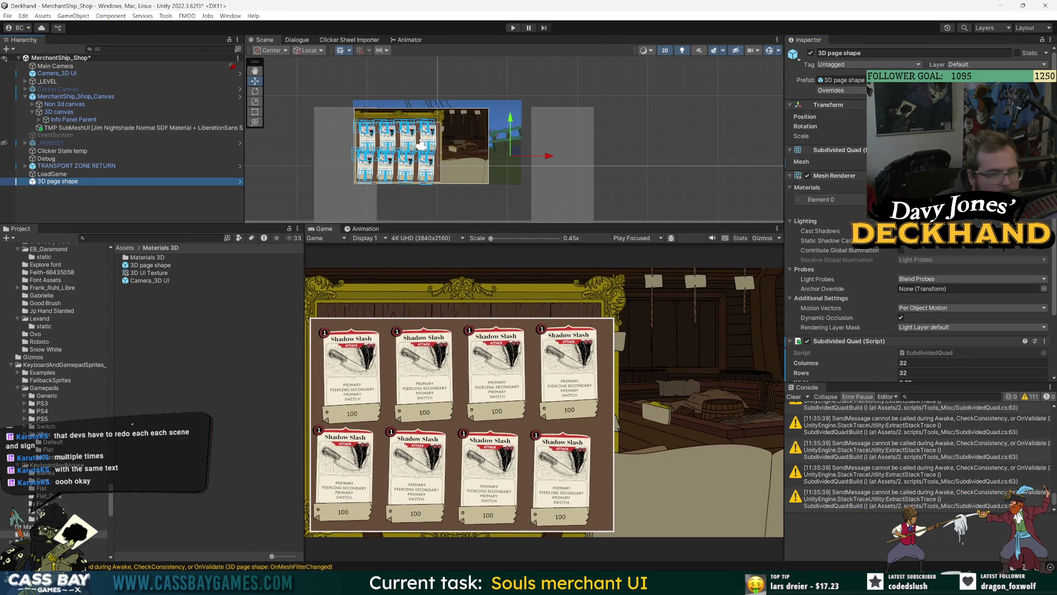
scroll(818, 286, down, 3)
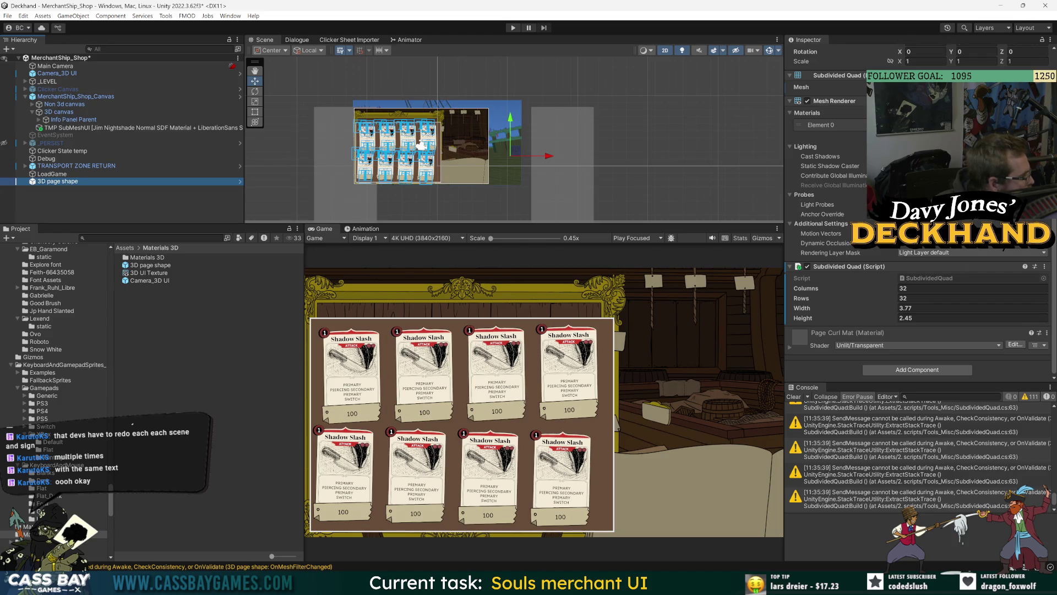
click(149, 272)
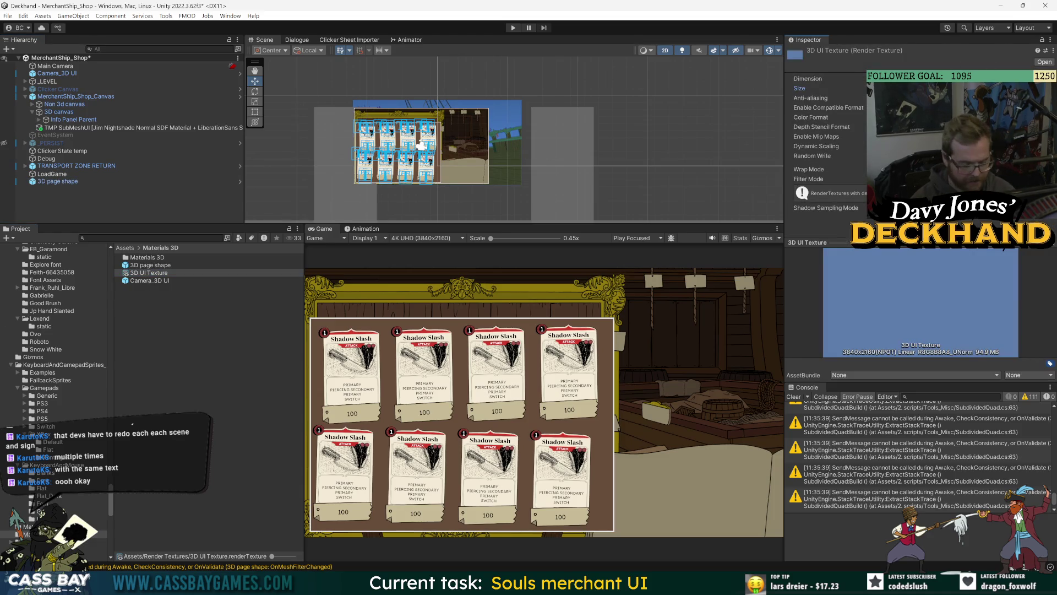
text(1920)
key(Return)
key(Return)
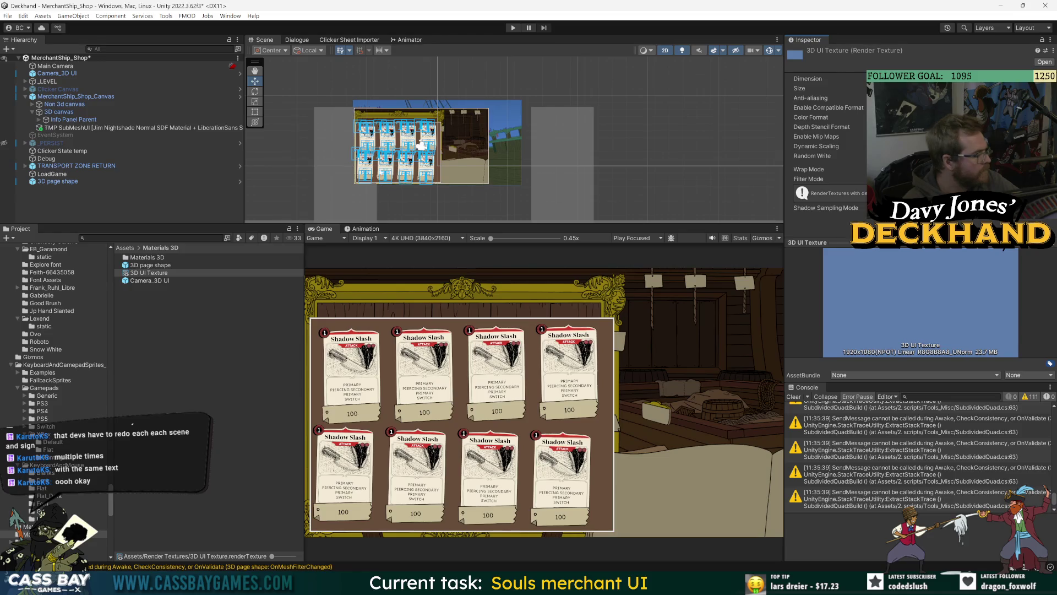
click(58, 112)
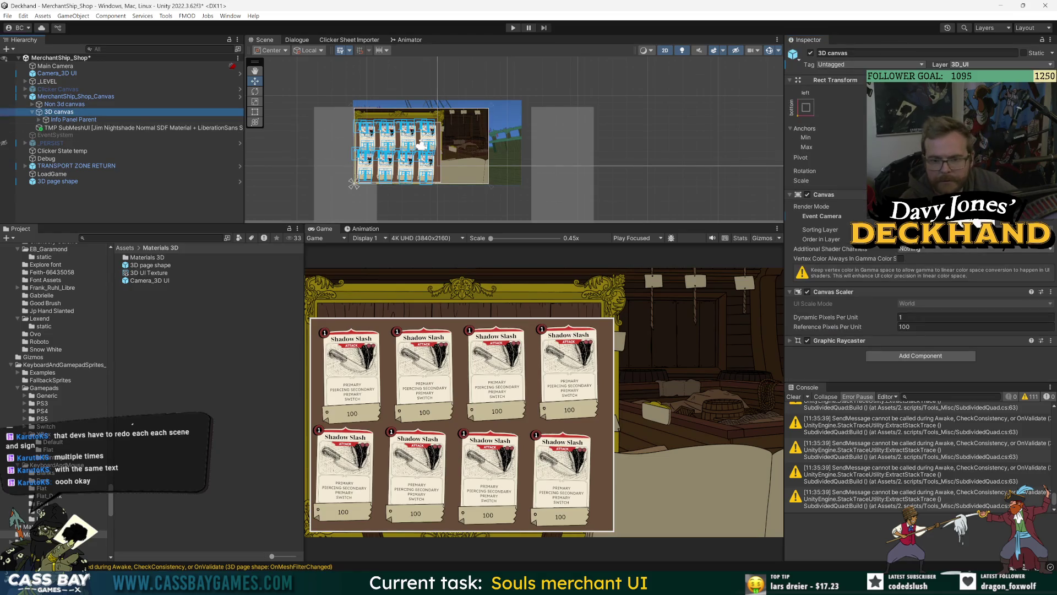
Step: Switch the 3D canvas render mode to Screen Space - Camera and check its Render Camera
click(976, 222)
click(972, 235)
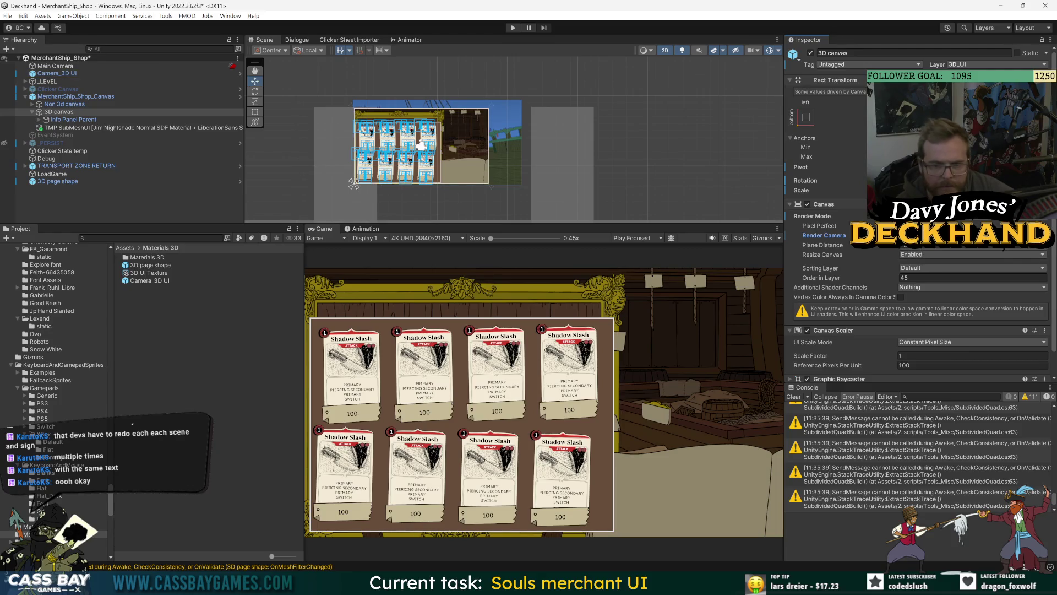
scroll(852, 246, down, 1)
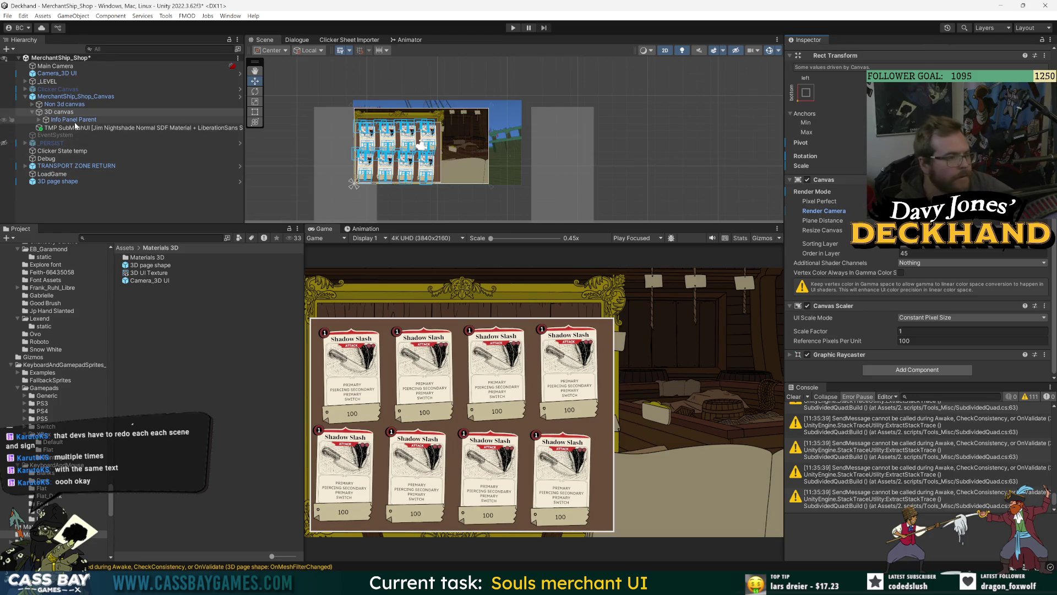
click(76, 121)
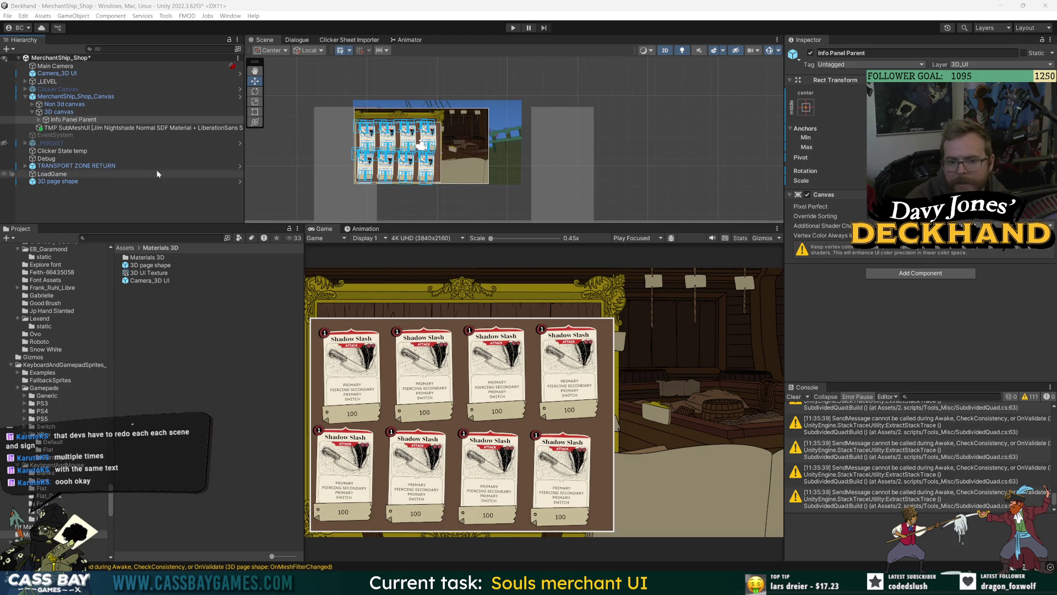
click(57, 112)
Step: Move the 3D page shape over the card panel
click(969, 235)
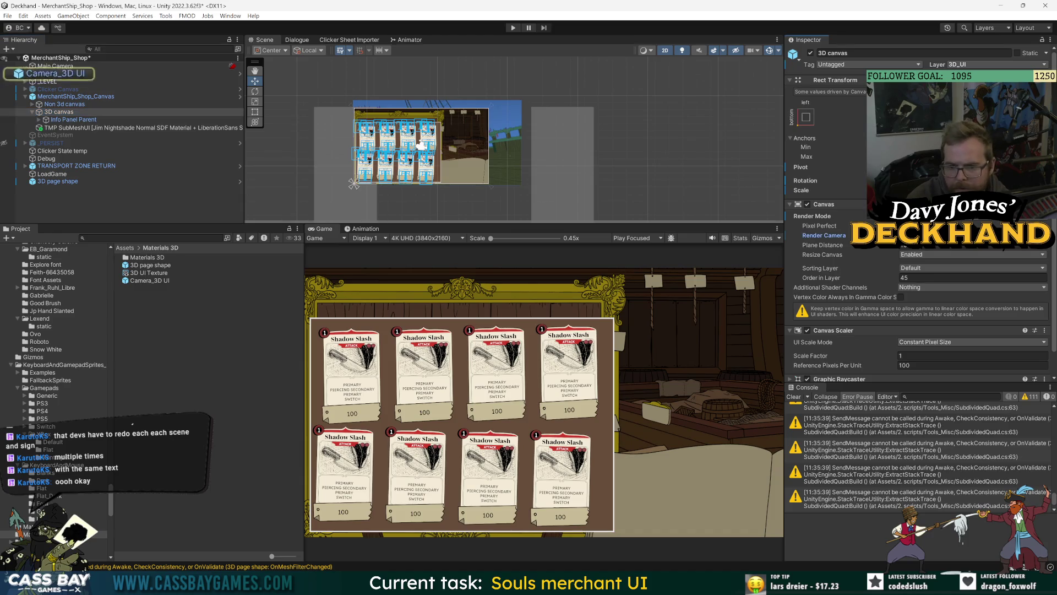
click(59, 181)
mouse_move(494, 129)
mouse_down()
mouse_move(457, 154)
mouse_move(441, 149)
mouse_move(453, 154)
mouse_up()
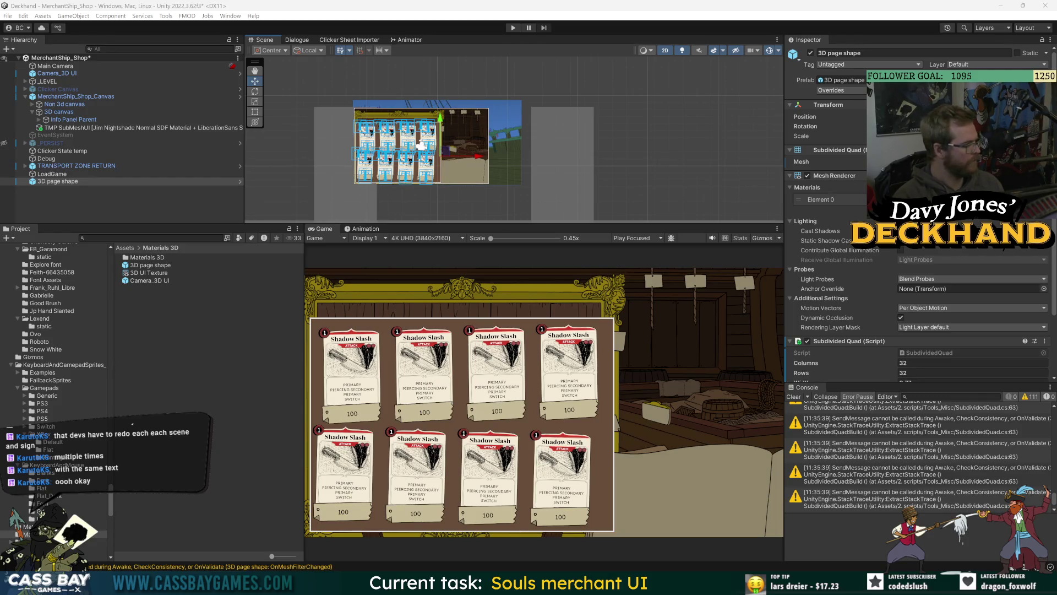
click(160, 273)
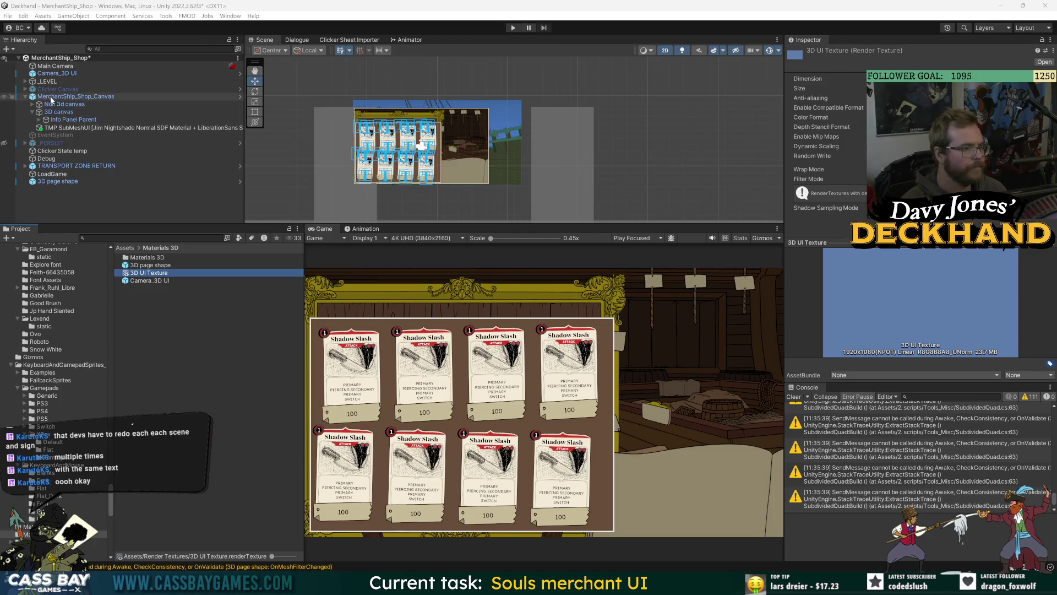
Step: Review the MerchantShip_Shop_Canvas prefab overrides and the 3D canvas settings
click(51, 97)
click(830, 90)
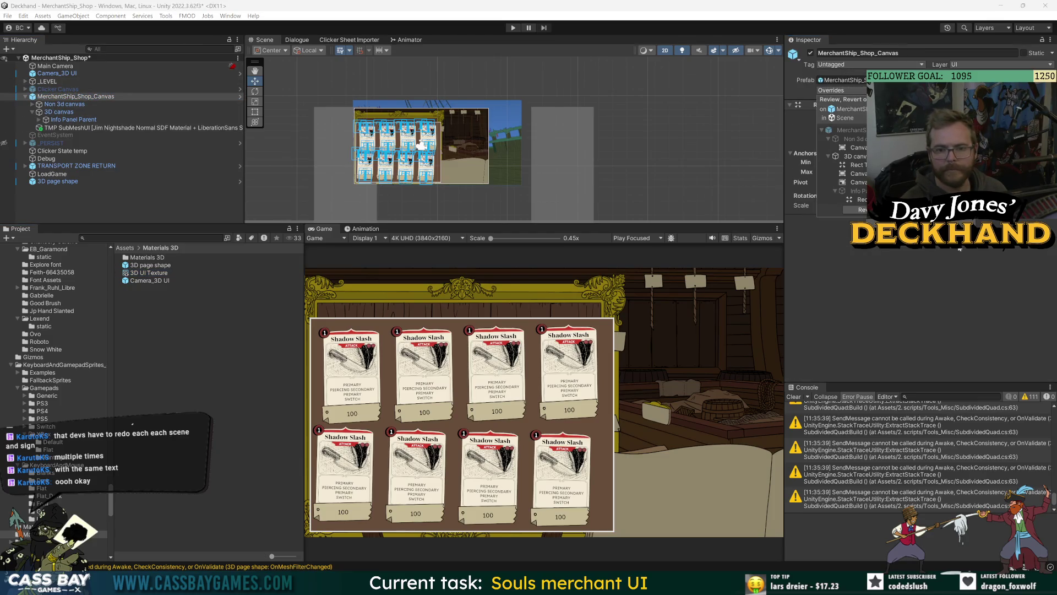
click(111, 127)
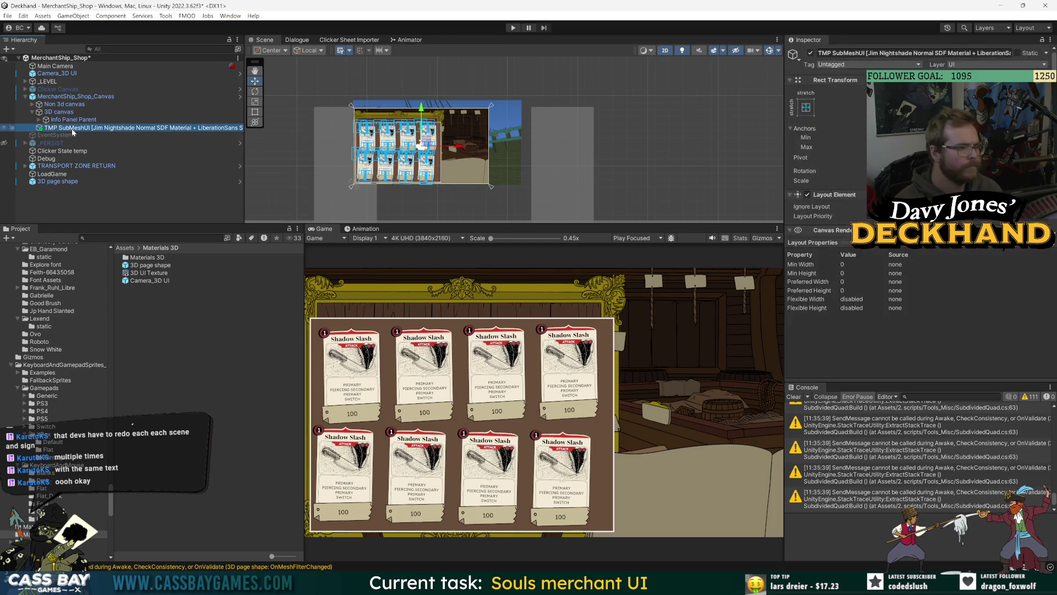
click(52, 113)
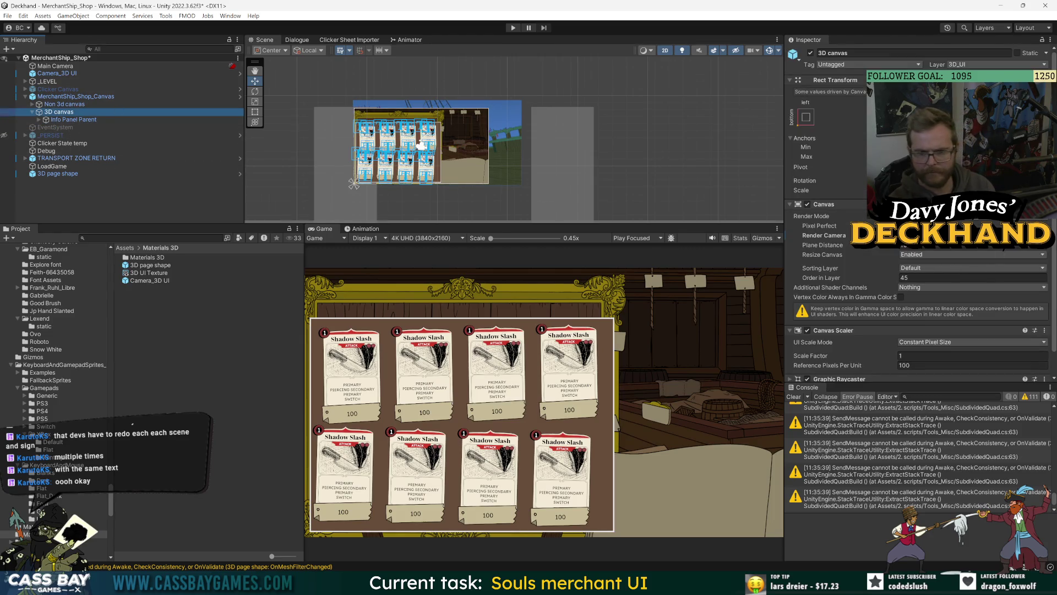
scroll(858, 332, down, 3)
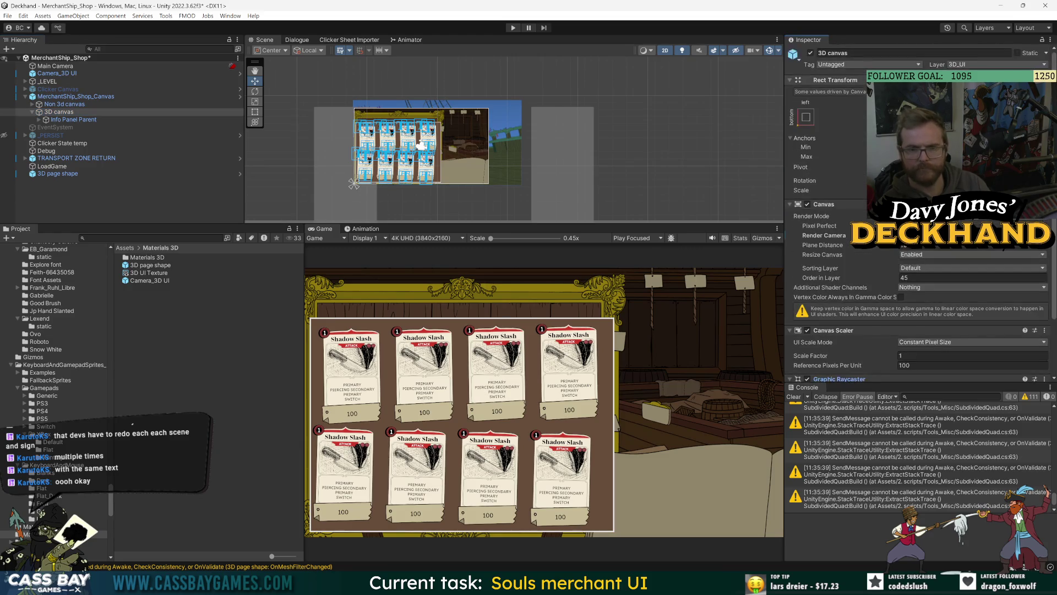
Step: Try Camera_3D UI on the 3D_UI layer, revert it, and enter Play mode
click(58, 76)
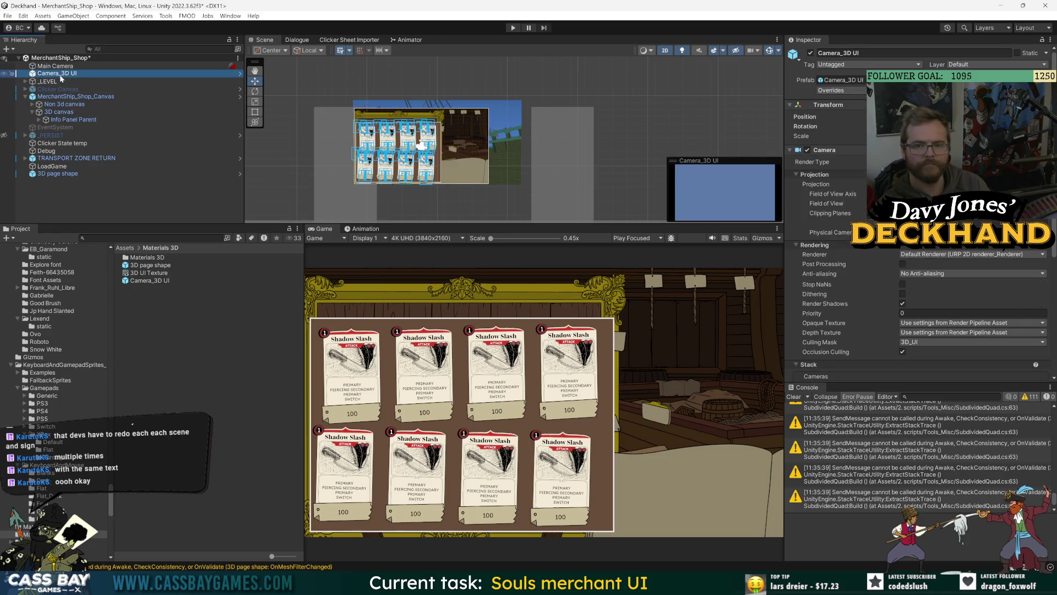
click(996, 65)
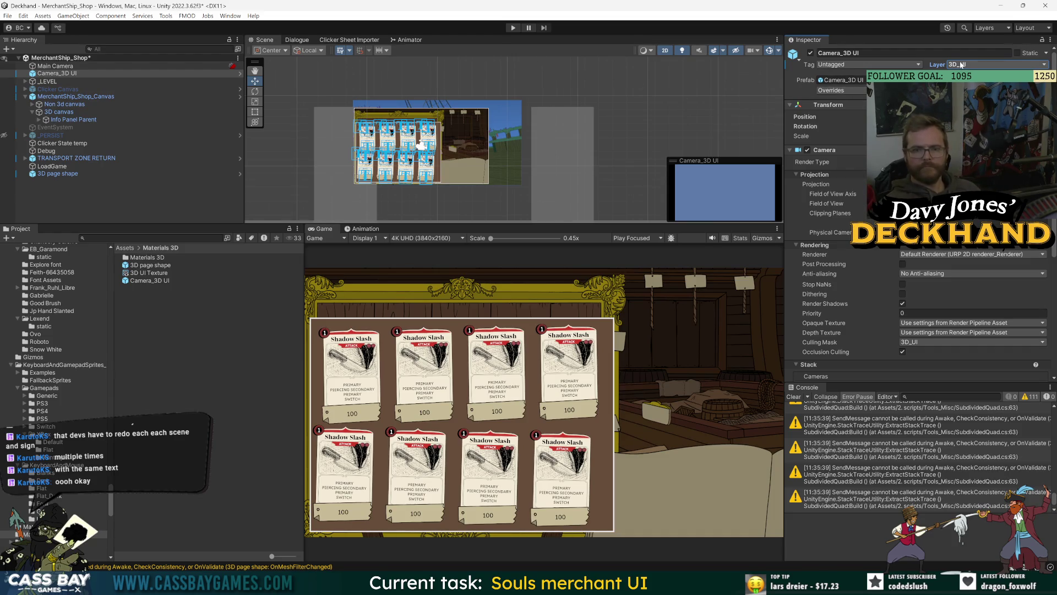
key(ctrl+z)
click(861, 89)
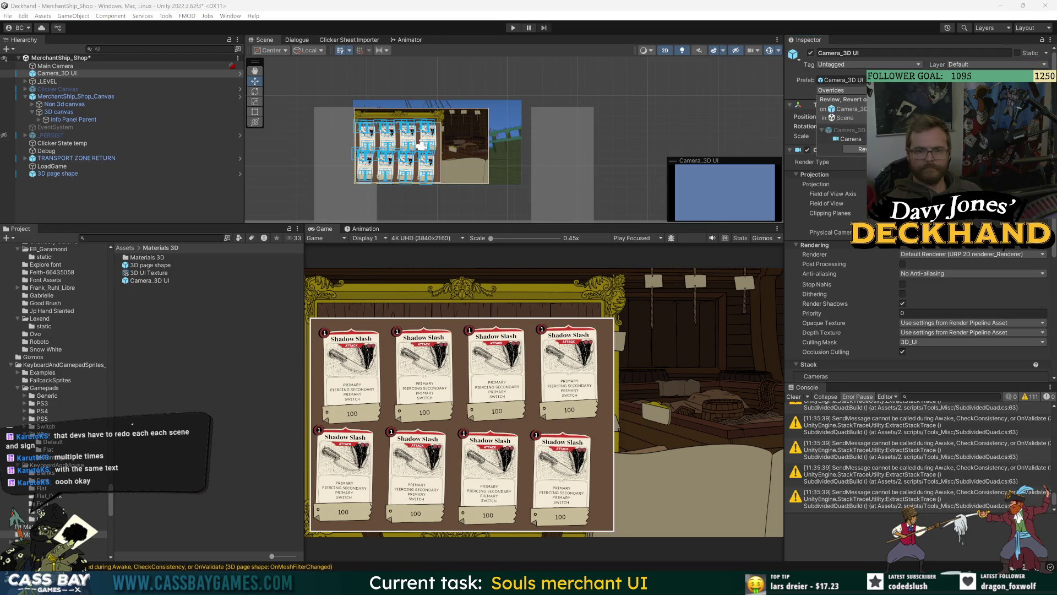
key(Escape)
scroll(848, 317, down, 5)
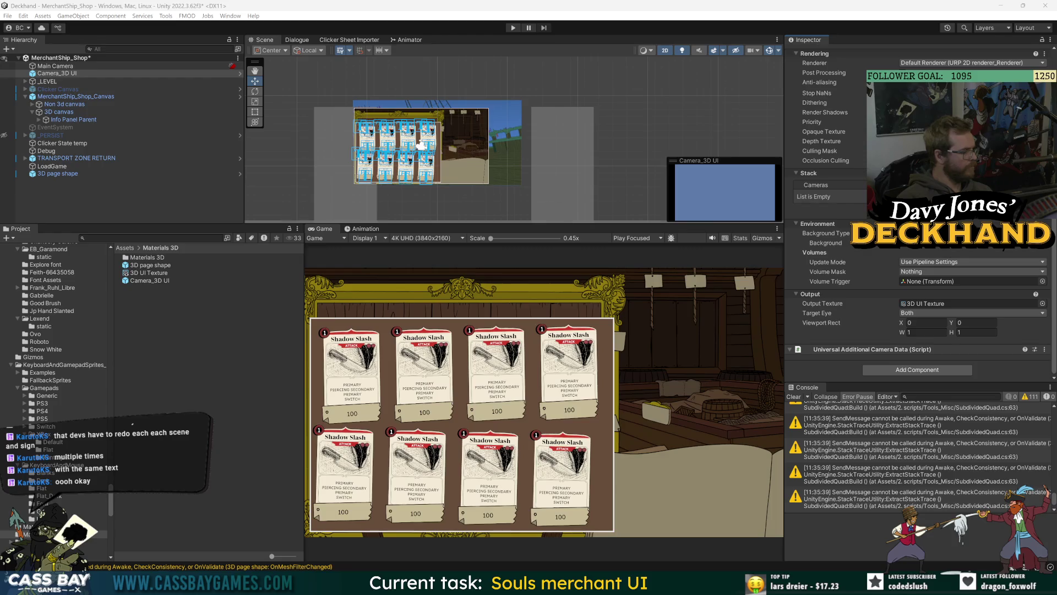
key(ctrl+p)
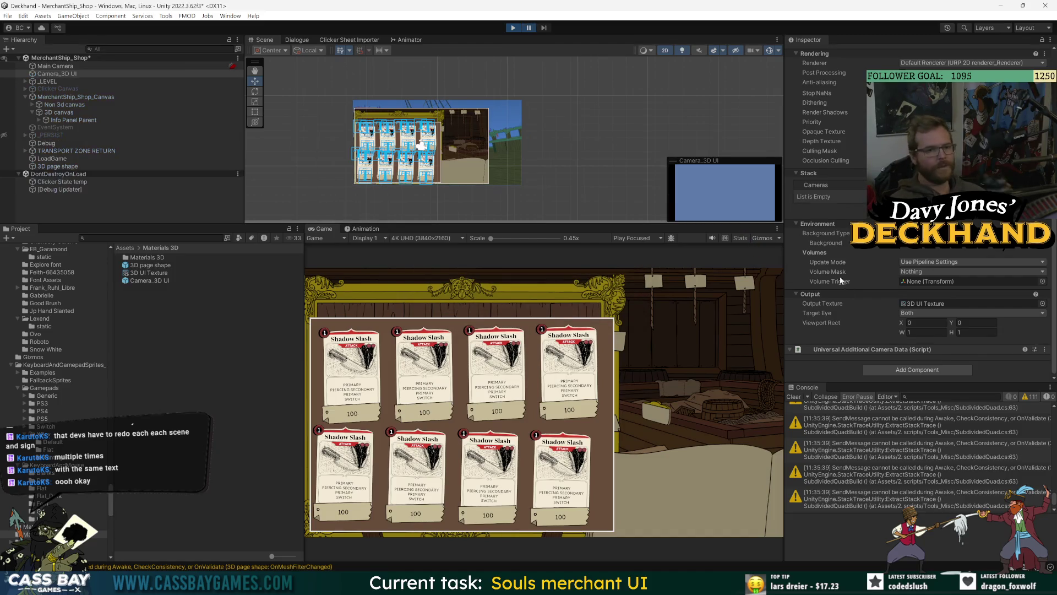
Step: After a NullReferenceException, enable the _PERSIST object and rerun the scene
click(904, 467)
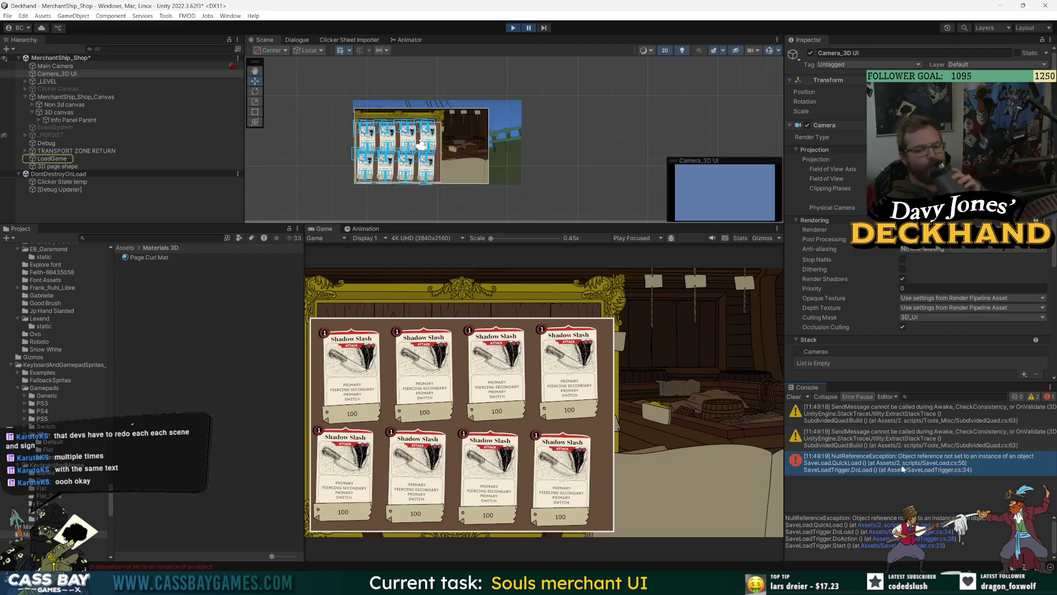
click(514, 28)
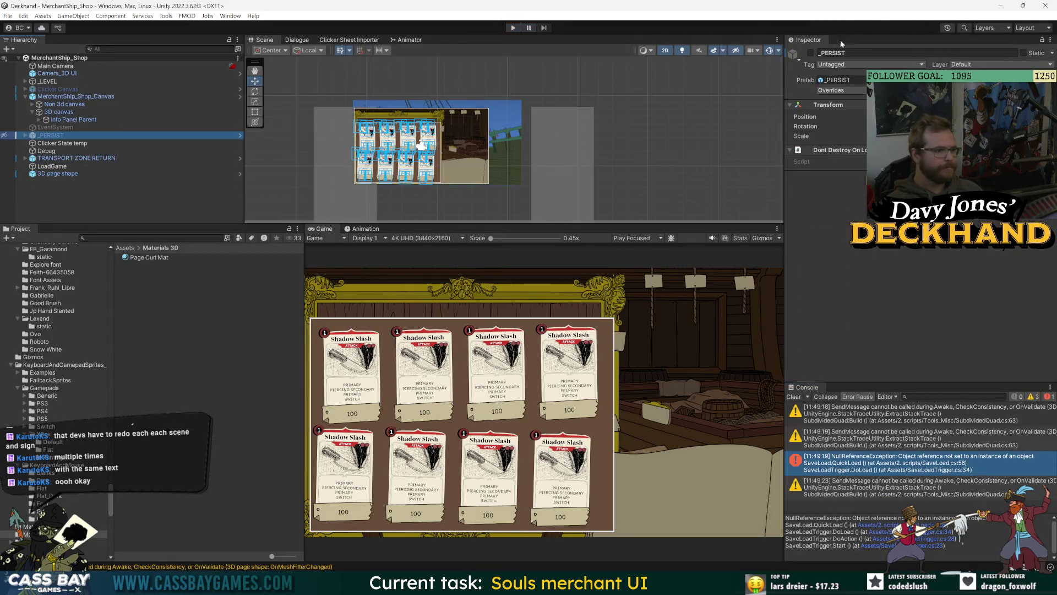
click(52, 135)
key(alt+shift+a)
click(513, 28)
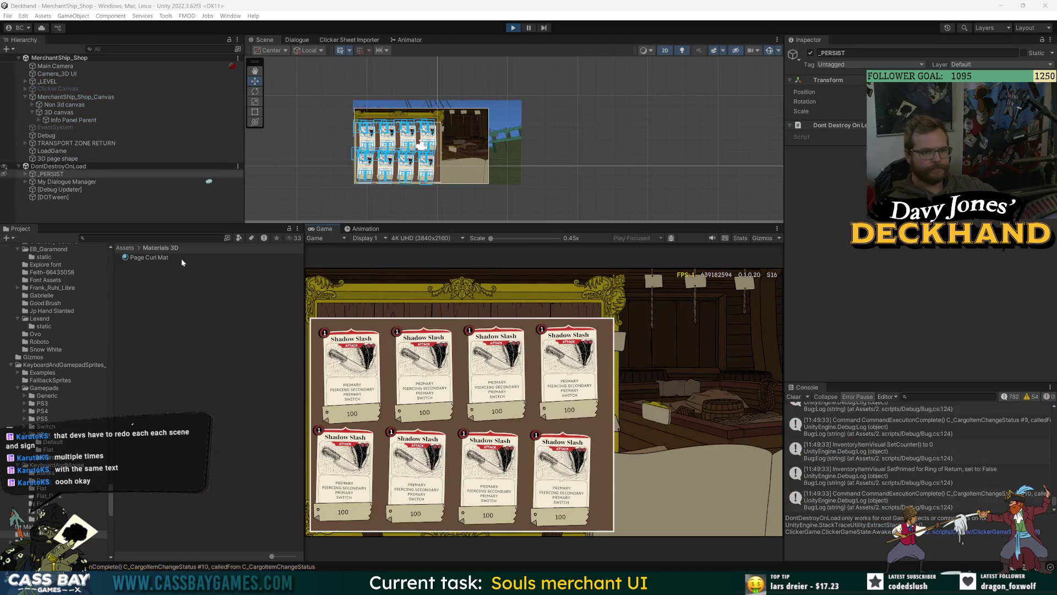
Step: Nudge the 3D page shape up-right and review Page Curl Mat and 3D UI Texture
click(57, 158)
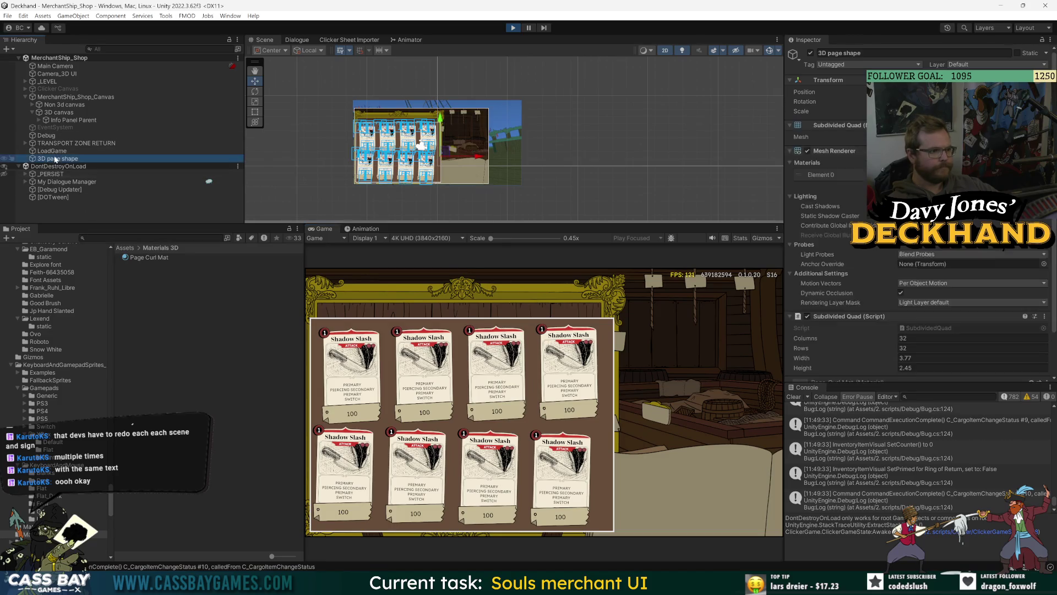
drag(461, 158, 503, 138)
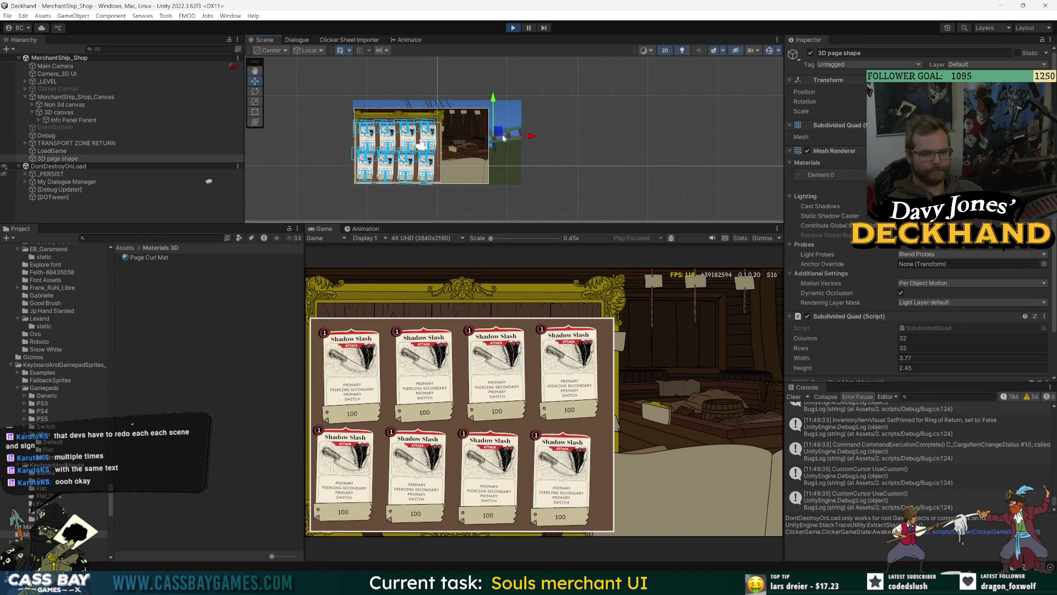
scroll(884, 281, down, 2)
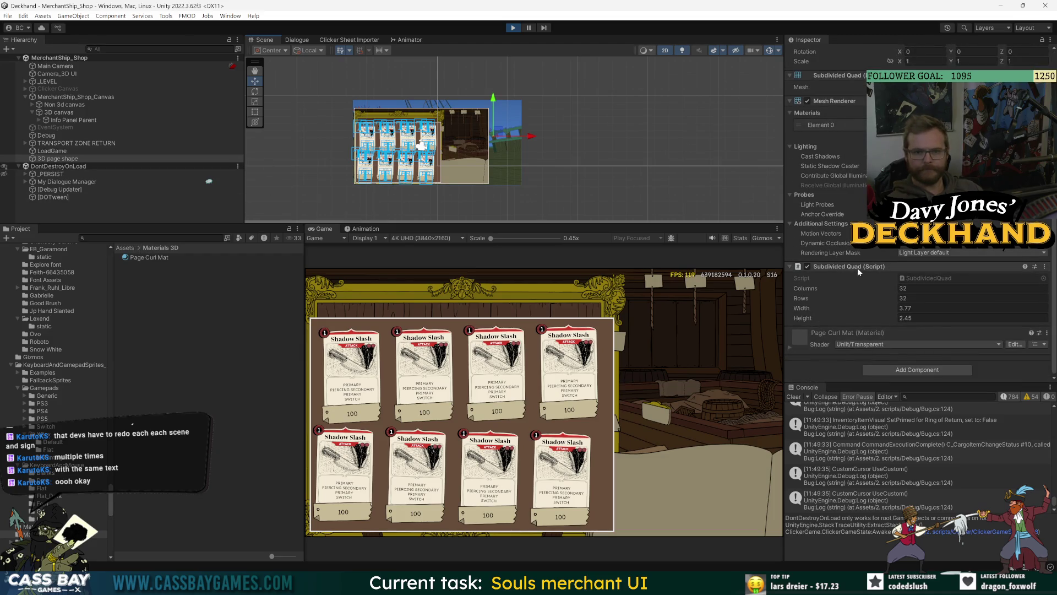
double_click(914, 125)
click(167, 278)
click(165, 259)
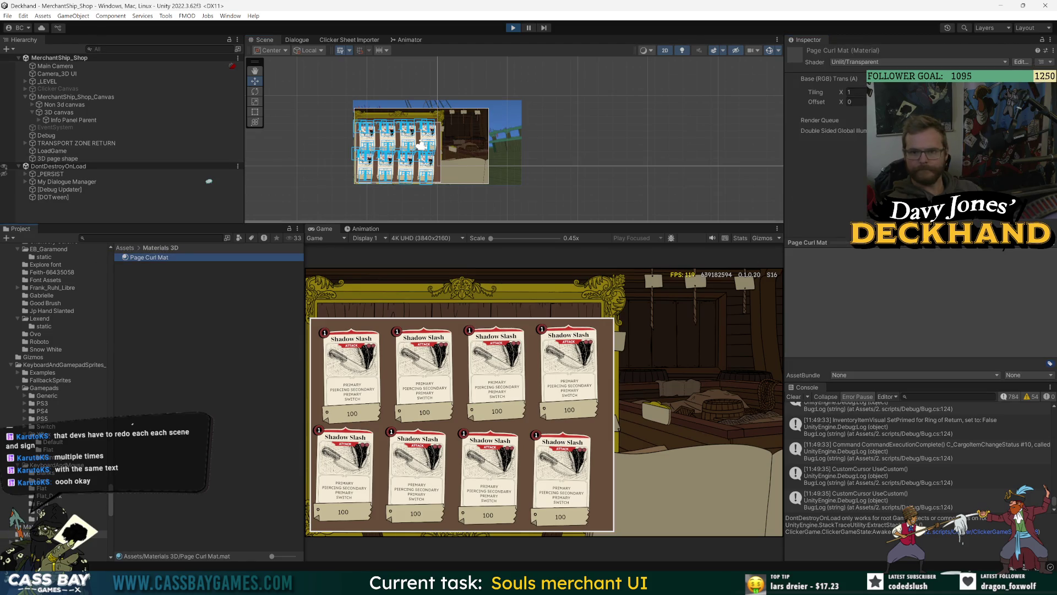
click(1030, 93)
click(157, 259)
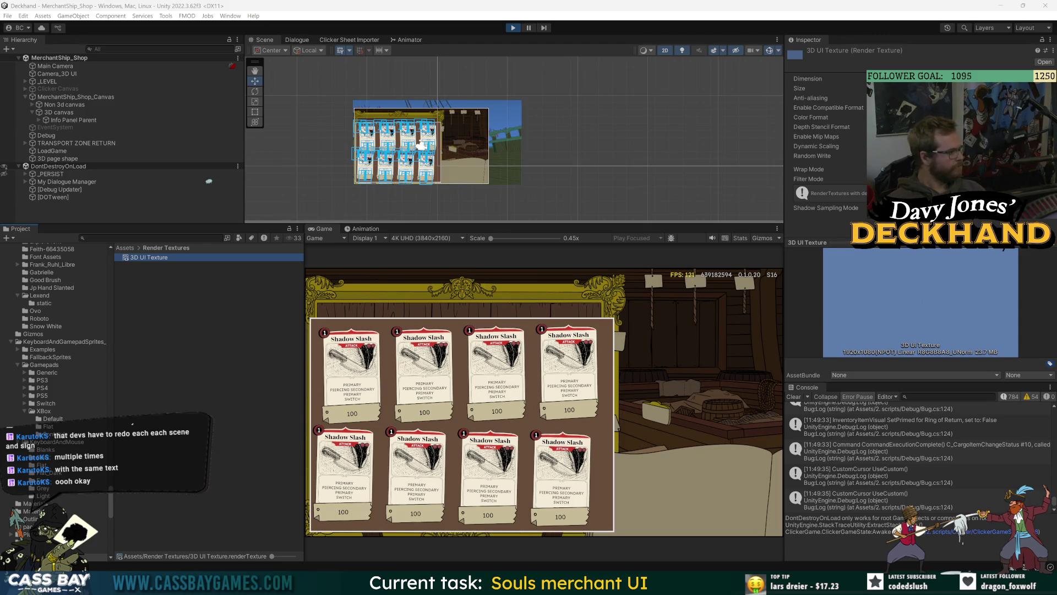
Step: Select Info Panel Parent to show its Shadow Slash card grid in the scene
click(58, 80)
click(68, 74)
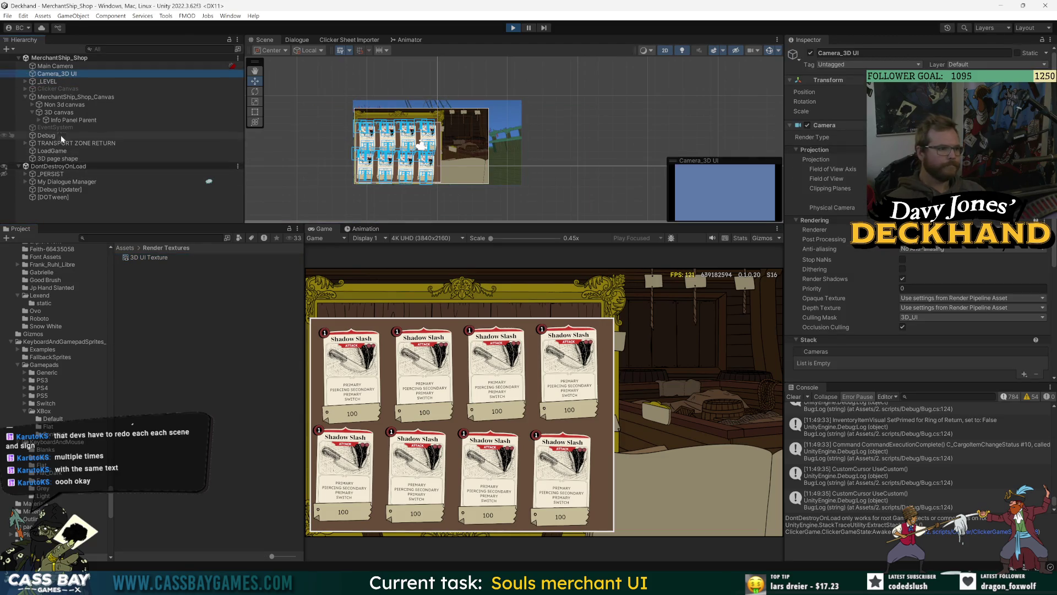
click(68, 120)
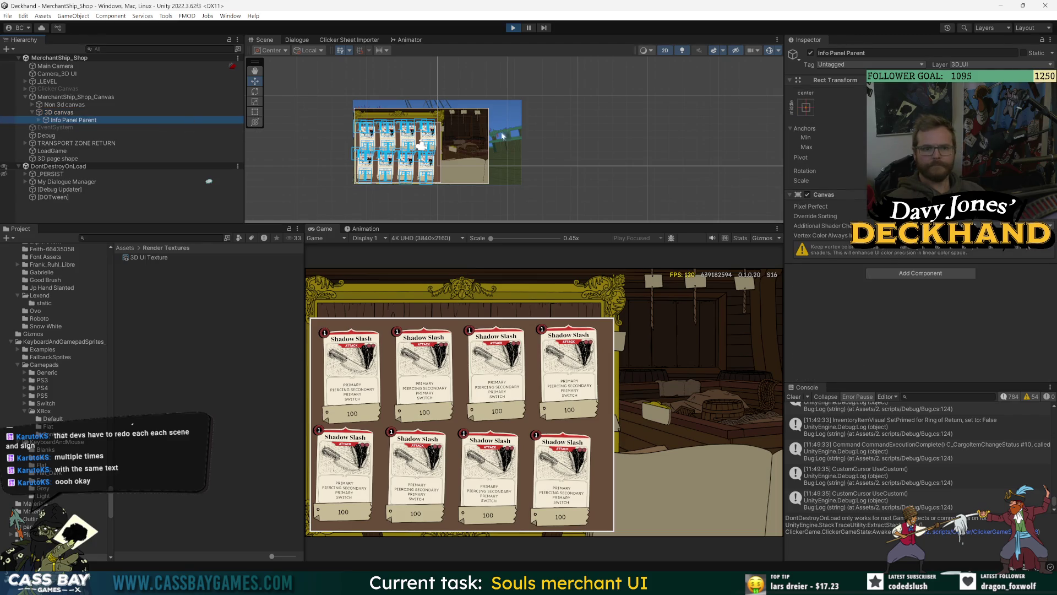
Step: Frame Info Panel Parent and the 3D canvas in the scene, cancelling an accidental rename
key(f)
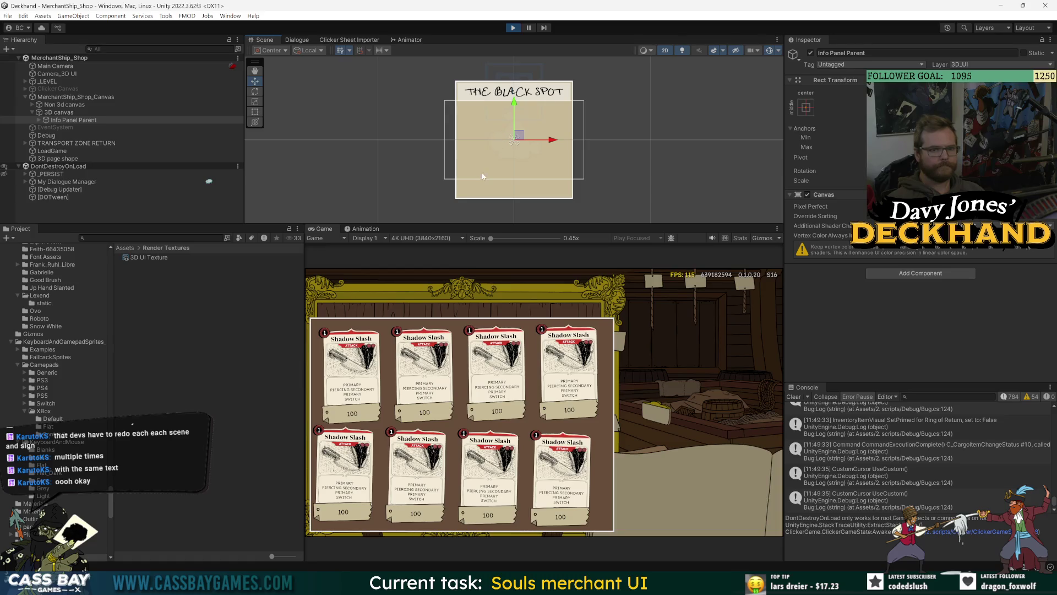
scroll(482, 176, down, 2)
click(62, 112)
click(62, 111)
text(f)
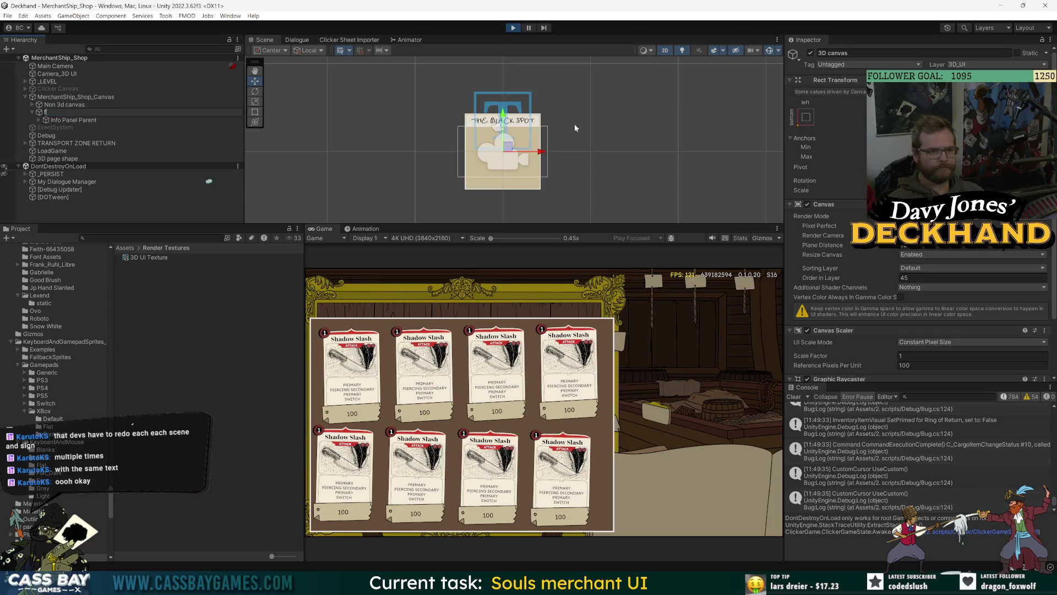
key(Escape)
key(Up)
key(Up)
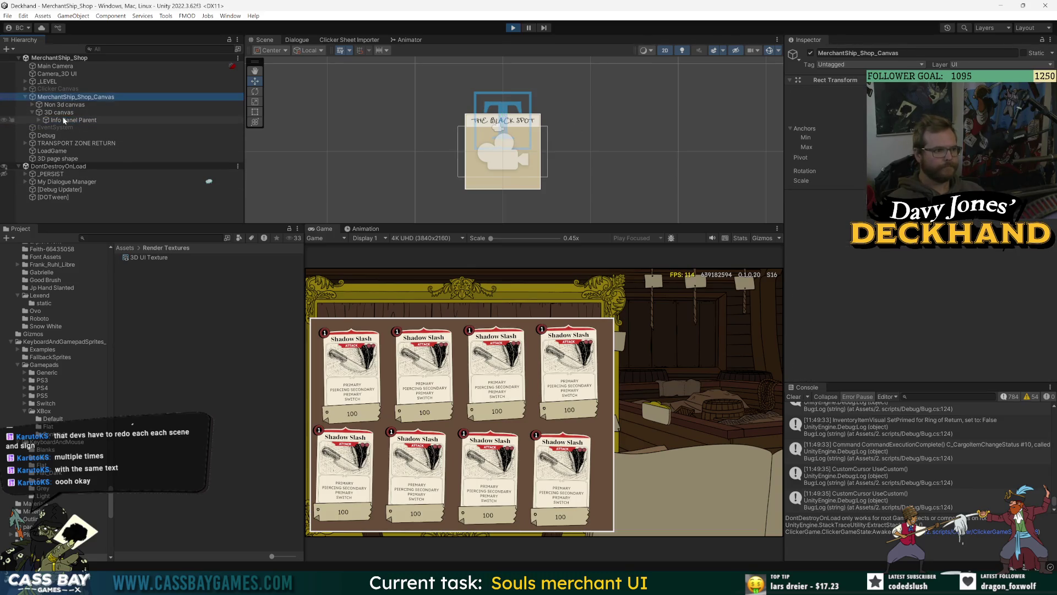
double_click(61, 113)
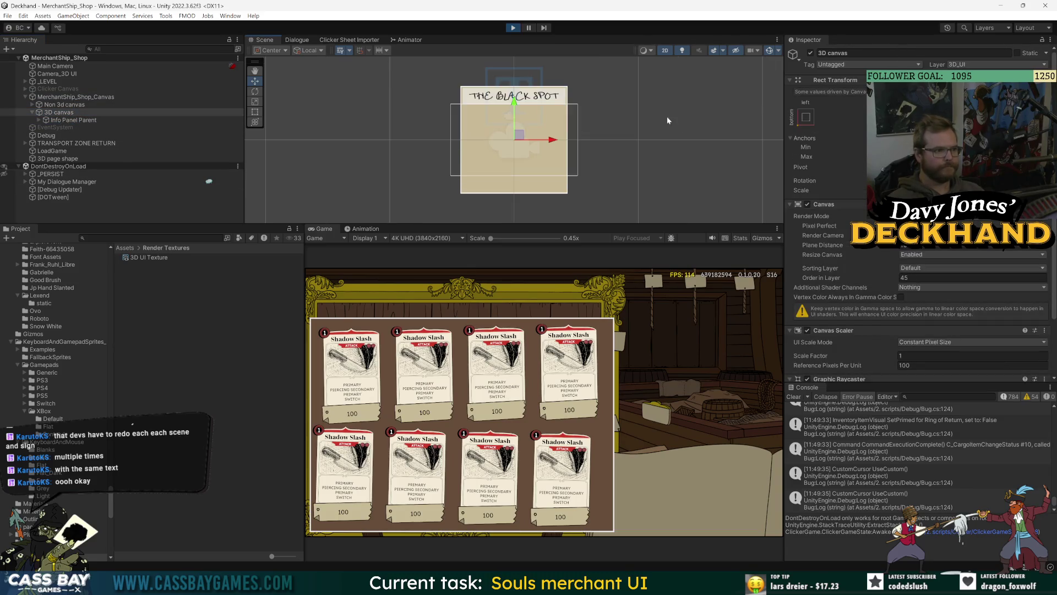
Step: Review Info Panel Parent's anchors plus the 3D canvas and MerchantShip_Shop_Canvas settings
click(76, 121)
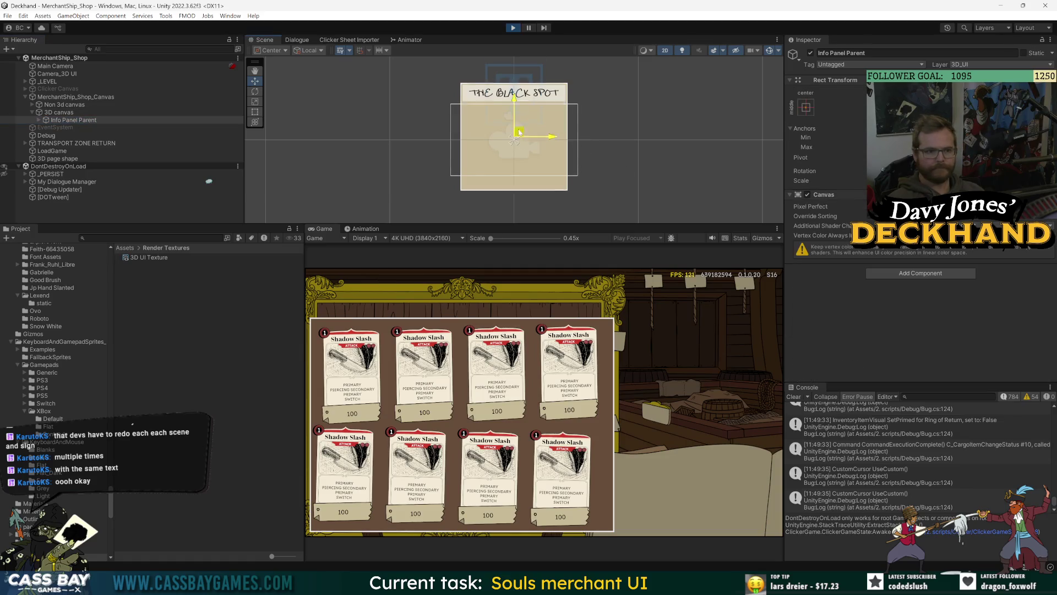
click(806, 108)
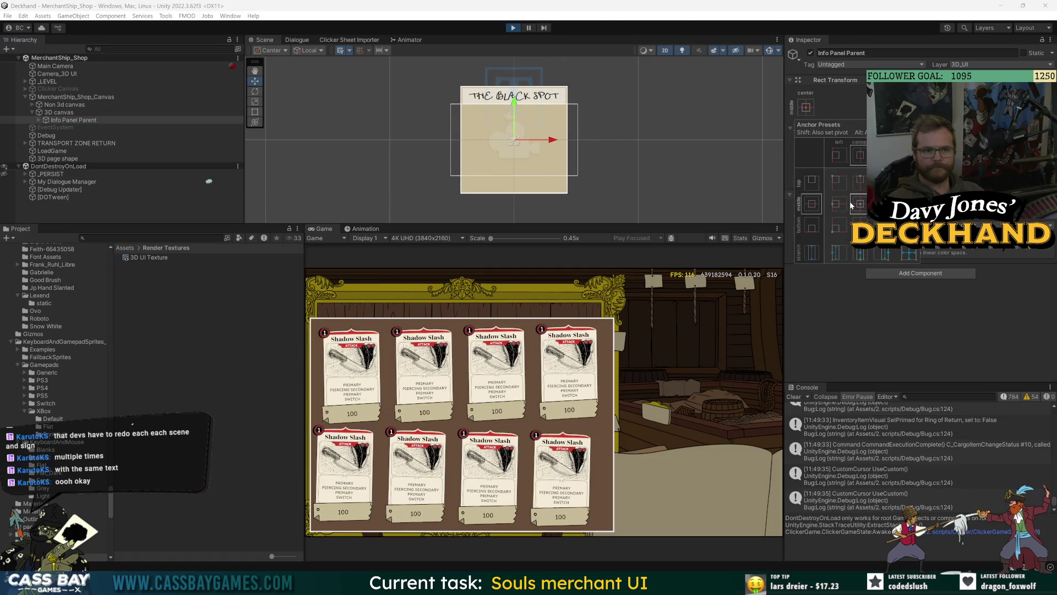
click(82, 112)
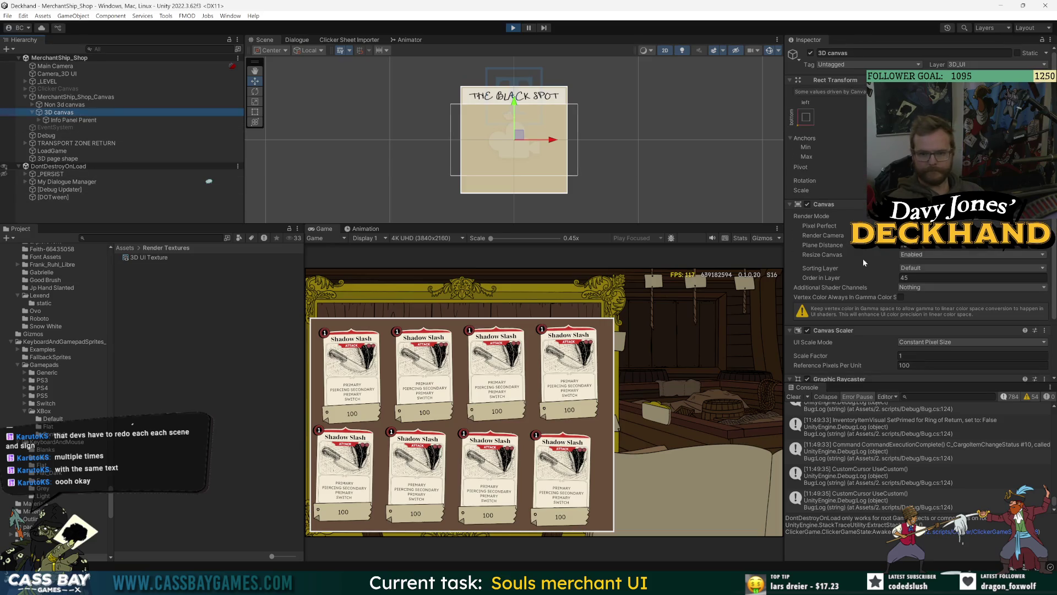
scroll(873, 254, down, 3)
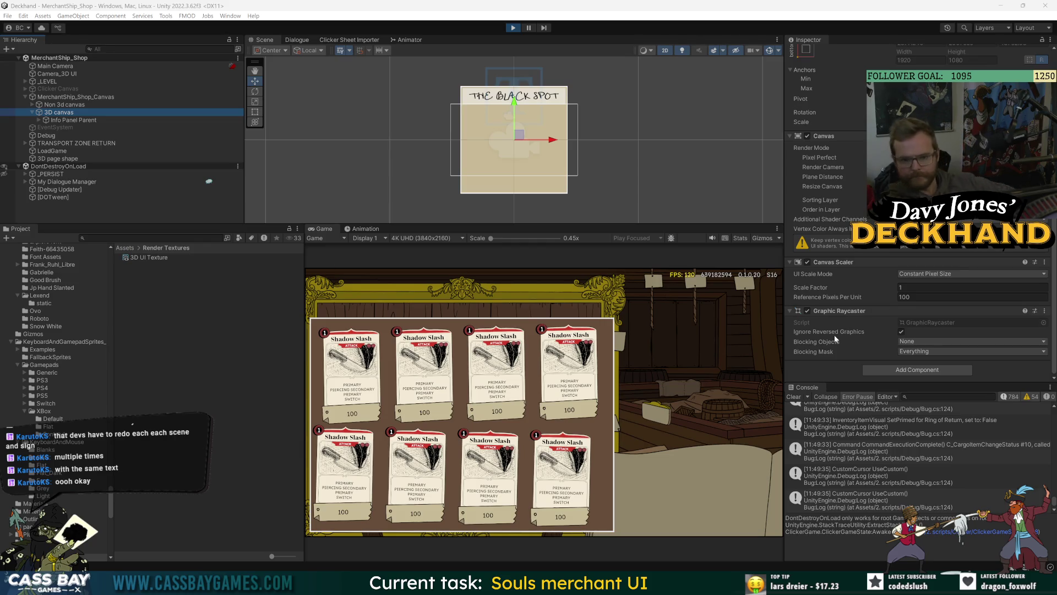
click(62, 97)
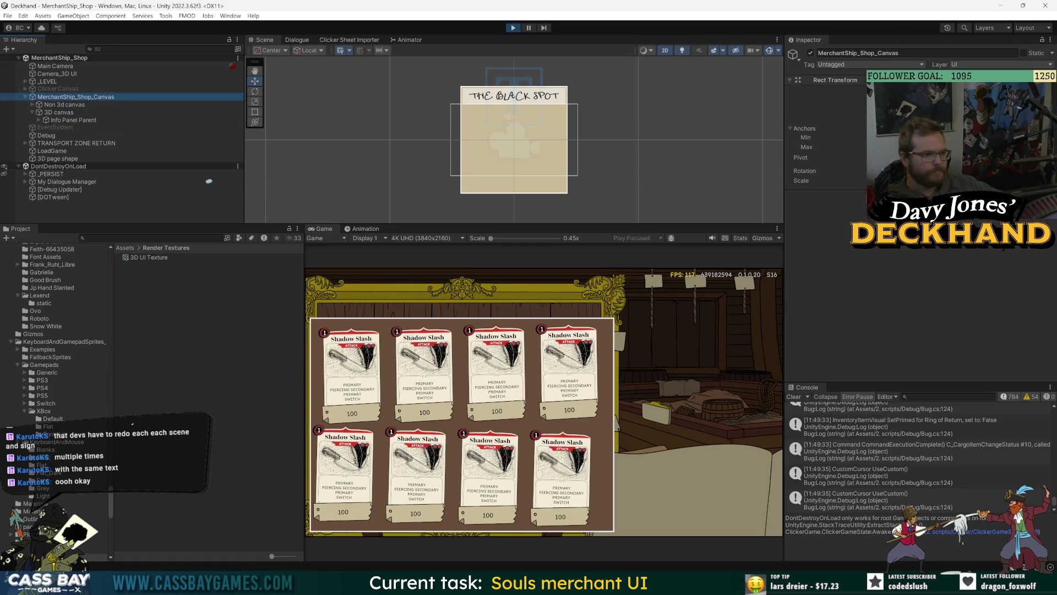
click(62, 113)
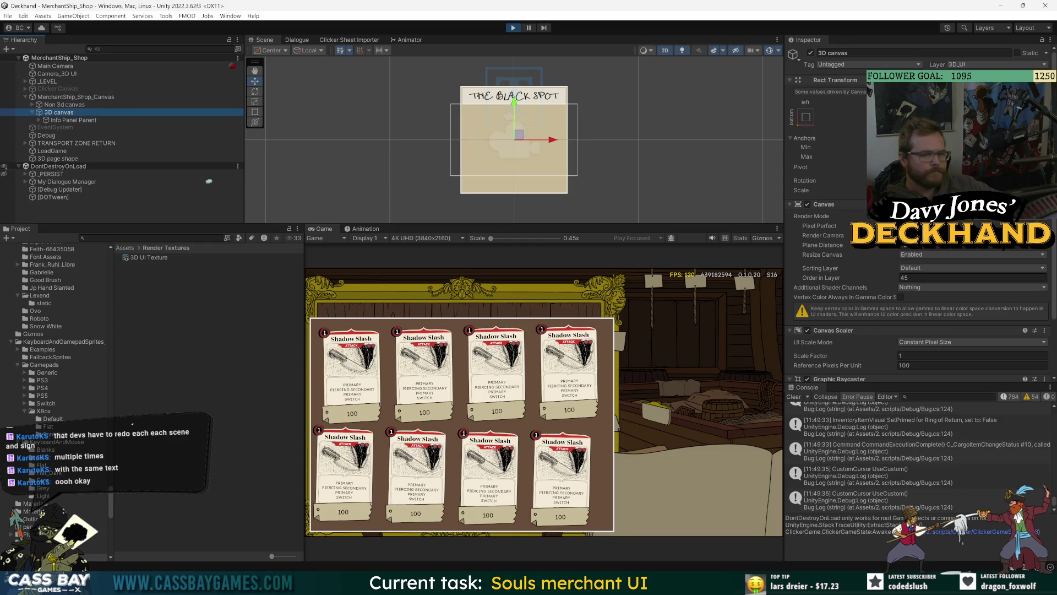
Step: Open 3D UI Texture from Camera_3D UI's Output Texture field
click(75, 74)
scroll(849, 282, down, 5)
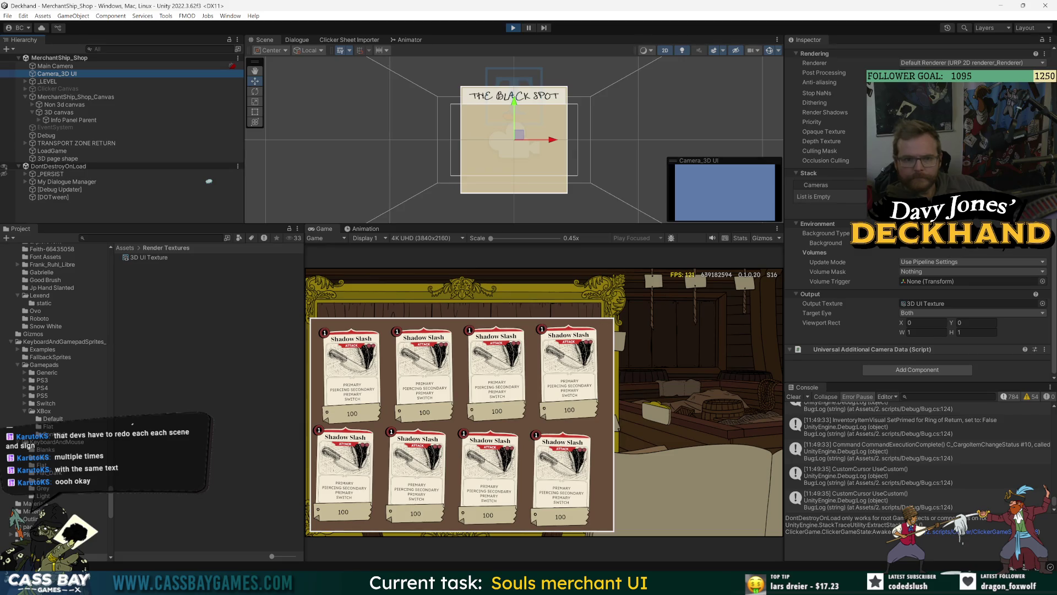
click(825, 160)
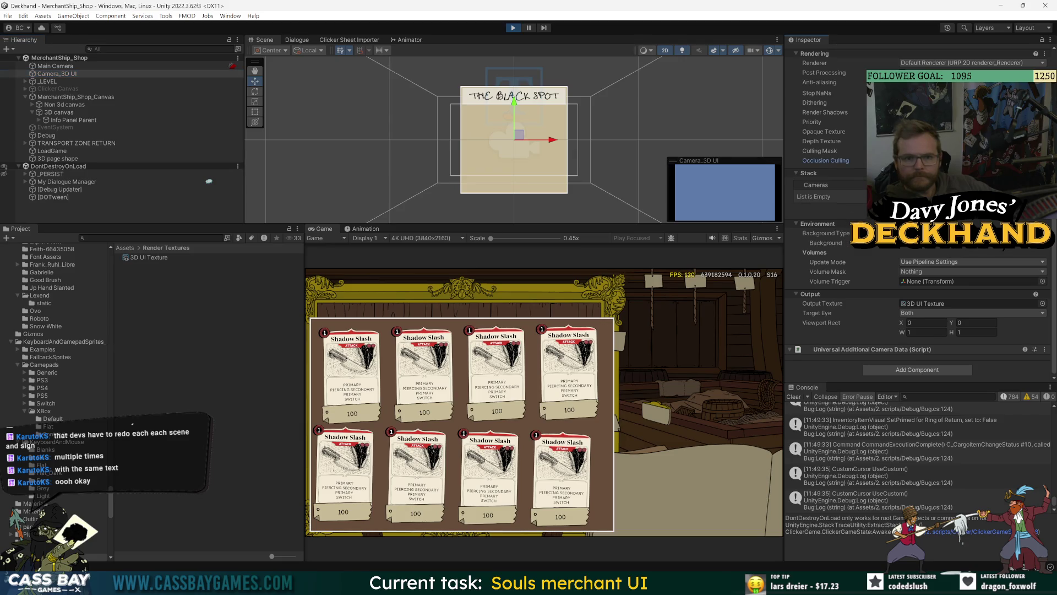
click(950, 304)
double_click(951, 303)
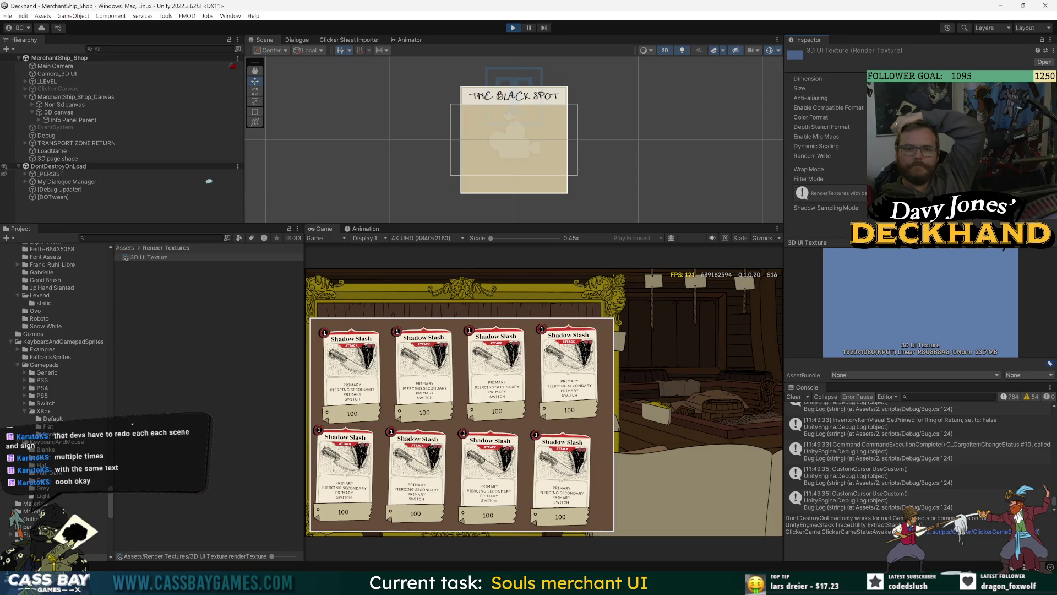
Step: Set the 3D UI Texture's Dimension to 3D and read the resulting console errors
click(909, 109)
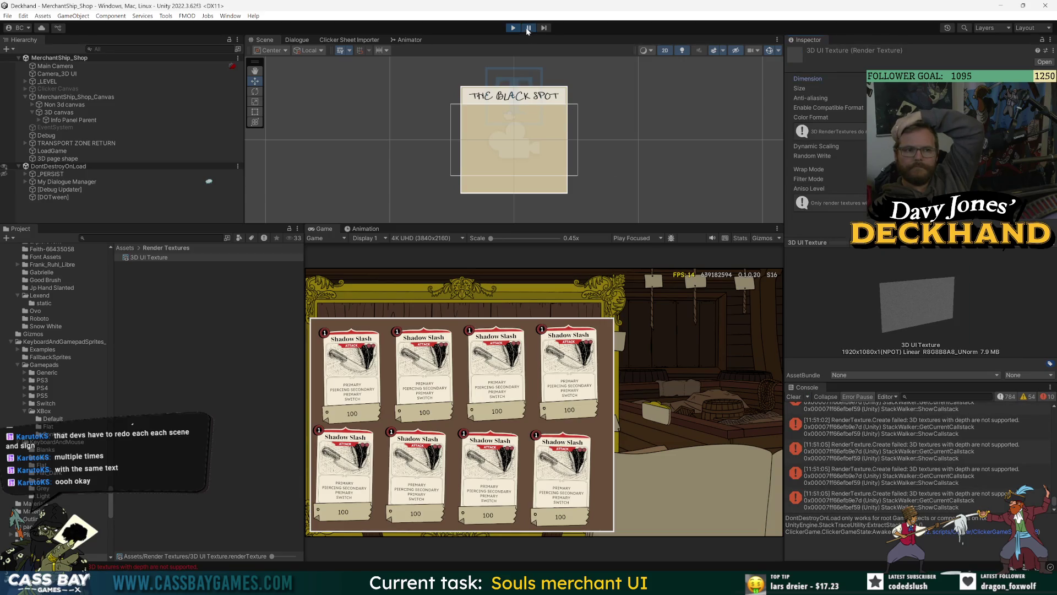
click(881, 456)
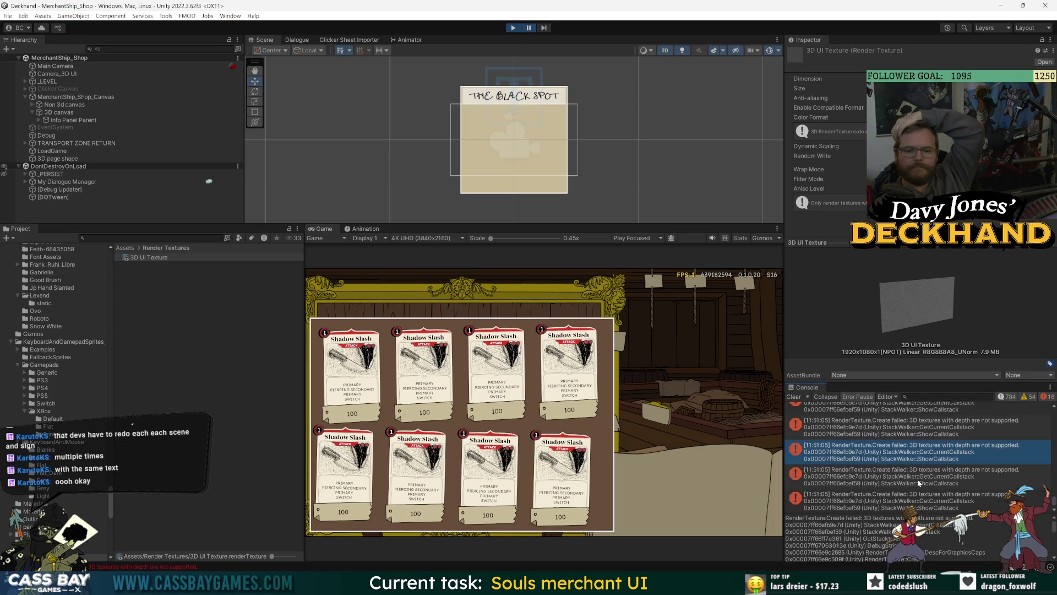
click(950, 505)
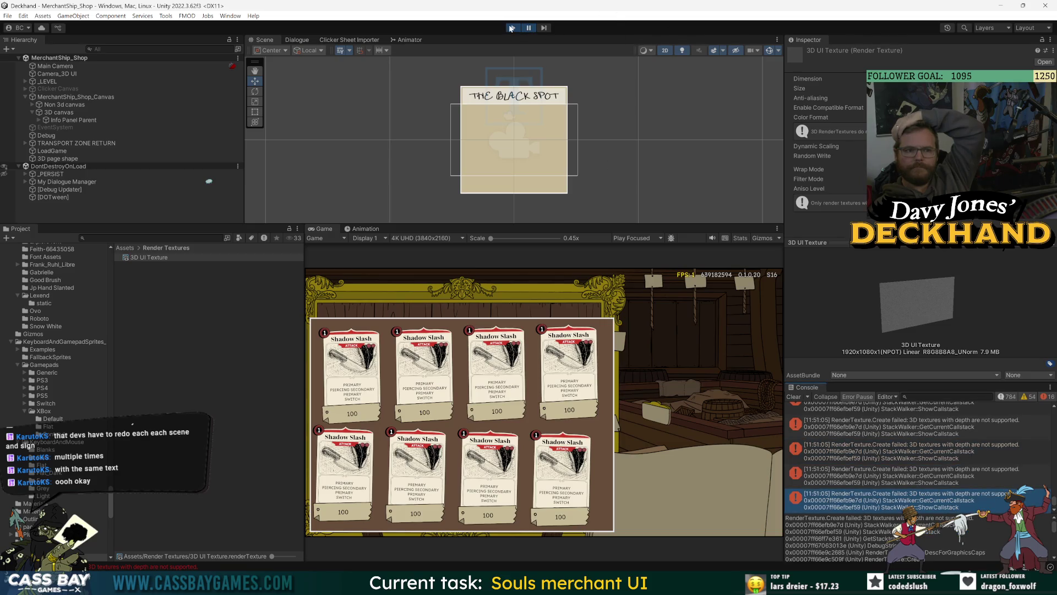
Step: Restore the texture to 2D, restart Play mode, clear the console, then select Camera_3D UI
click(511, 28)
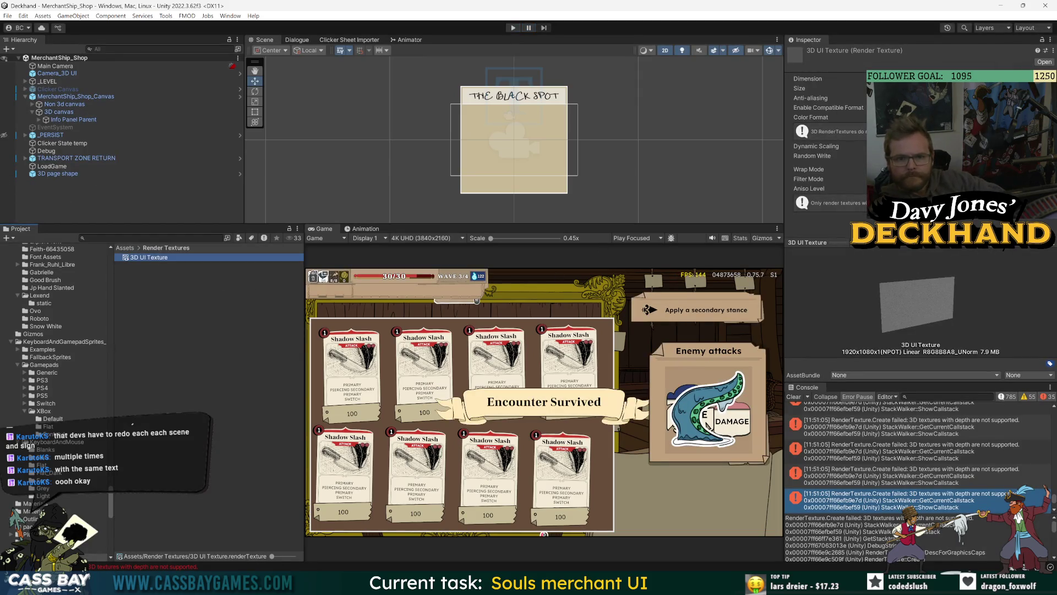
click(848, 177)
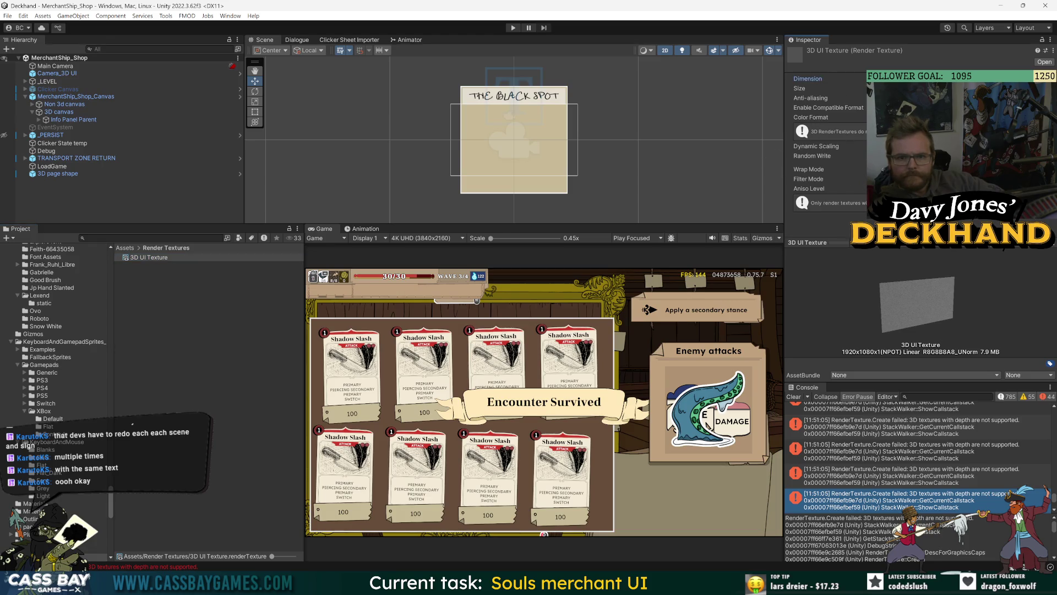
key(ctrl+p)
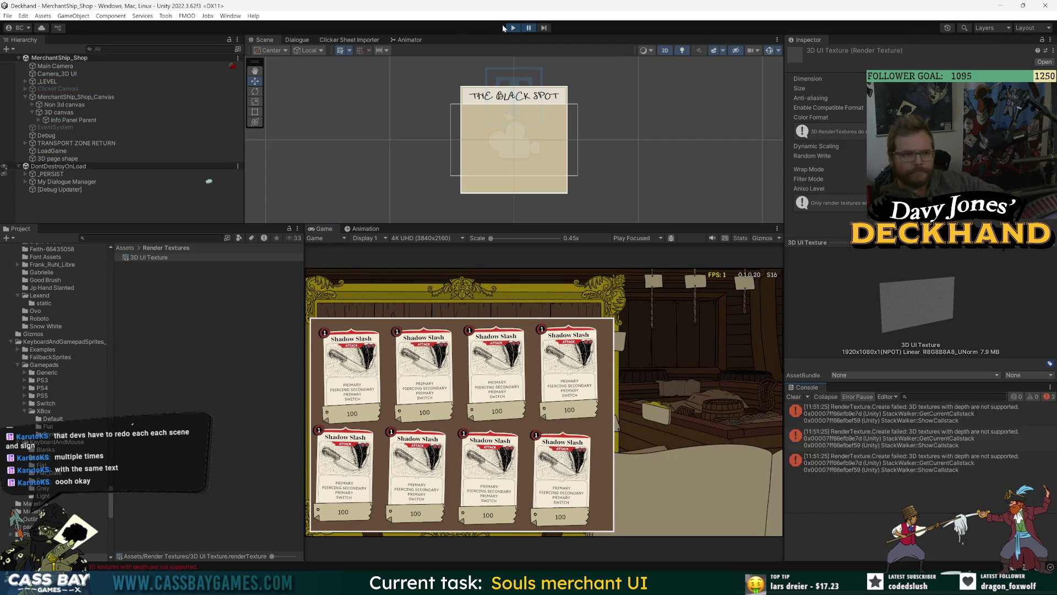
key(ctrl+p)
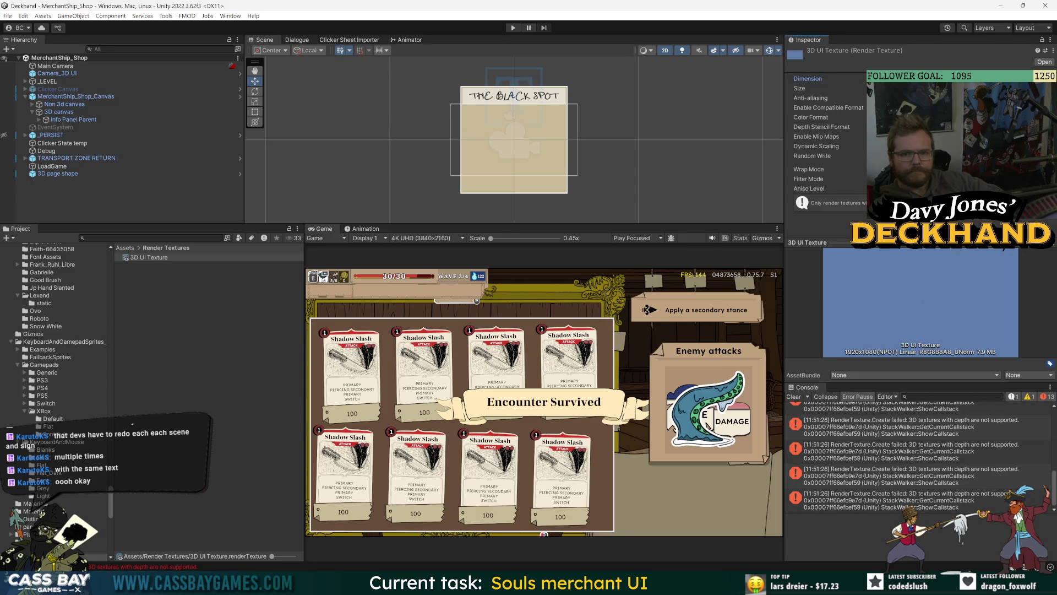
click(794, 397)
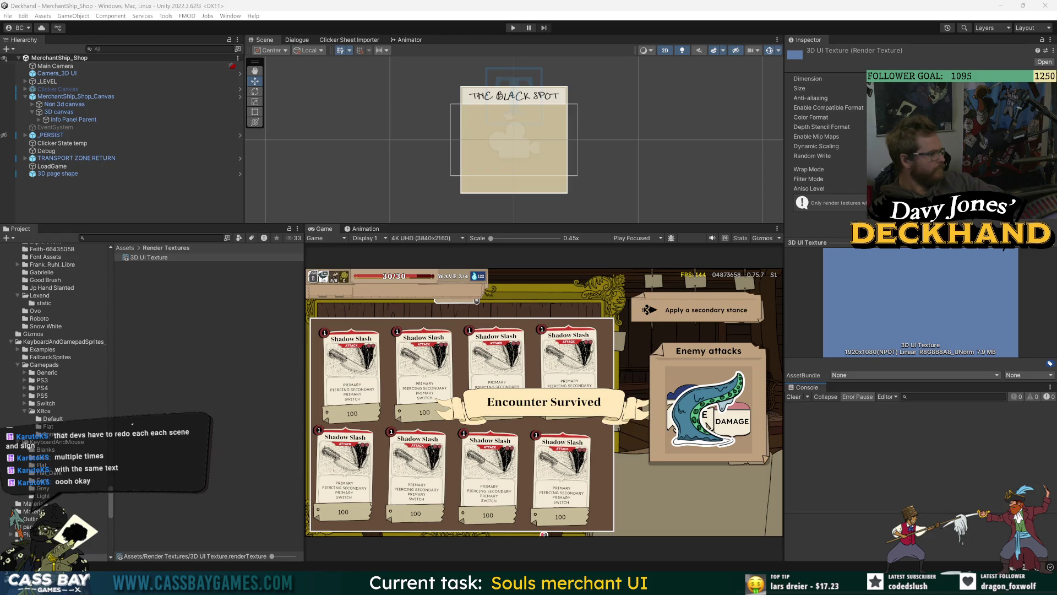
click(55, 73)
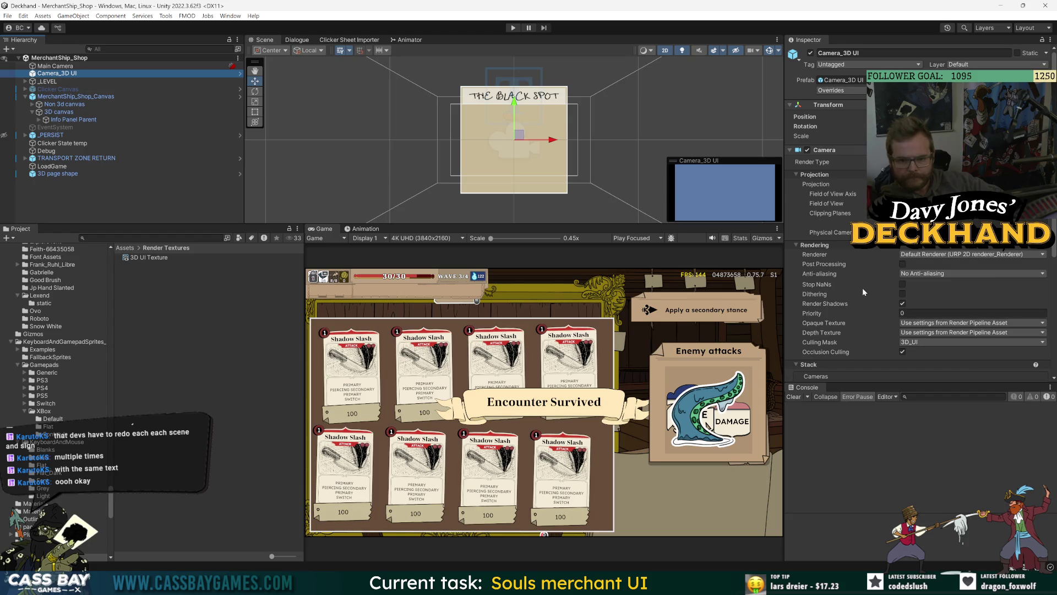
Step: Look over Camera_3D UI's renderer list and rearrange the Inspector panel
click(953, 256)
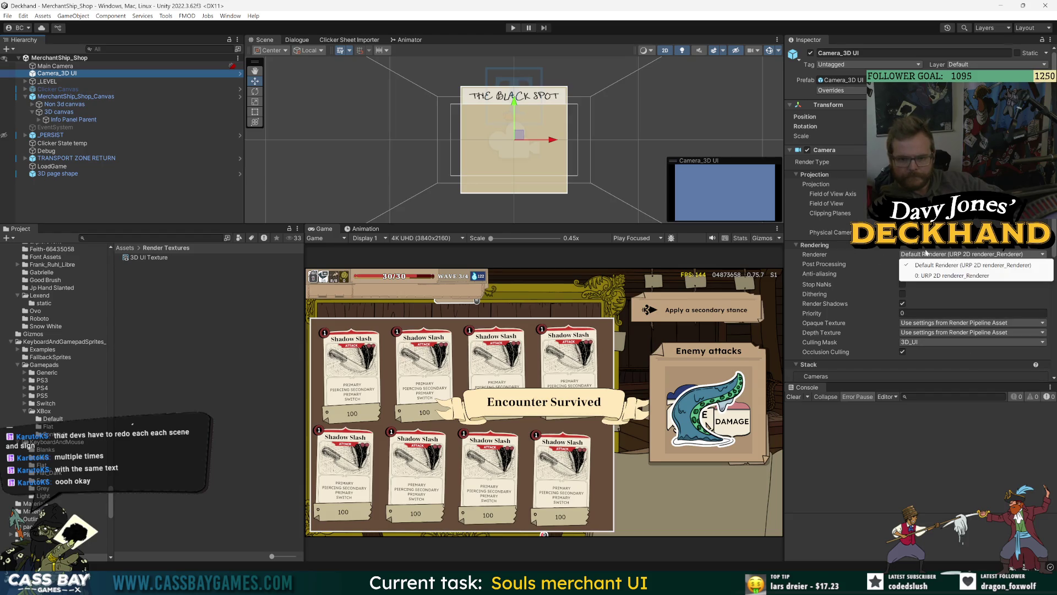
click(798, 263)
scroll(801, 334, down, 3)
drag(821, 381, 825, 557)
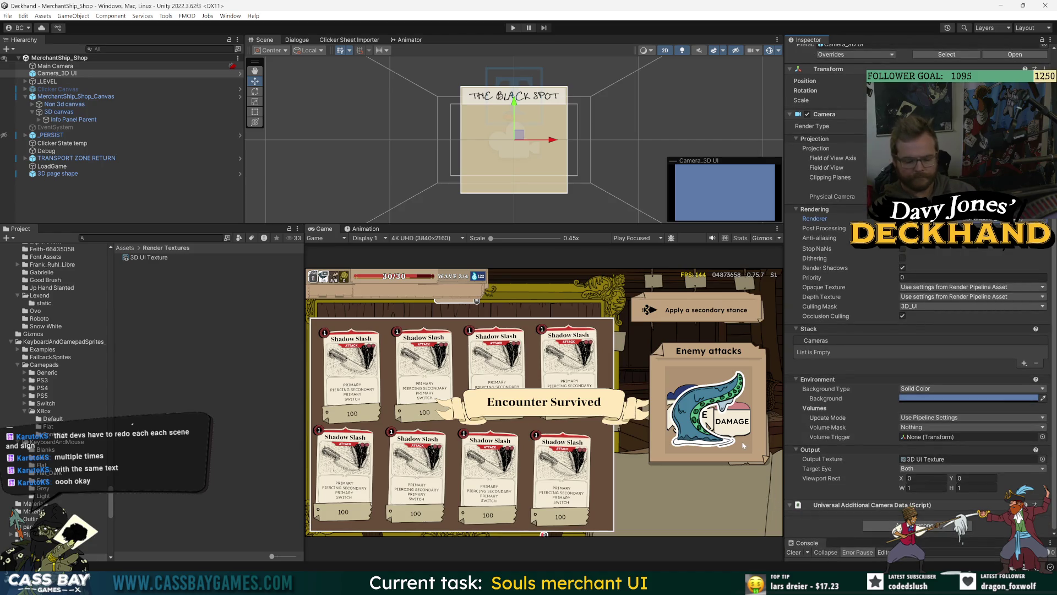
scroll(743, 430, up, 1)
scroll(844, 366, up, 2)
mouse_move(807, 40)
mouse_down()
mouse_move(826, 137)
mouse_move(1035, 496)
mouse_move(1052, 547)
mouse_up()
Step: Check the newest screenshot, then capture the 3D canvas settings
key(alt+Tab)
click(545, 136)
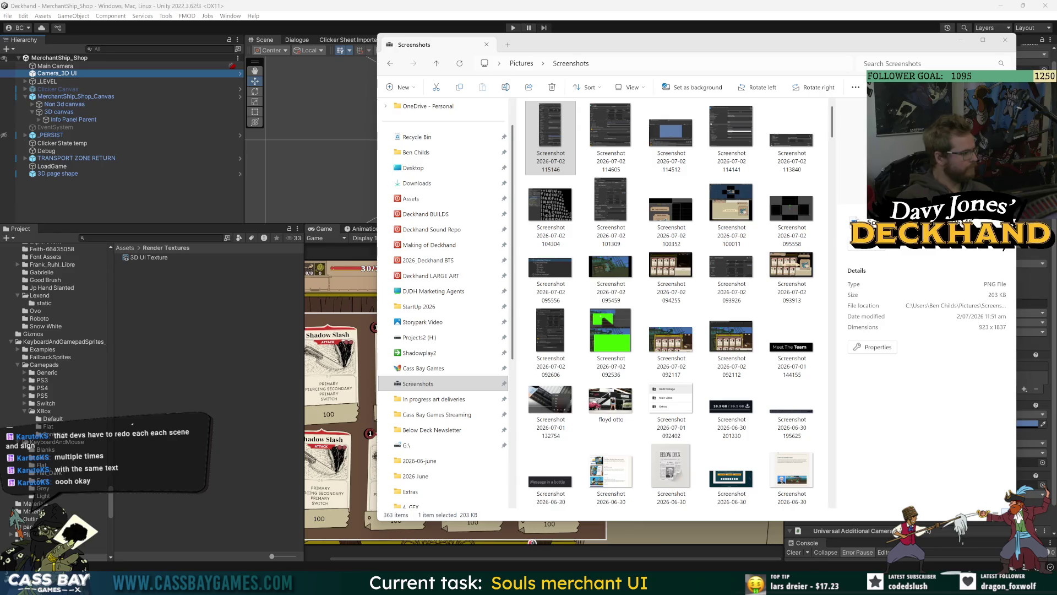
click(239, 345)
click(95, 112)
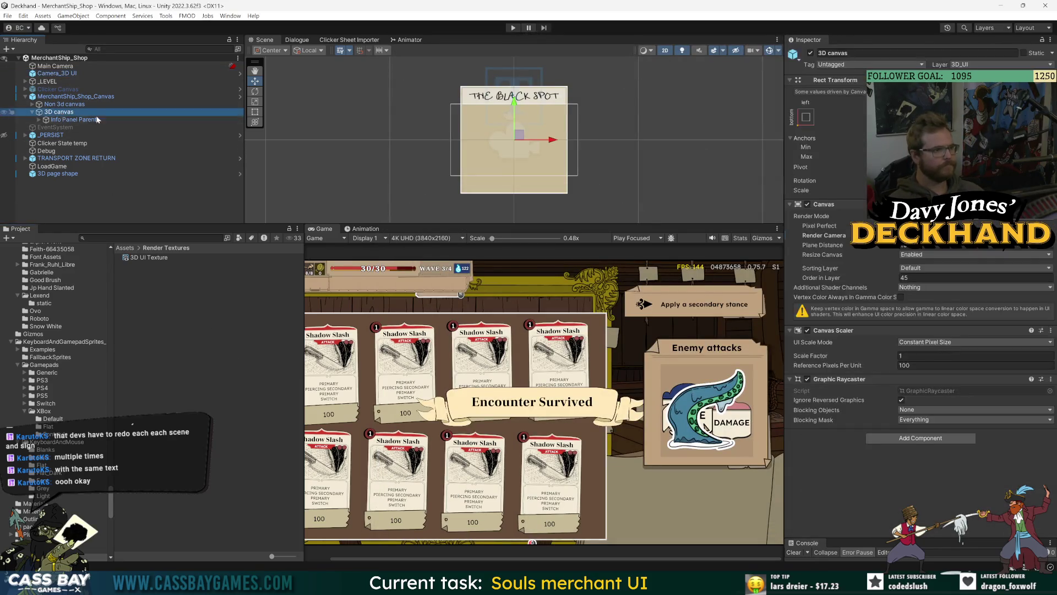
click(886, 491)
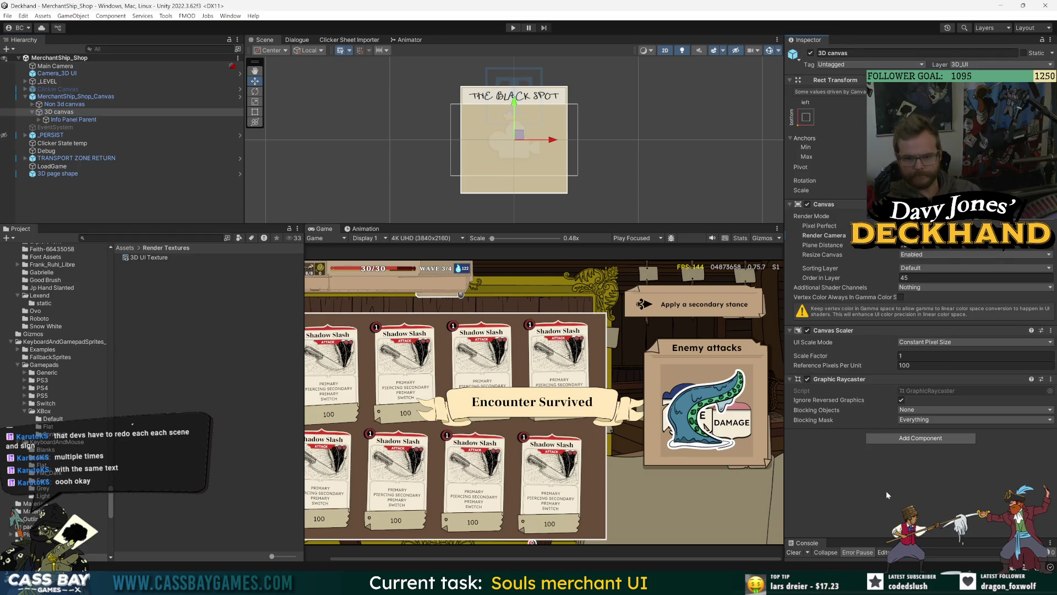
drag(785, 35, 1056, 464)
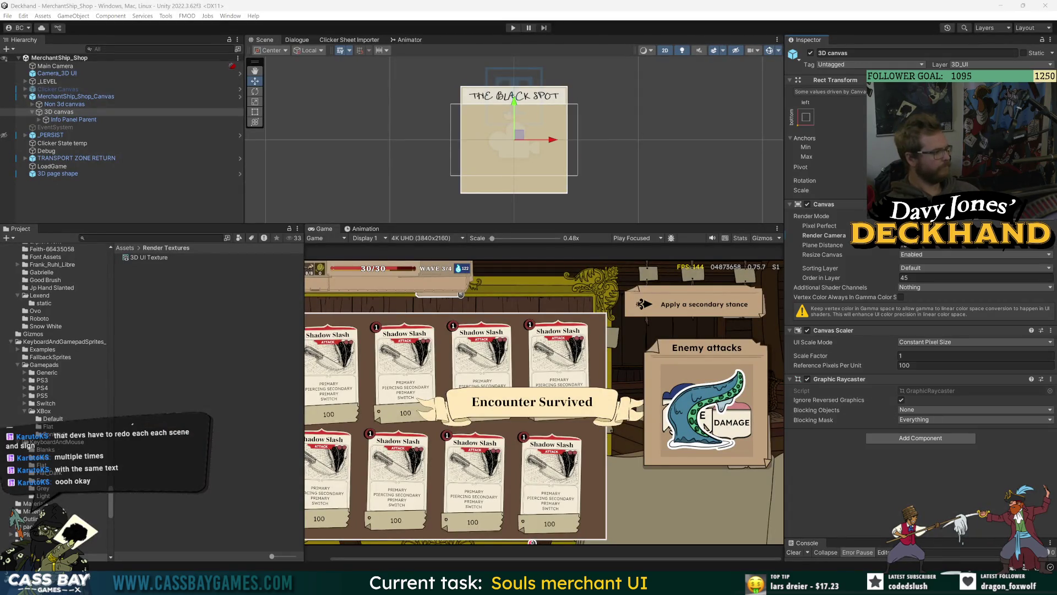
key(alt+Tab)
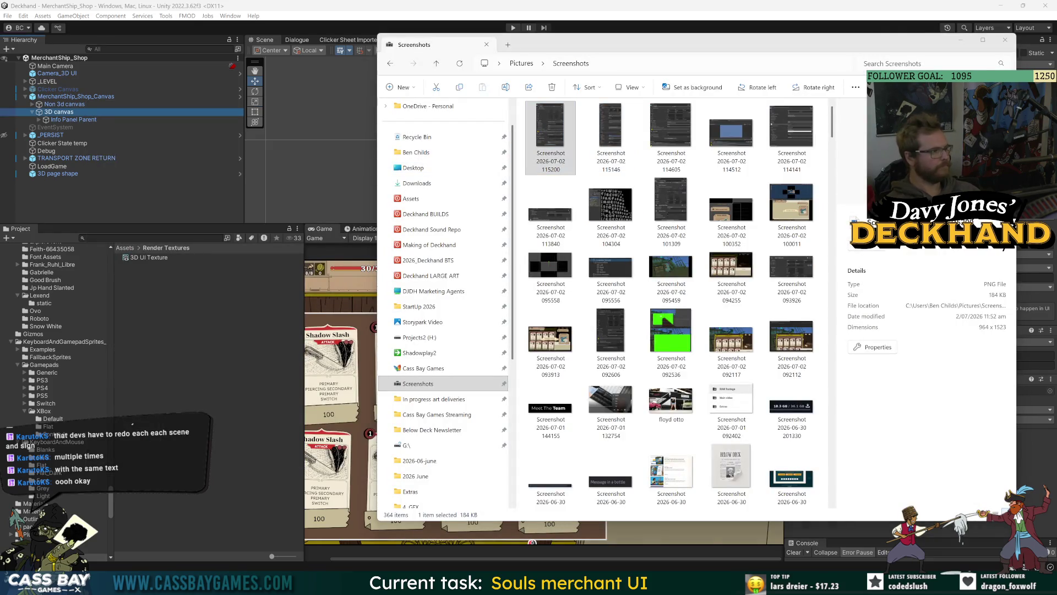
key(alt+Tab)
Step: Search the project for 'page' and open the 3D page shape prefab
click(149, 258)
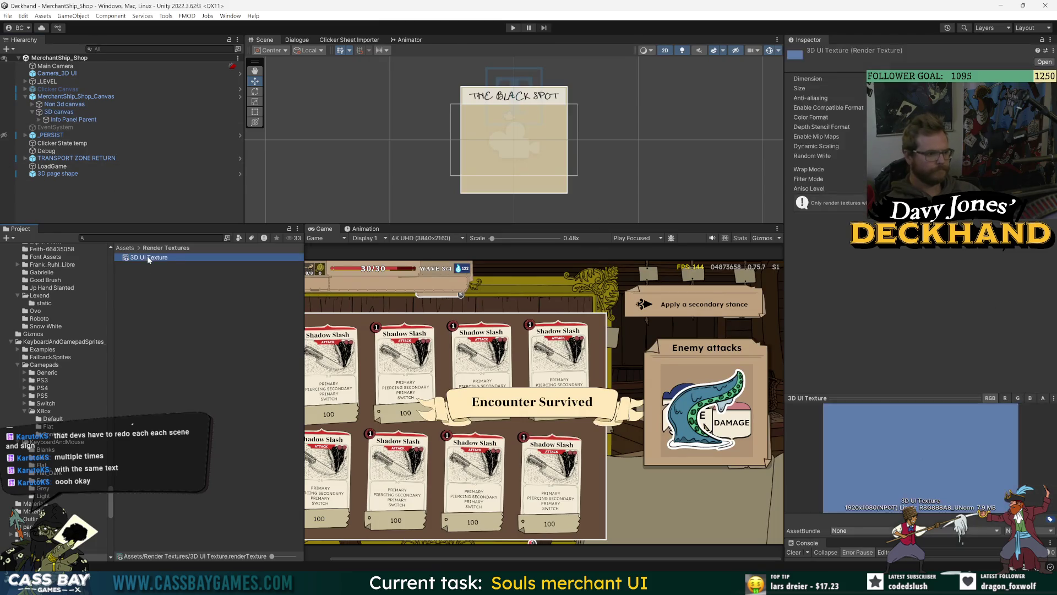
key(ctrl+f)
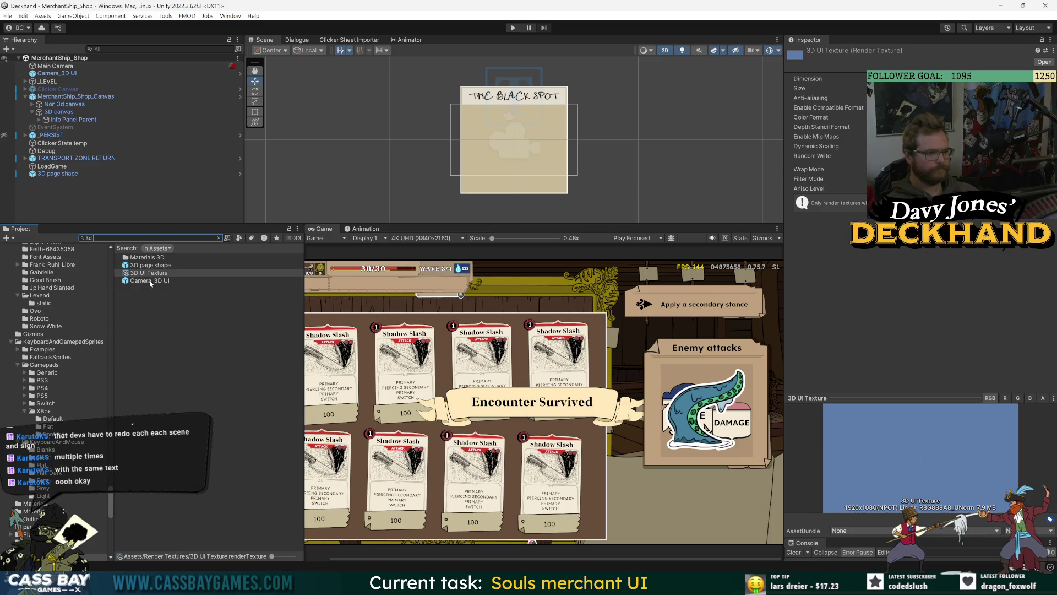
text(page)
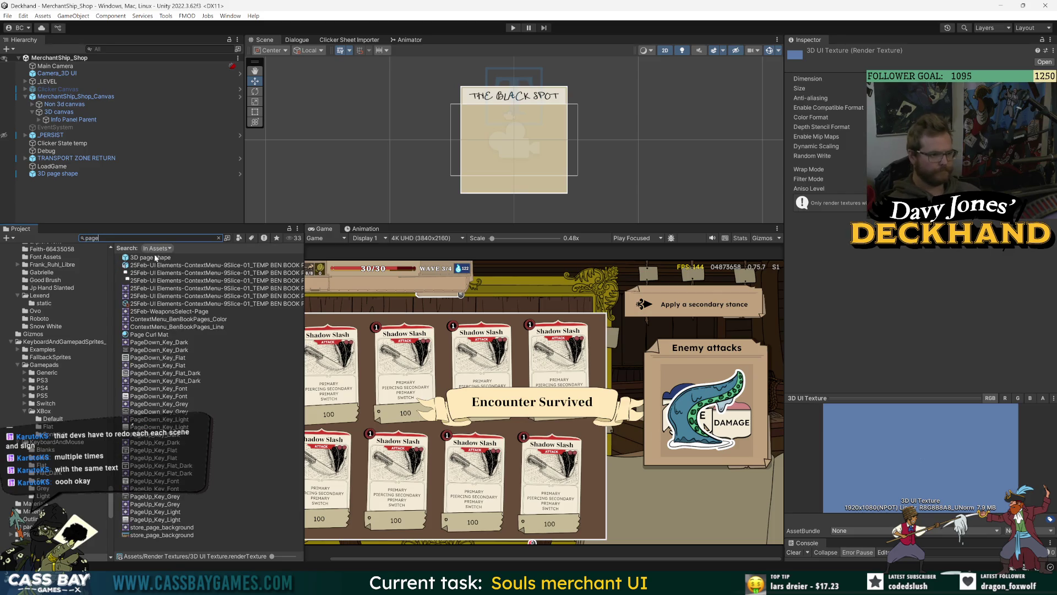
click(155, 265)
double_click(157, 258)
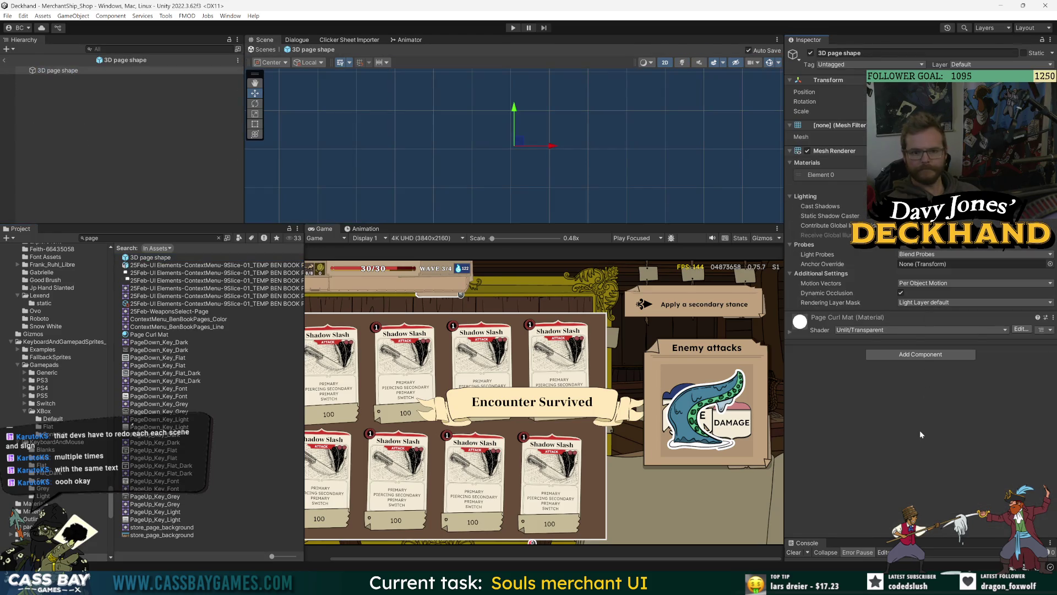
Step: Inspect the Page Curl Mat material, exit Prefab mode, and select the 3D canvas
double_click(936, 175)
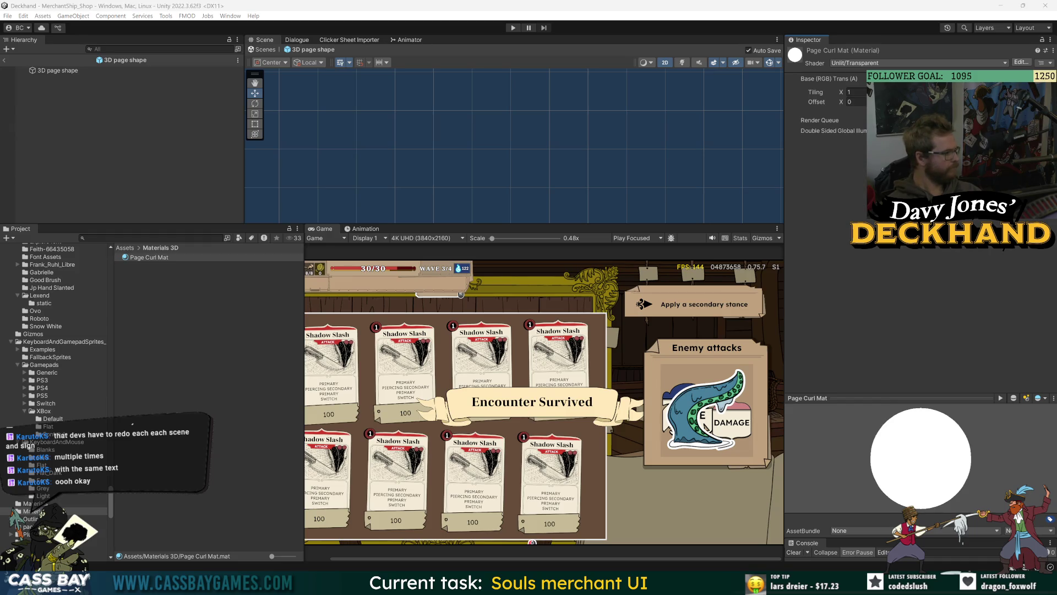
click(4, 60)
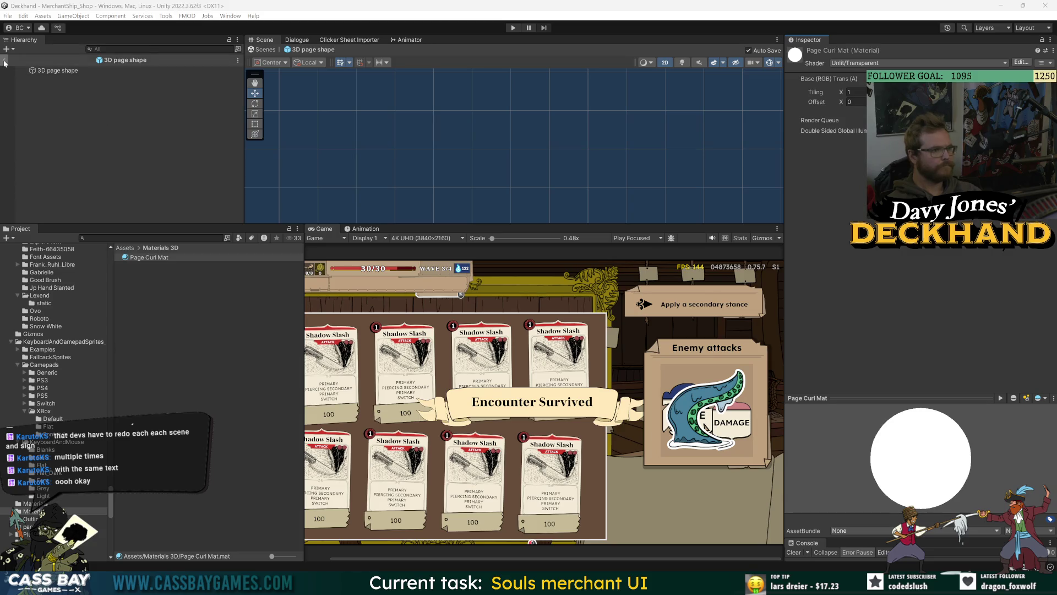
click(65, 112)
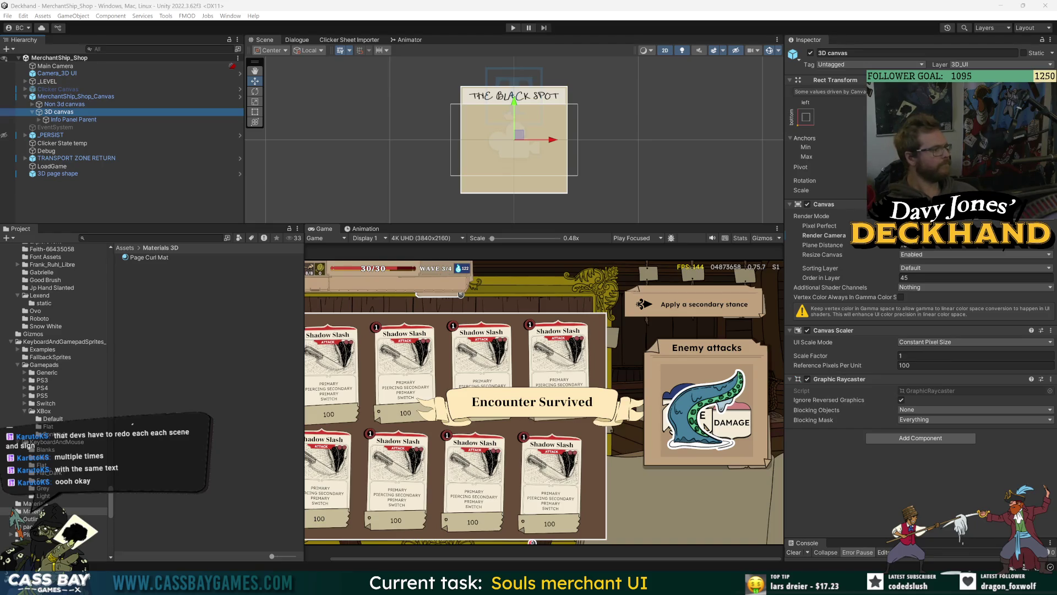
Step: Inspect the shop canvas's Page Curl Mat material and pick a base texture from its texture list
click(936, 235)
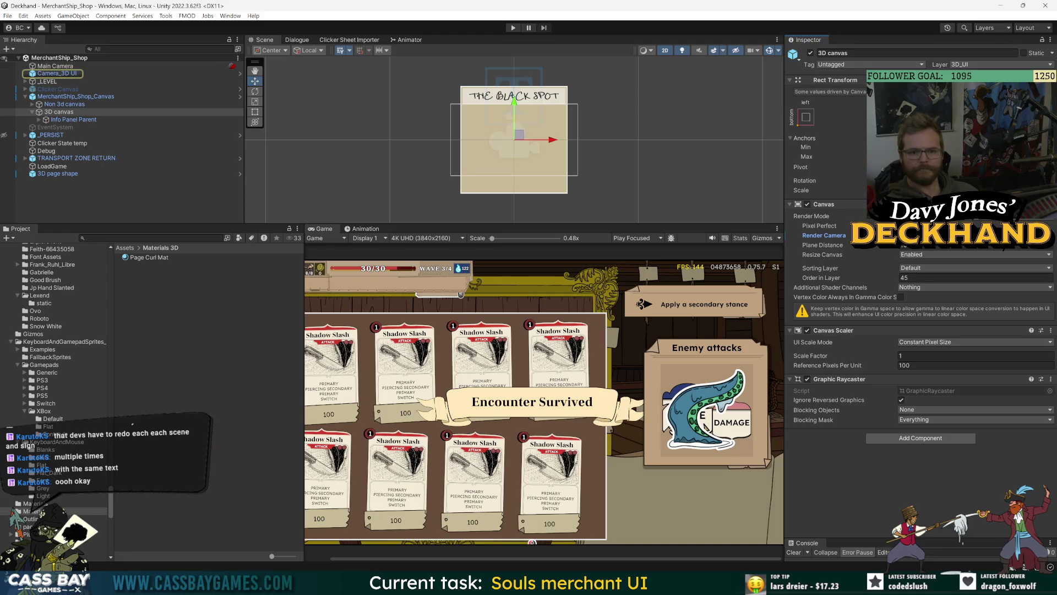
click(82, 111)
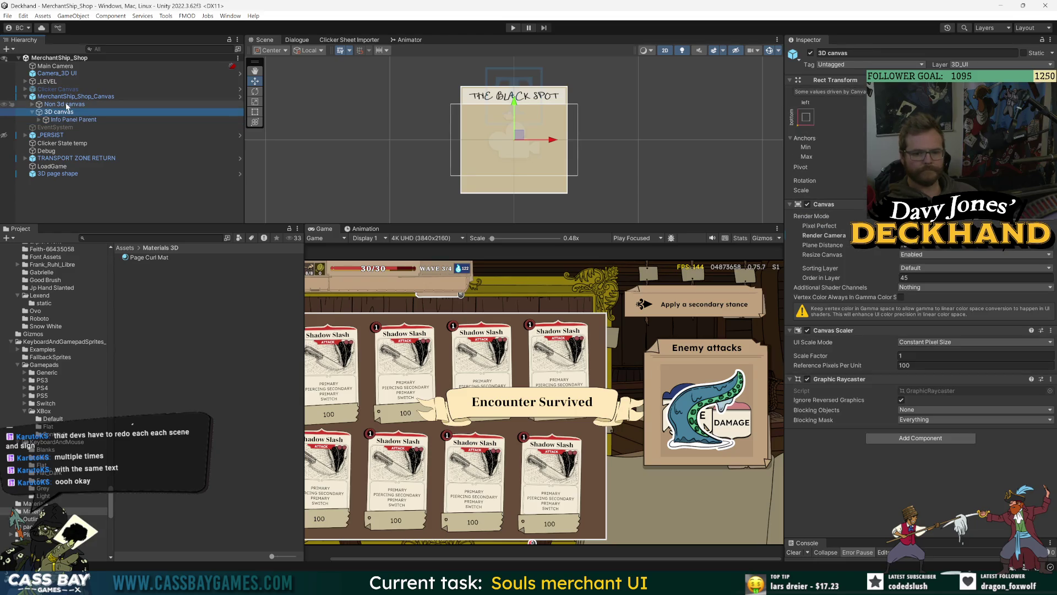
click(58, 96)
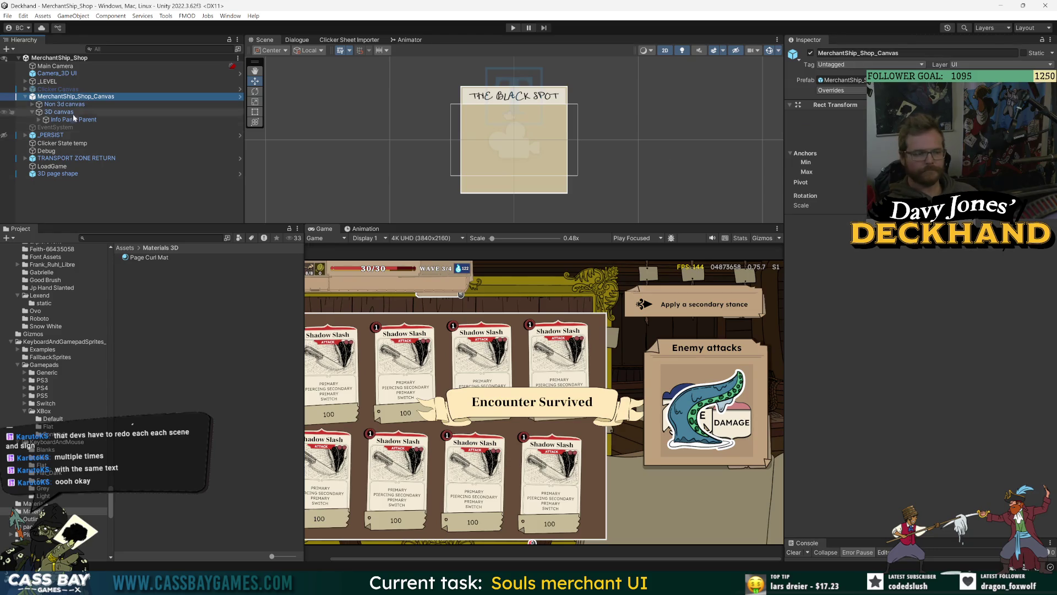
click(153, 257)
click(1035, 96)
double_click(595, 204)
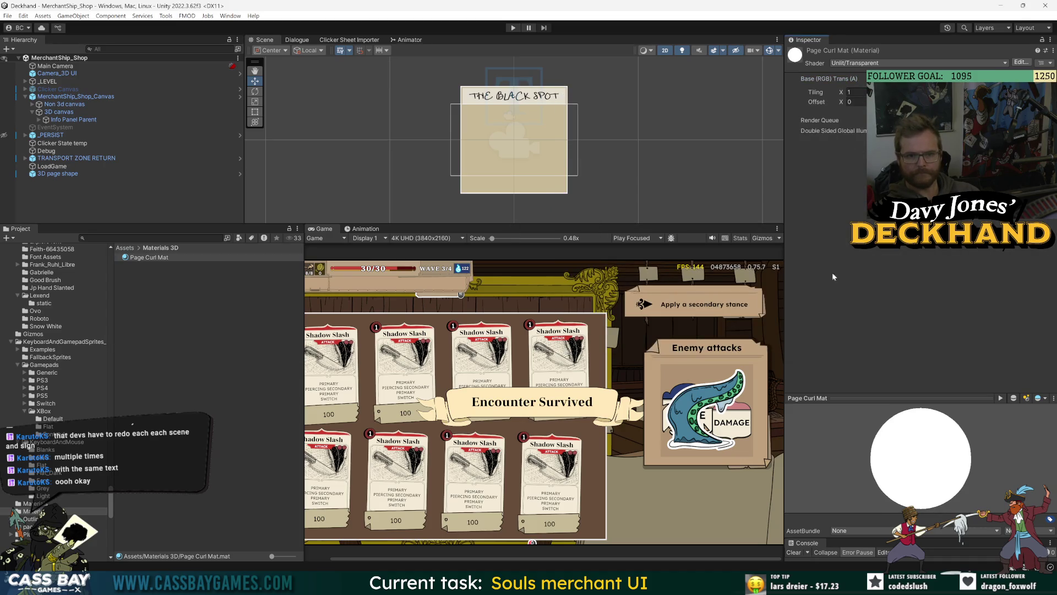
Step: Snip the Page Curl Mat settings, then select the Camera_3D UI camera
key(super+shift+s)
mouse_move(787, 35)
mouse_down()
mouse_move(1023, 139)
mouse_move(1056, 180)
mouse_up()
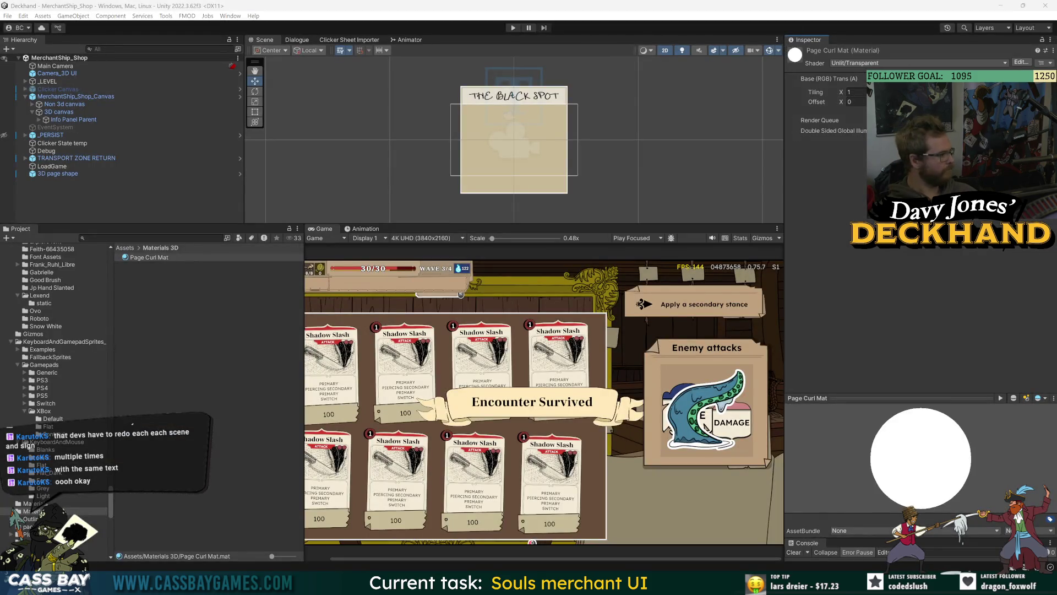
key(alt+Tab)
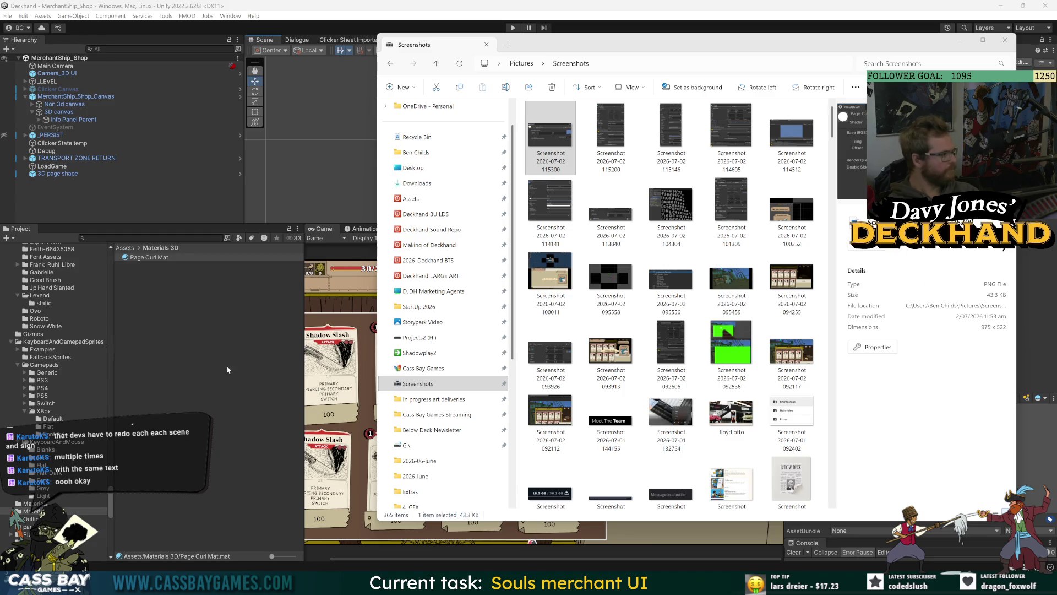
click(56, 74)
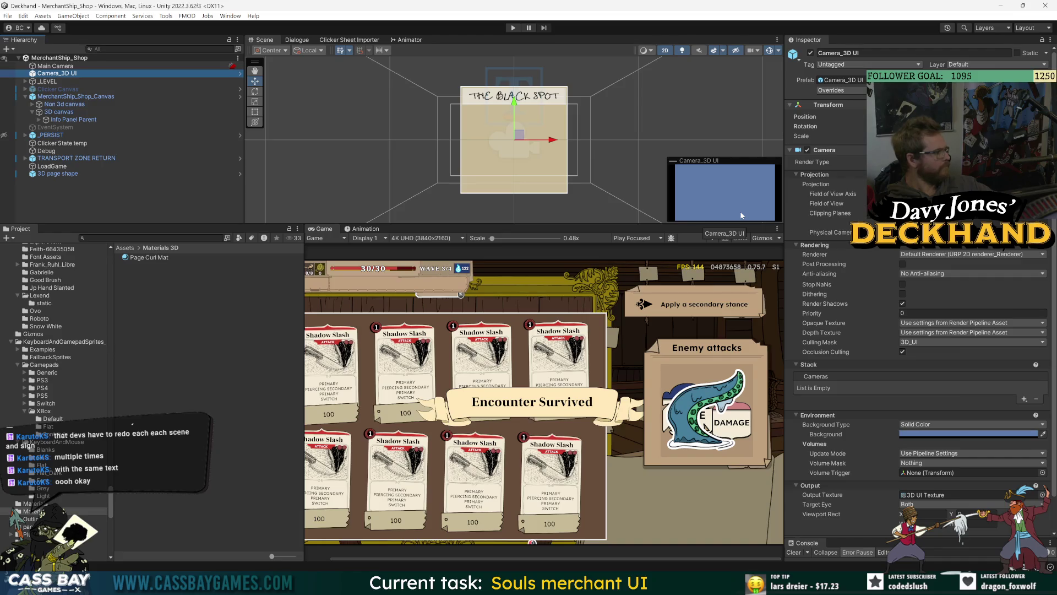
scroll(969, 473, down, 2)
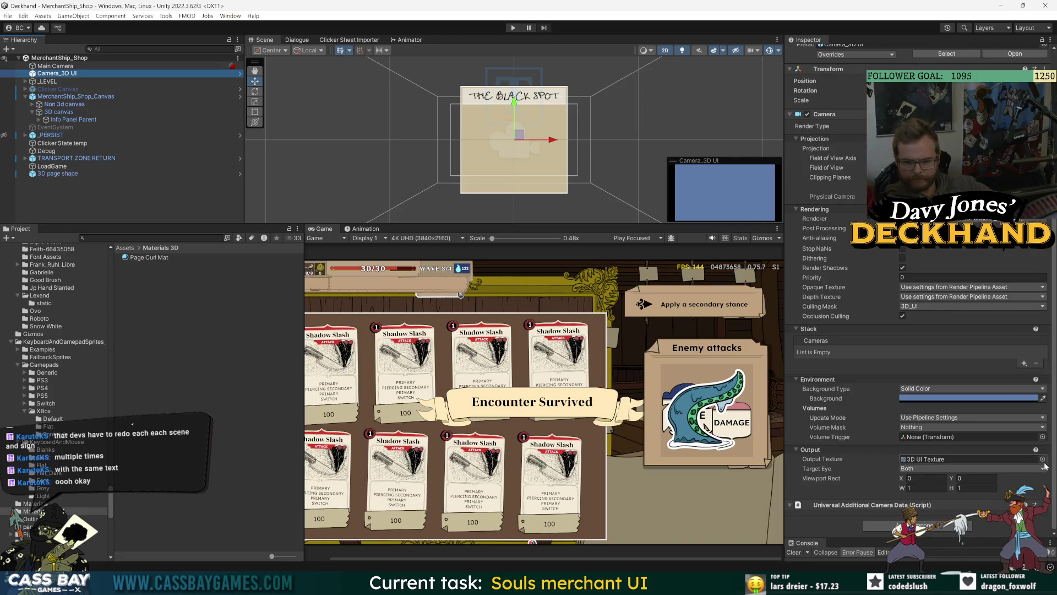
click(1042, 458)
double_click(591, 340)
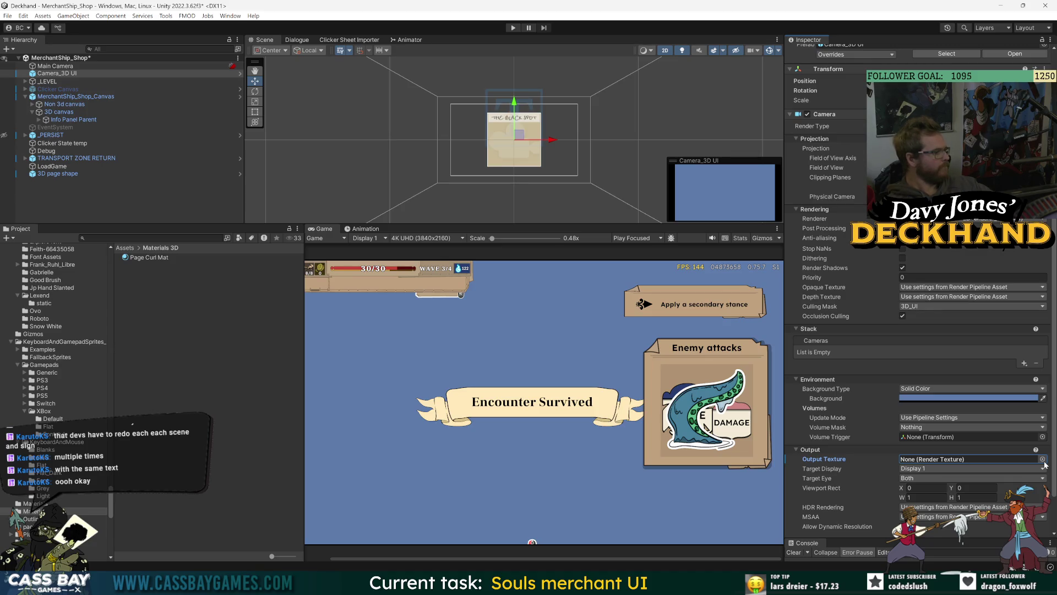
click(1043, 458)
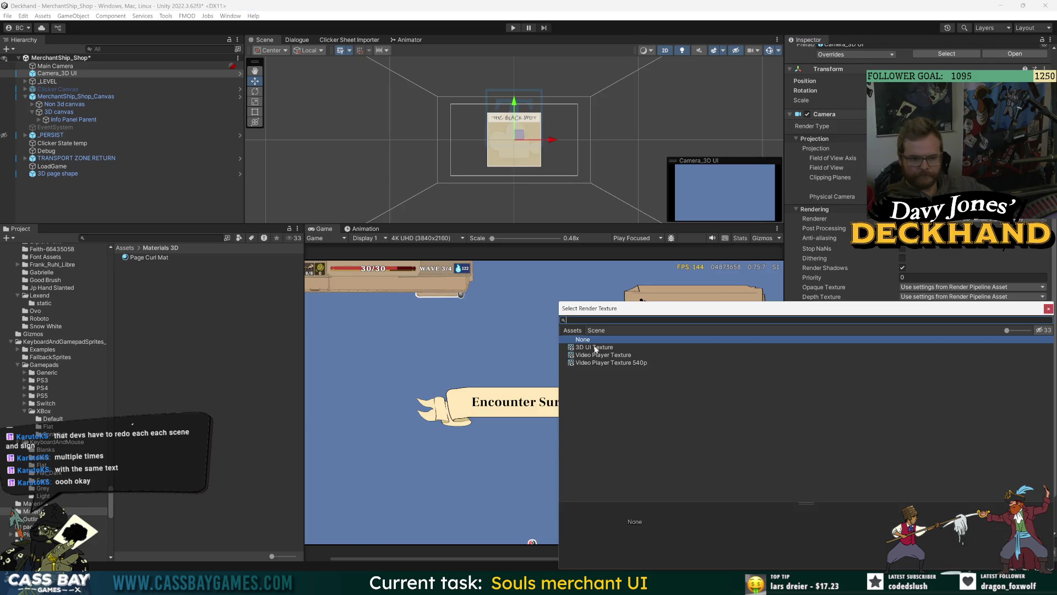
double_click(593, 345)
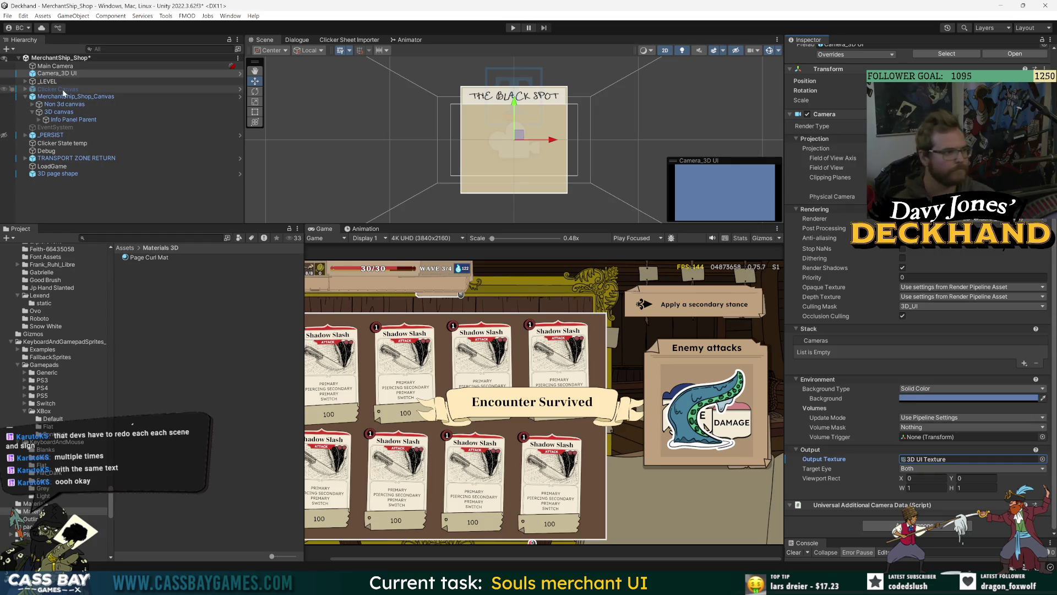
click(61, 113)
Step: Expand Info Panel Parent through Book info panel, Panel and Header, and snip that hierarchy
click(40, 119)
click(46, 127)
click(77, 127)
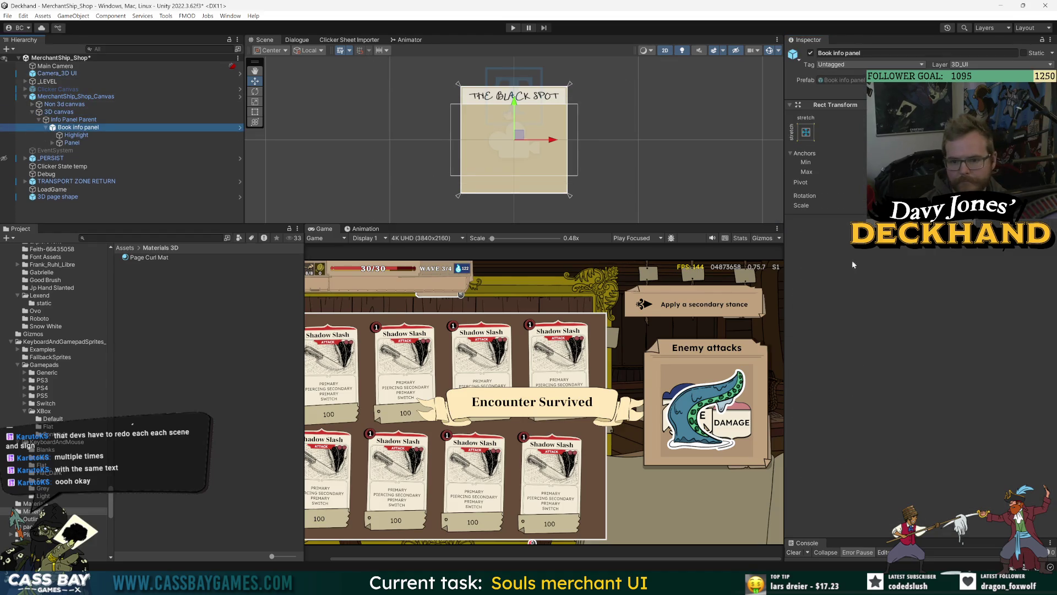
click(73, 142)
click(53, 143)
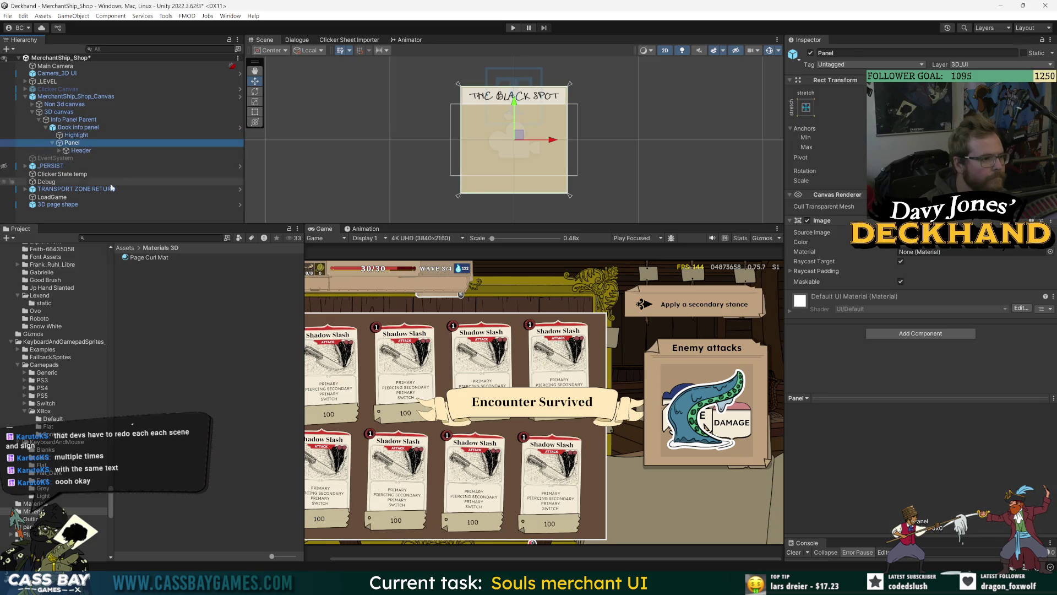
click(59, 150)
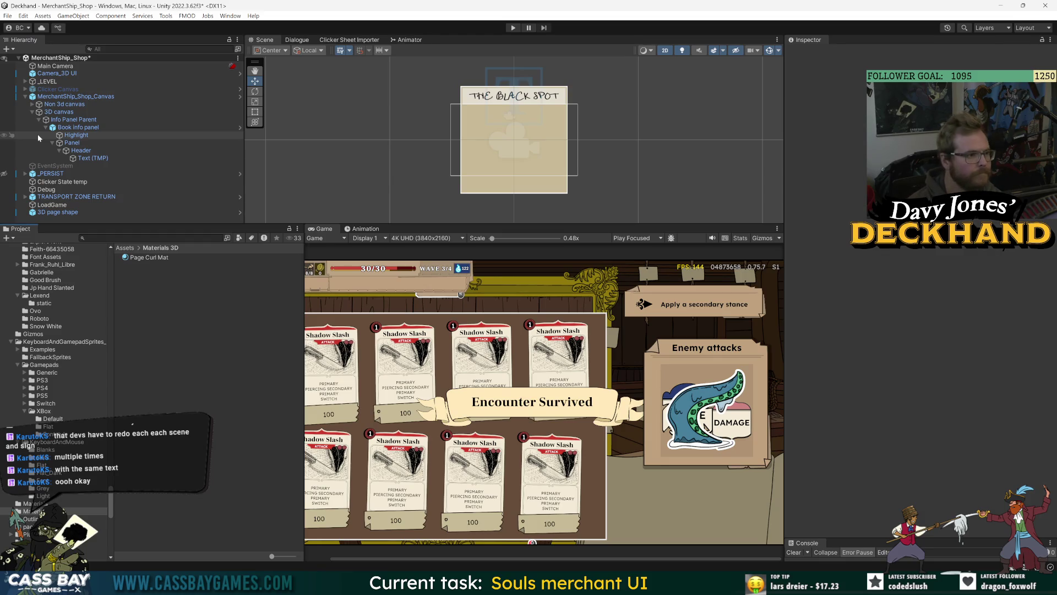
key(super+shift+s)
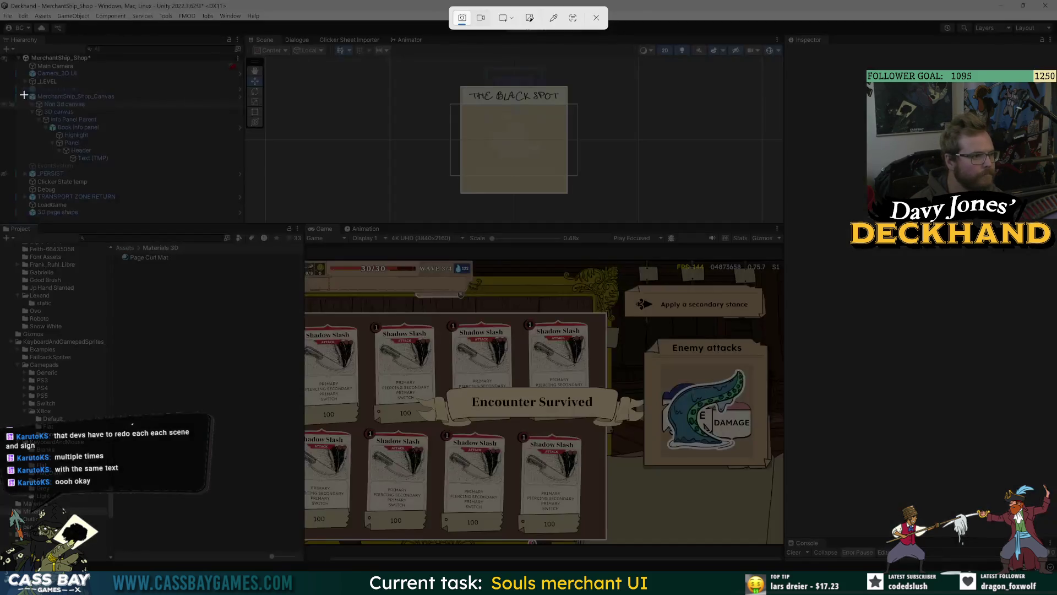
drag(23, 93, 171, 168)
Step: Rename MerchantShip_Shop_Canvas to MerchantShip_Shop_UI in the Inspector name field
click(110, 96)
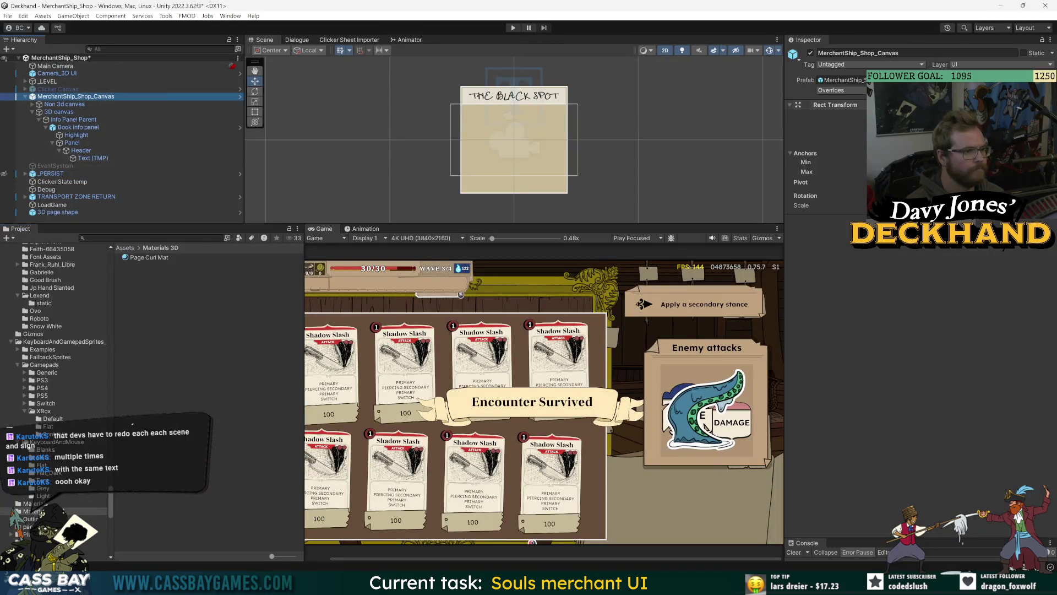
double_click(889, 54)
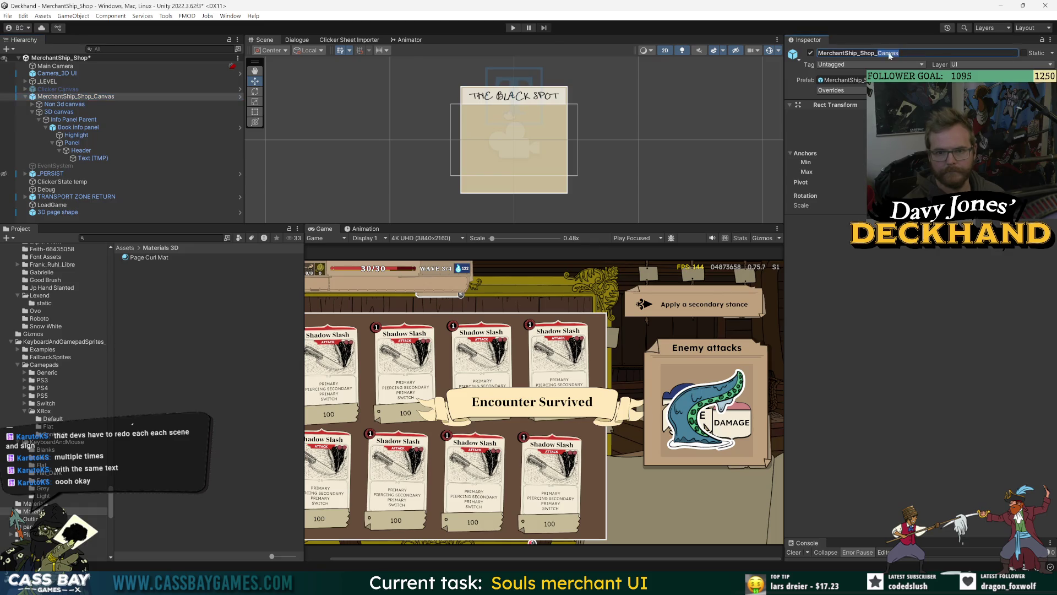
key(BackSpace)
key(BackSpace)
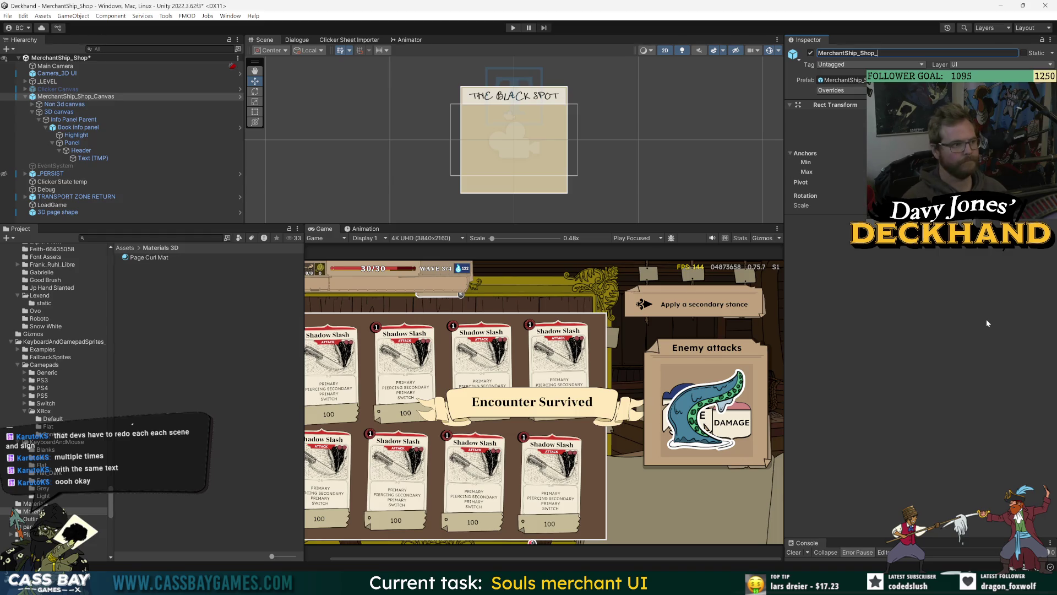
text(UI)
key(Return)
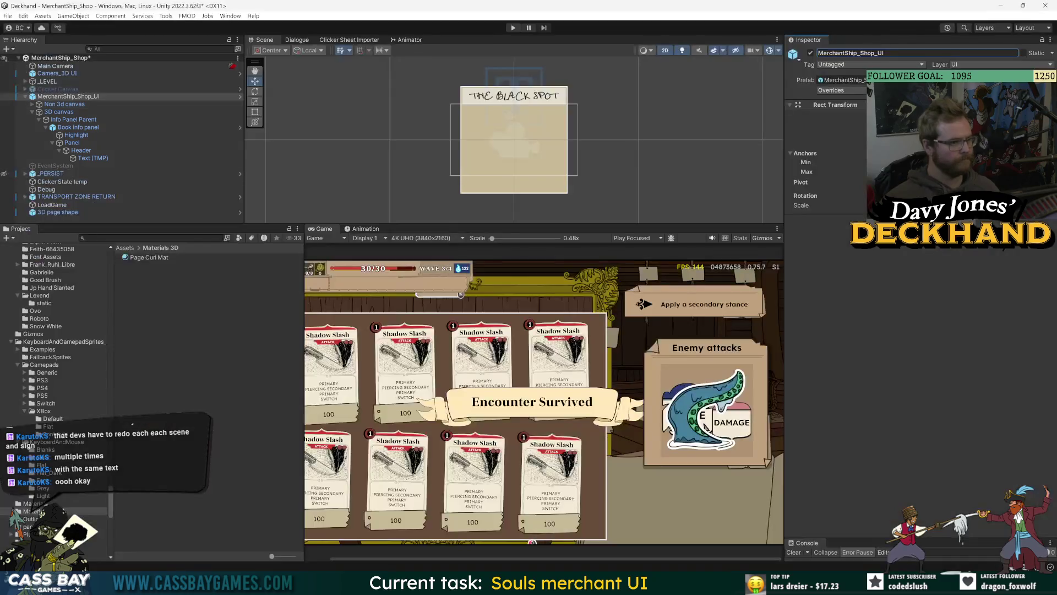
key(alt+Tab)
Step: Select the newest screenshot in Screenshots, take another snip, and check the latest capture's details
click(546, 140)
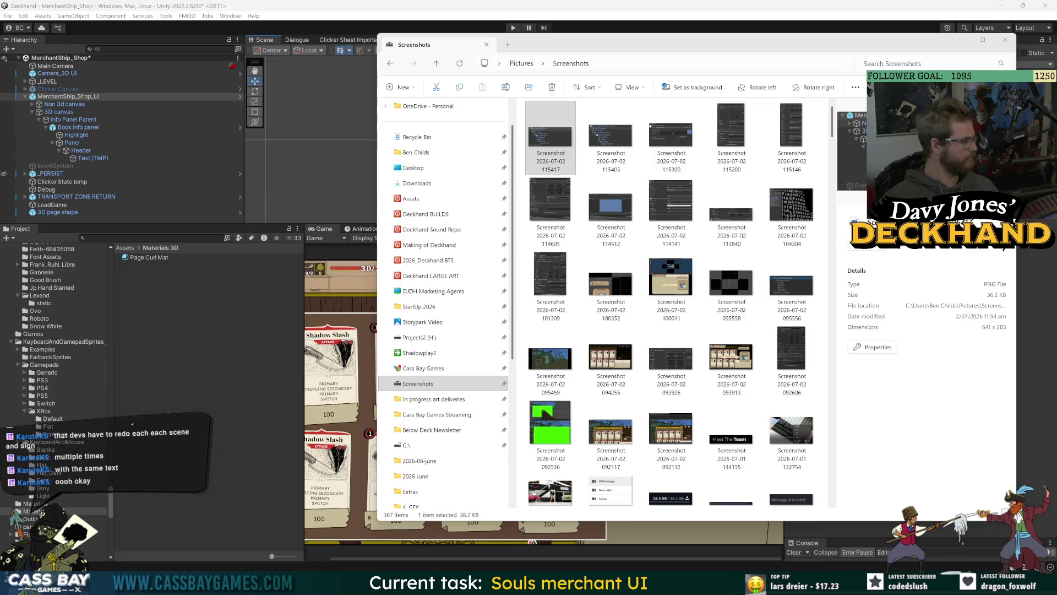
click(345, 147)
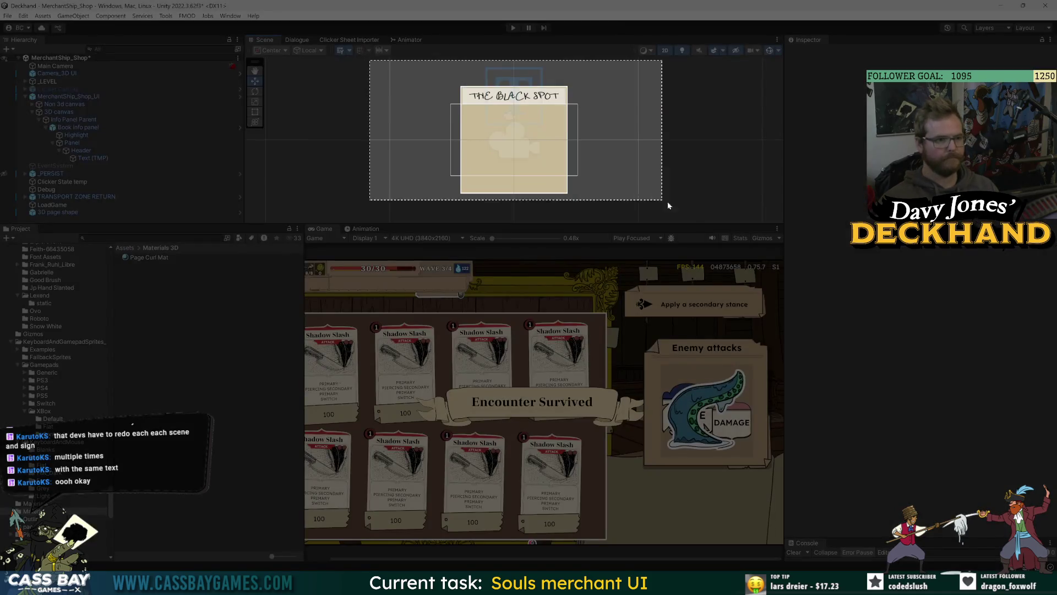
drag(669, 206, 669, 206)
key(alt+Tab)
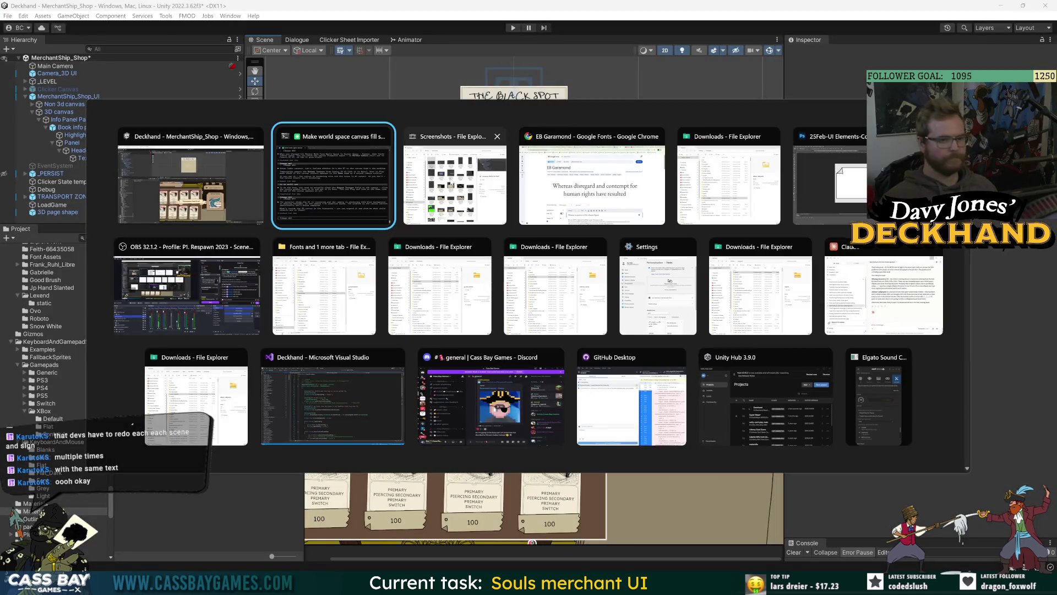
click(554, 131)
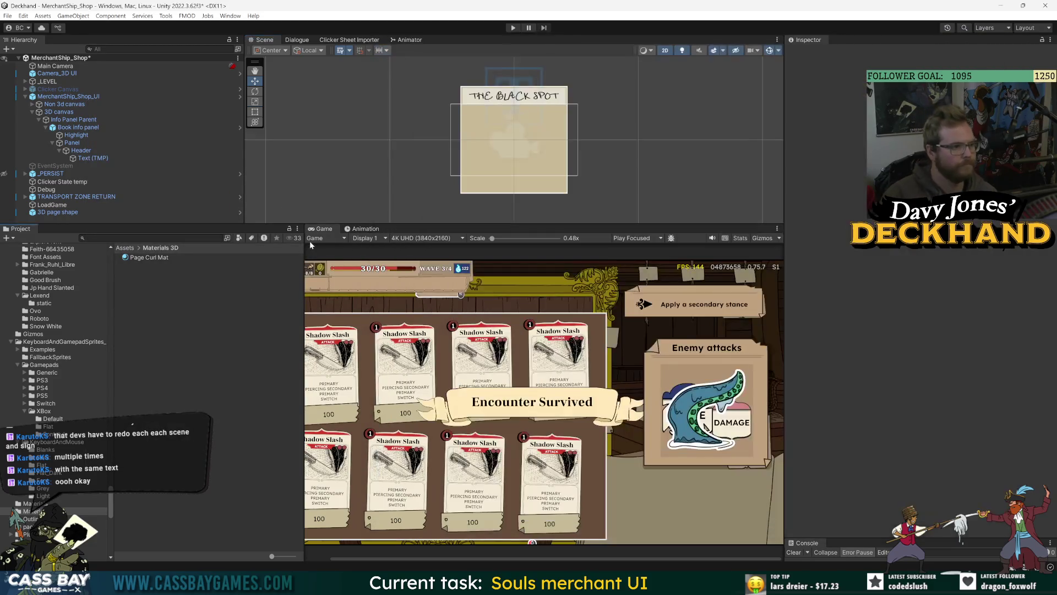
Step: Inspect Info Panel Parent in a 3D orbit, try removing its Canvas component, then undo
click(88, 119)
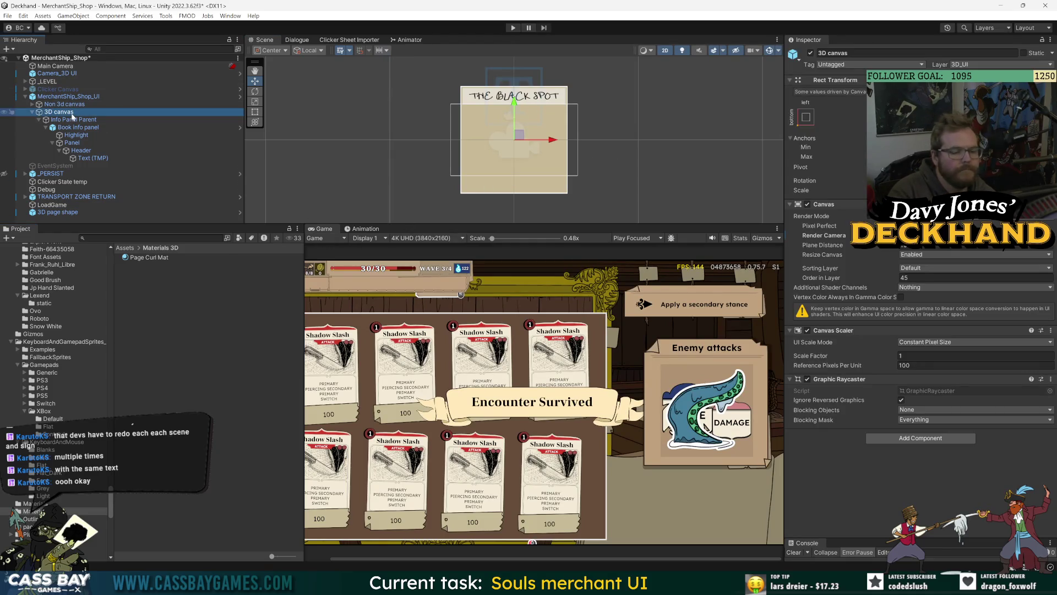
click(94, 127)
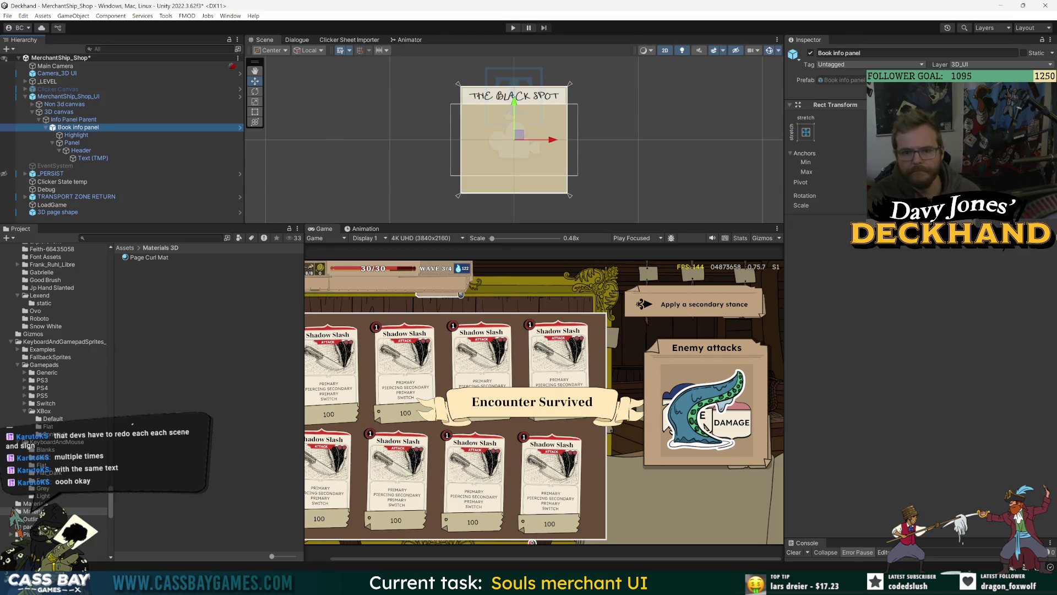
click(568, 139)
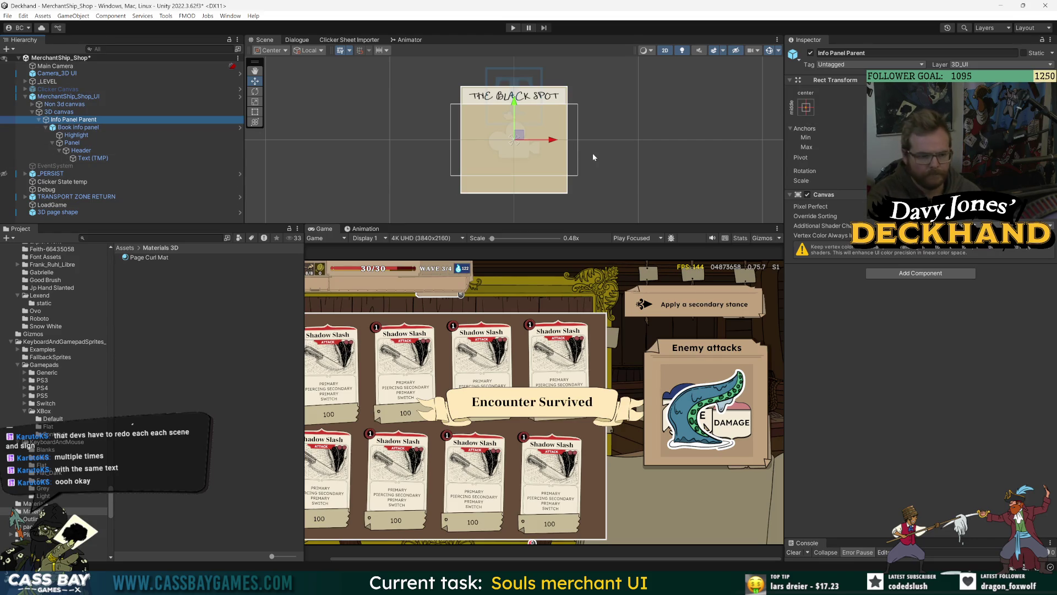
click(664, 50)
drag(566, 134, 614, 159)
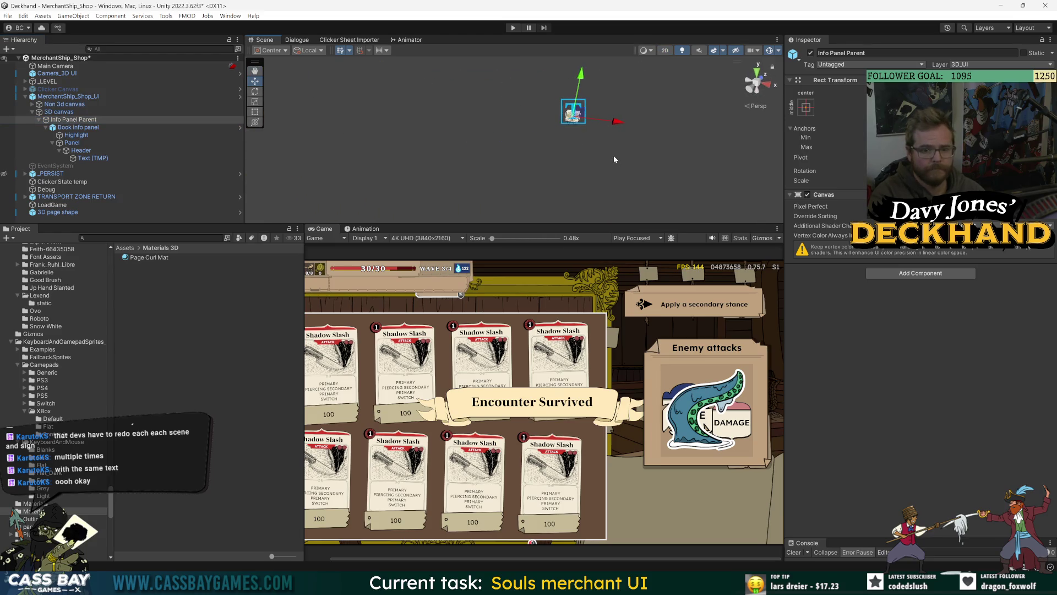
click(666, 50)
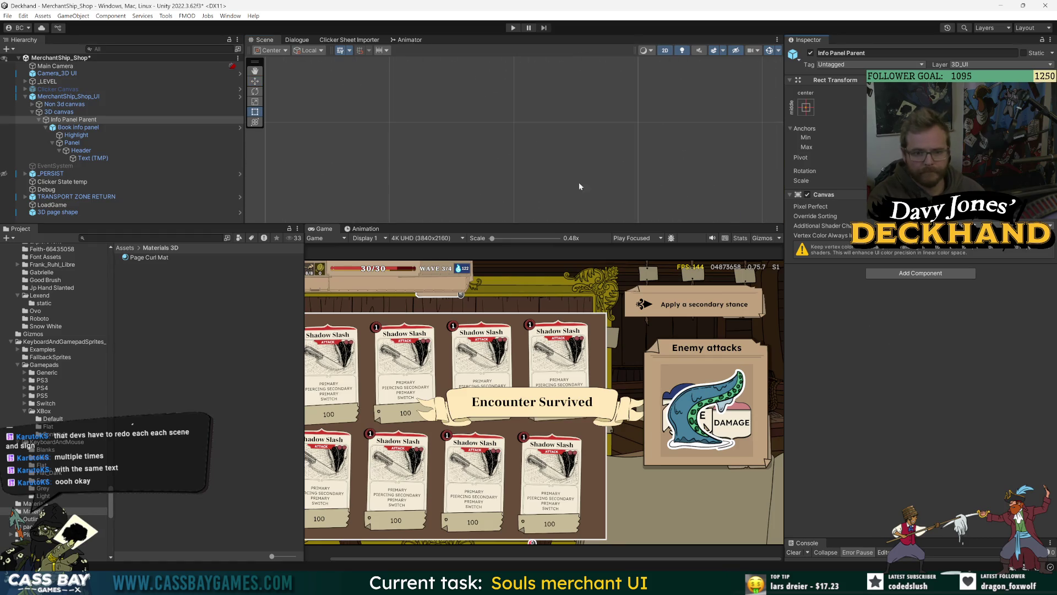
right_click(829, 195)
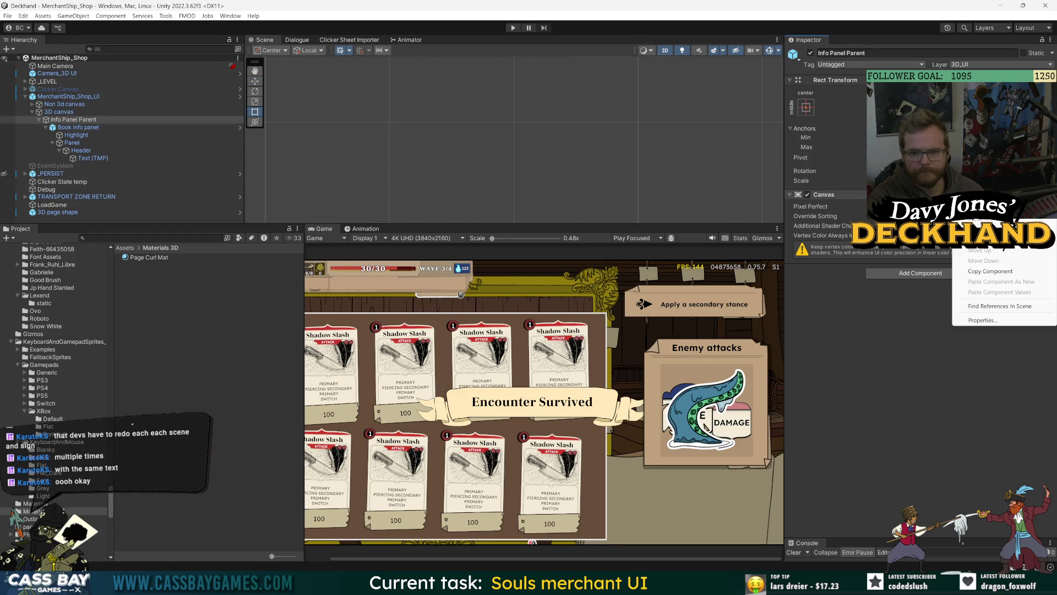
click(854, 218)
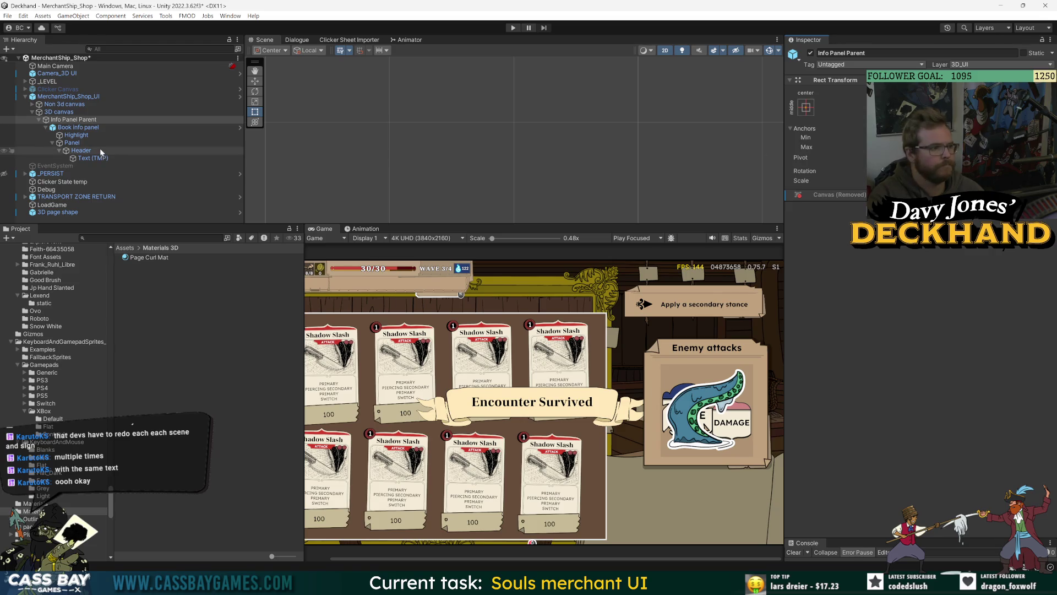
key(ctrl+z)
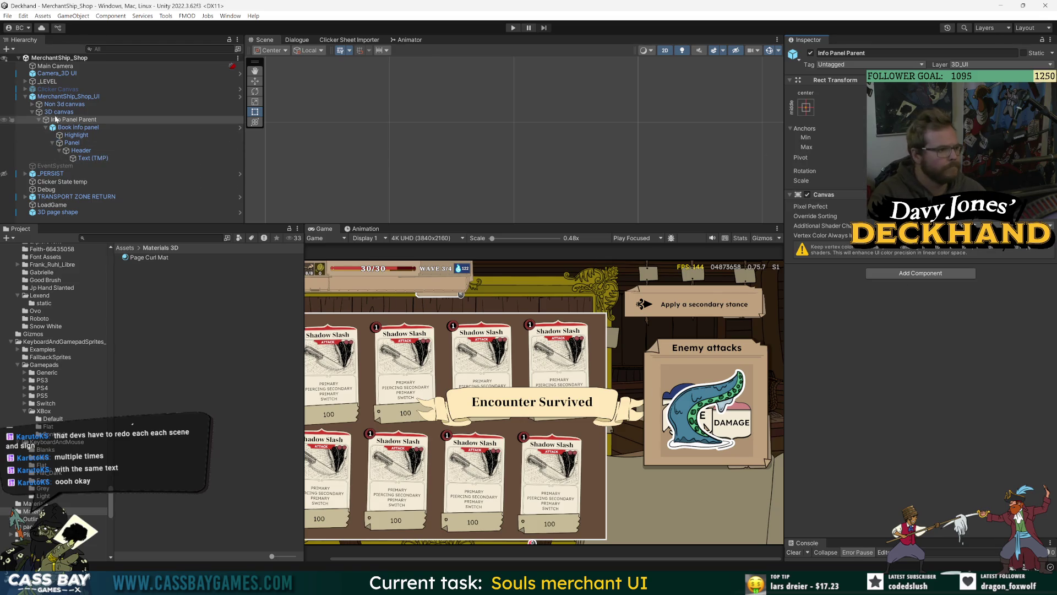
Step: Remove Info Panel Parent's Canvas component inside the shop canvas prefab and exit Prefab Mode
click(58, 112)
double_click(52, 97)
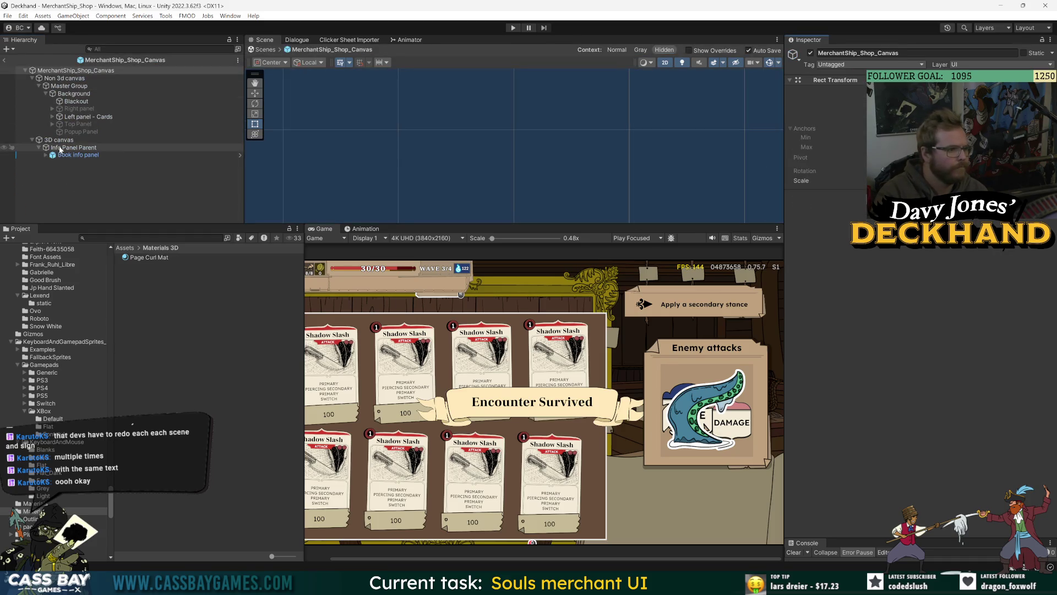
click(73, 148)
click(1050, 194)
click(985, 237)
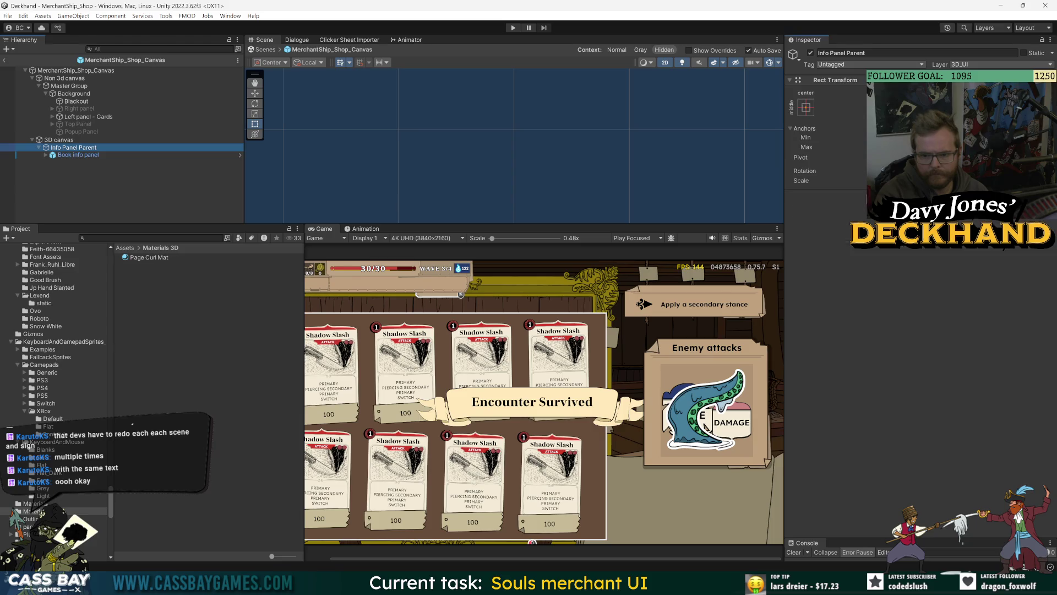
click(55, 141)
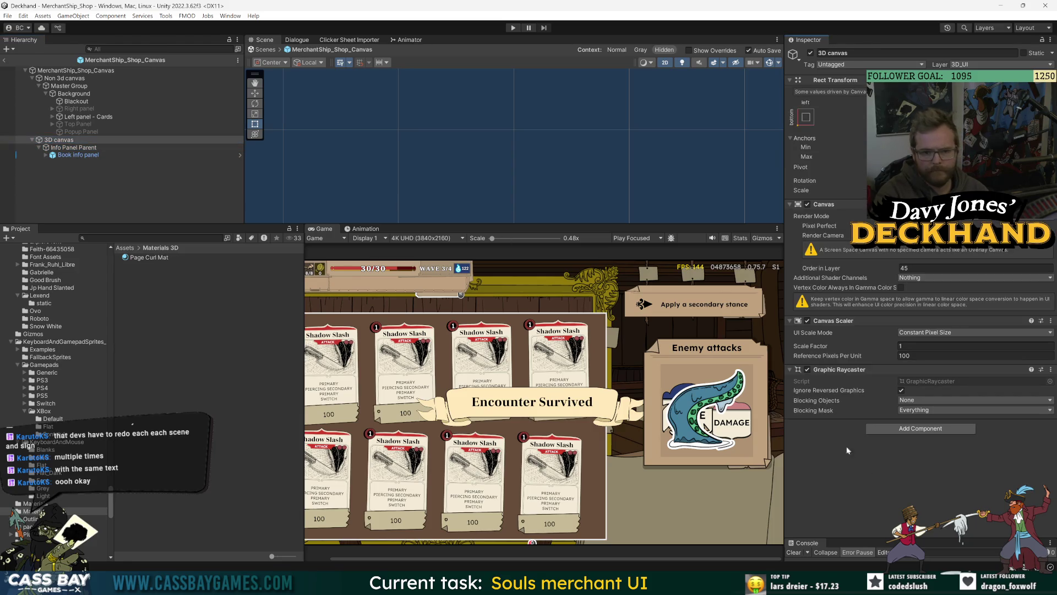
click(4, 60)
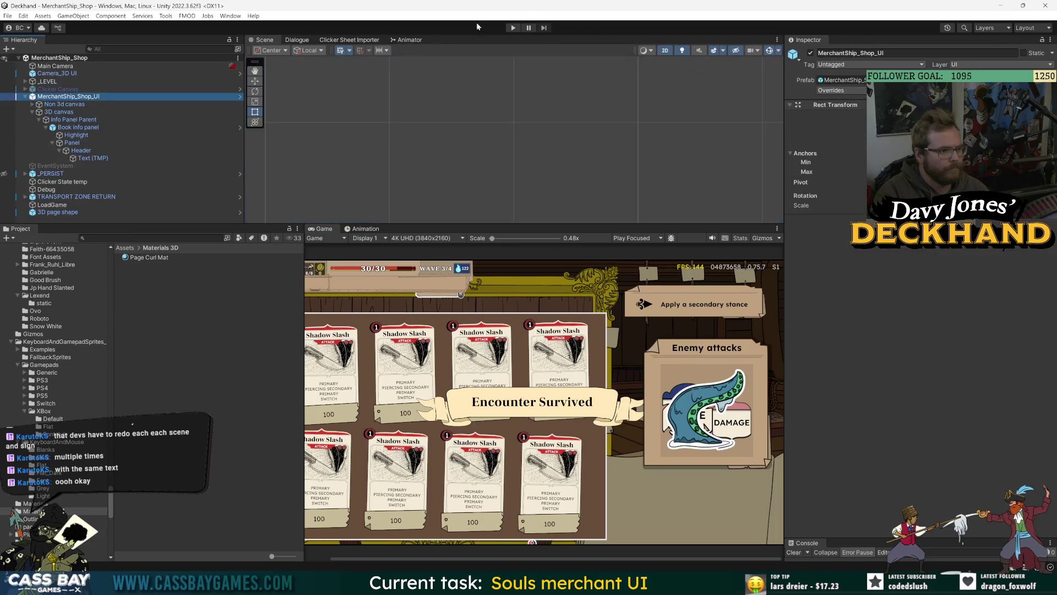
click(514, 28)
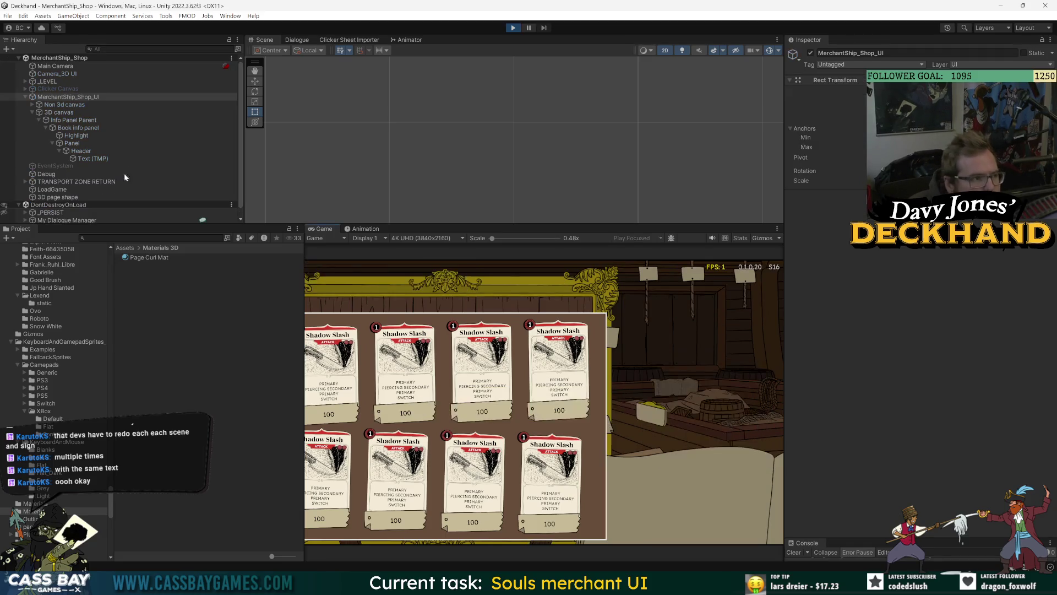
Step: Frame the 3D page shape in the scene view and drag it lower
click(56, 113)
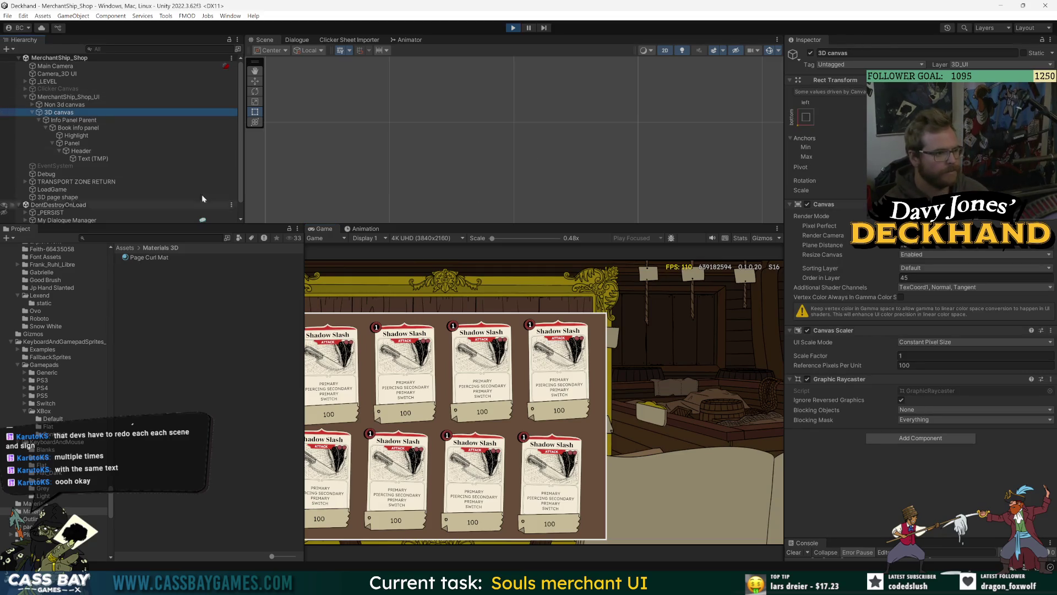
key(f)
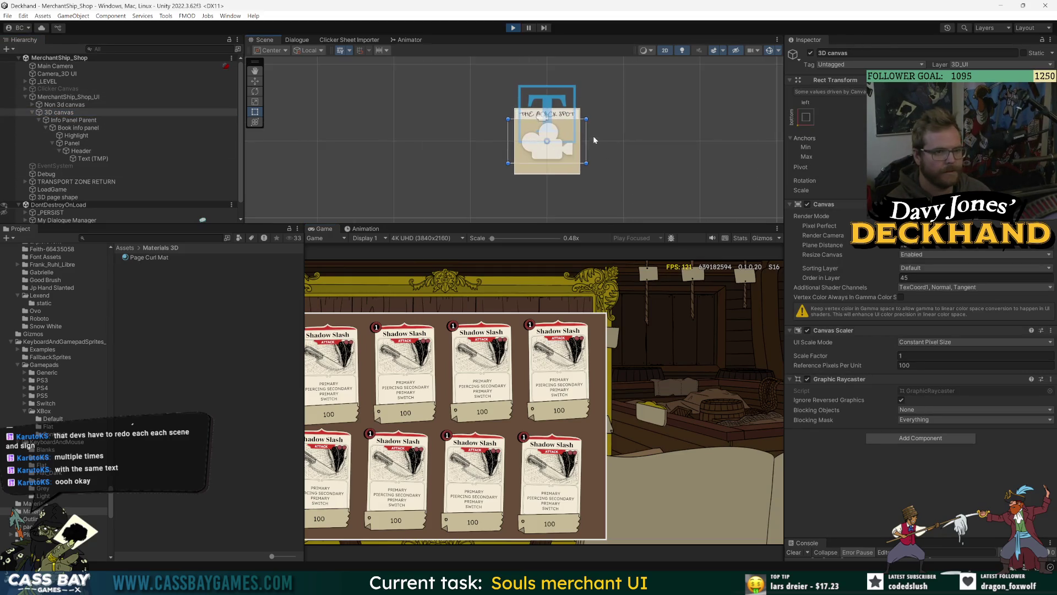
scroll(128, 162, down, 1)
click(57, 181)
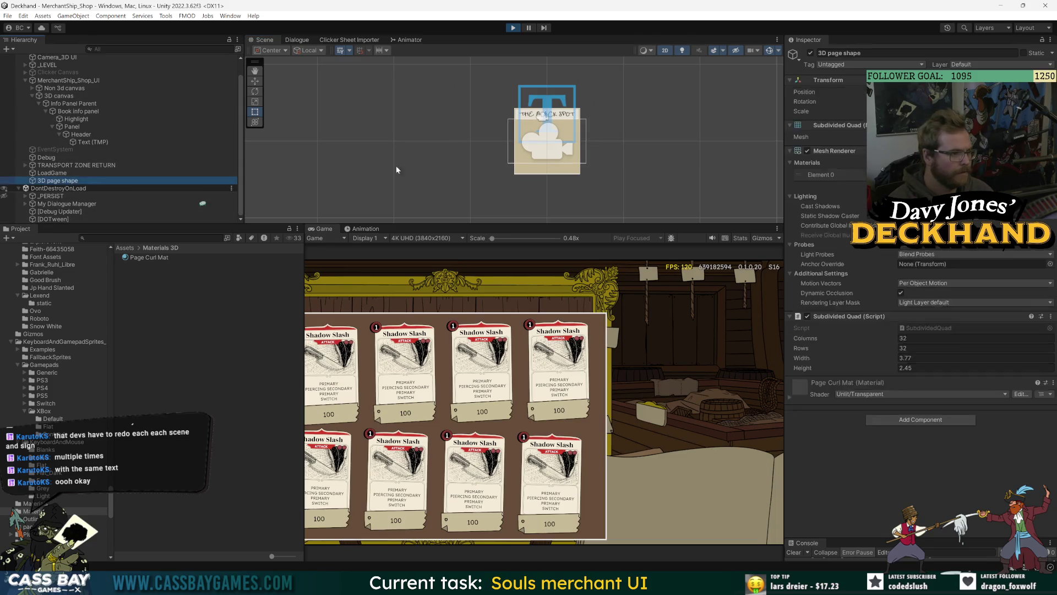
key(f)
drag(627, 112, 632, 135)
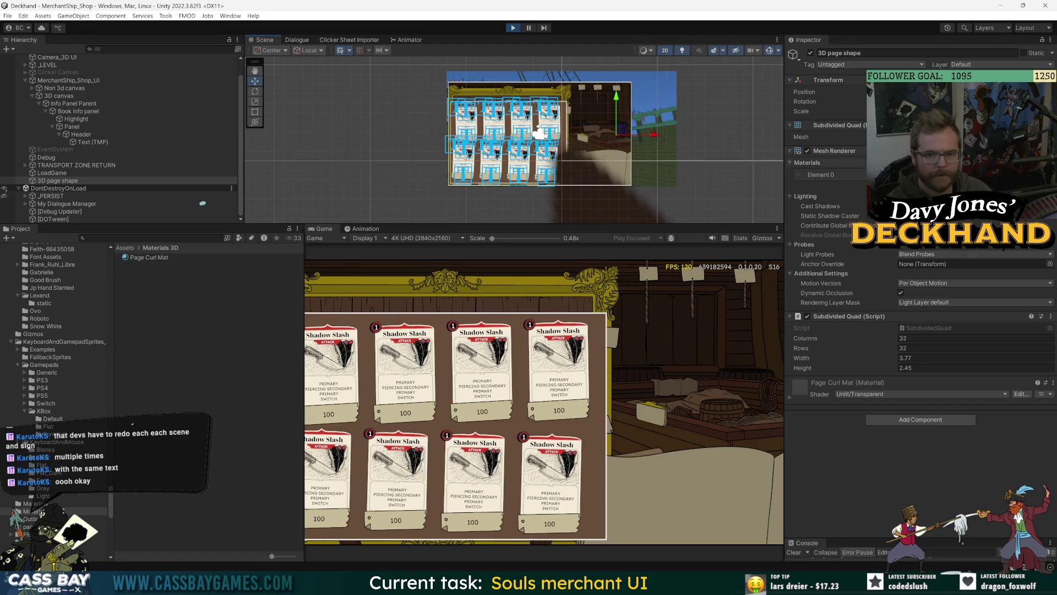
Step: Set Page Curl Mat's base map to 3D UI Texture and snip that render texture's settings
double_click(886, 175)
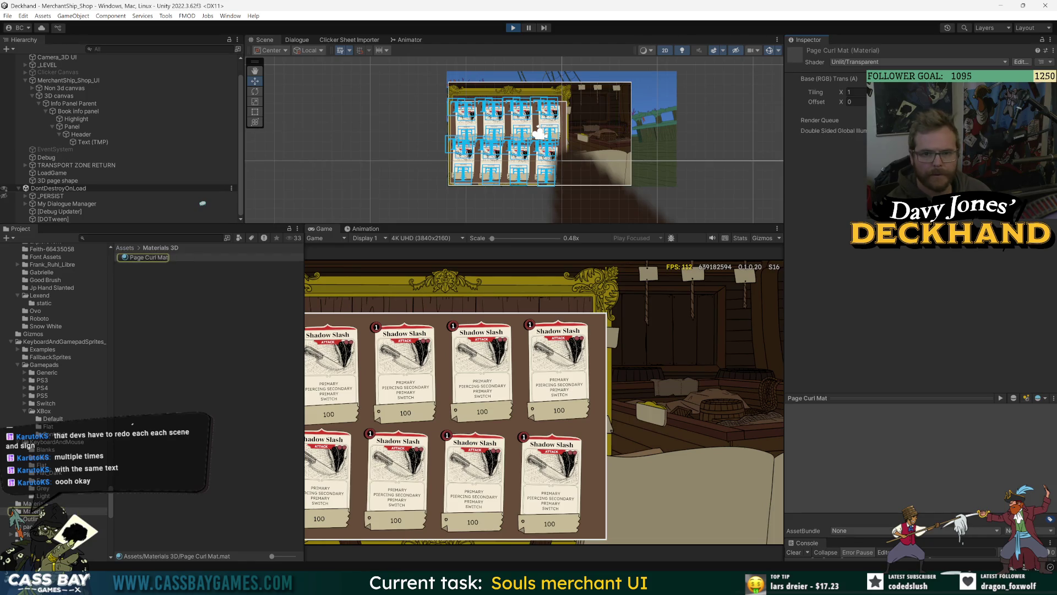
click(1042, 94)
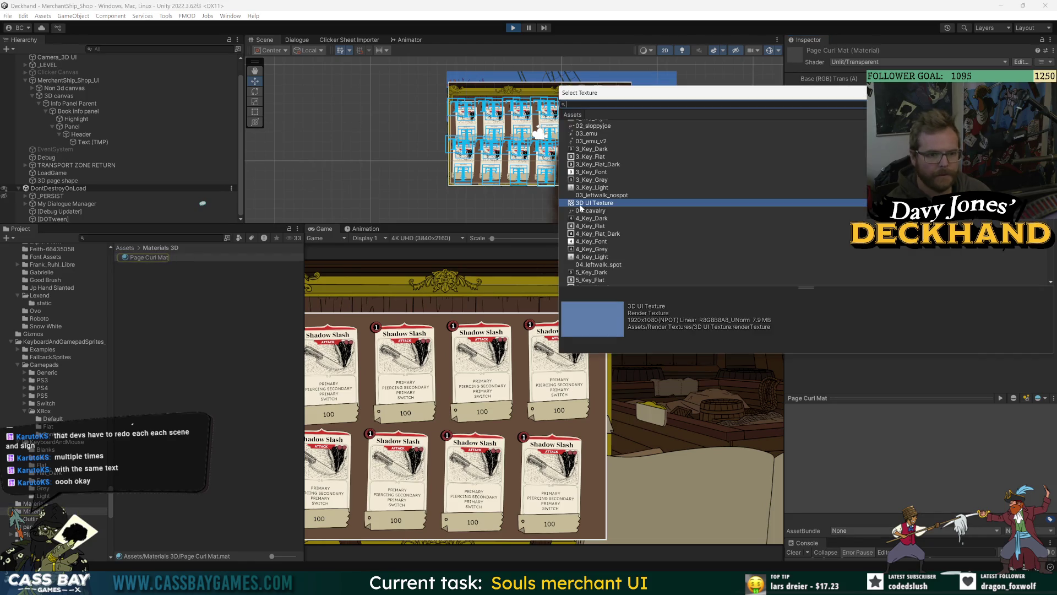
double_click(584, 204)
click(1038, 91)
click(177, 256)
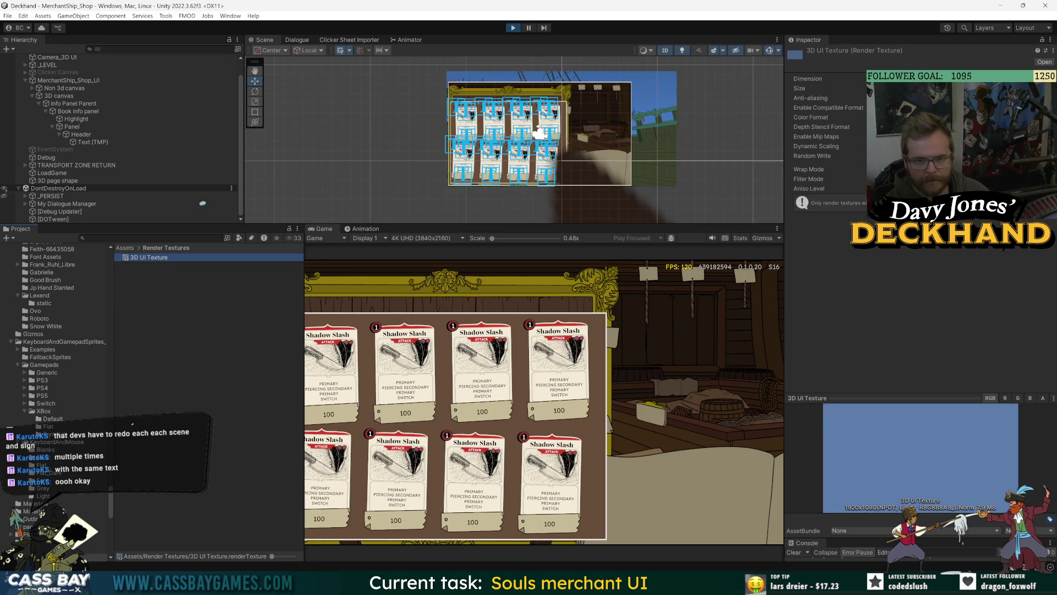
click(895, 300)
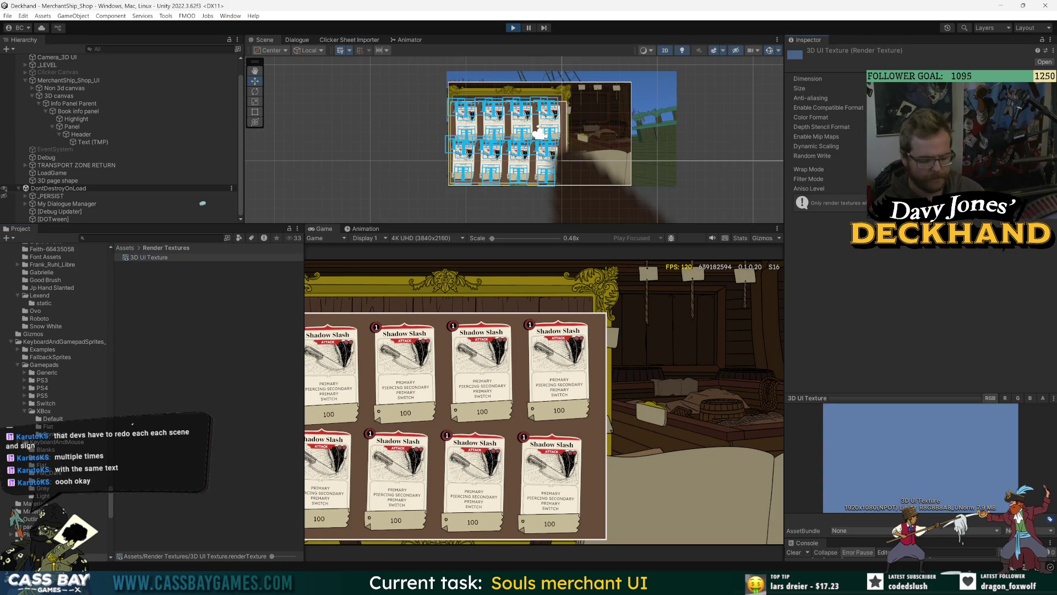
key(super+shift+s)
mouse_move(784, 36)
mouse_down()
mouse_move(1029, 253)
mouse_move(1055, 521)
mouse_up()
key(super+Tab)
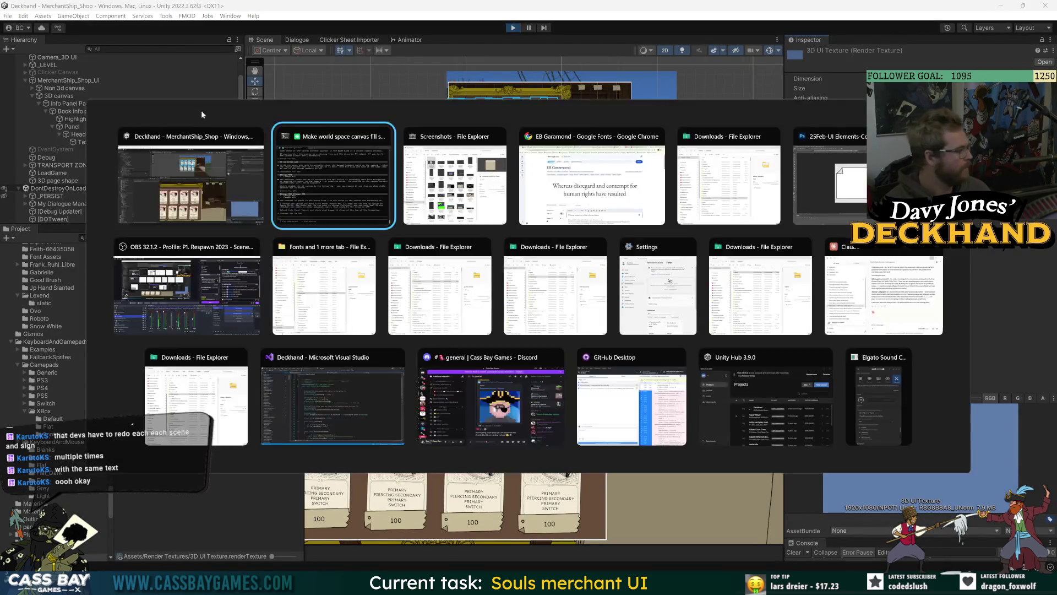
Step: Bring up the Screenshots folder, then stop play mode in Unity and select the header's Text (TMP)
click(454, 165)
click(549, 127)
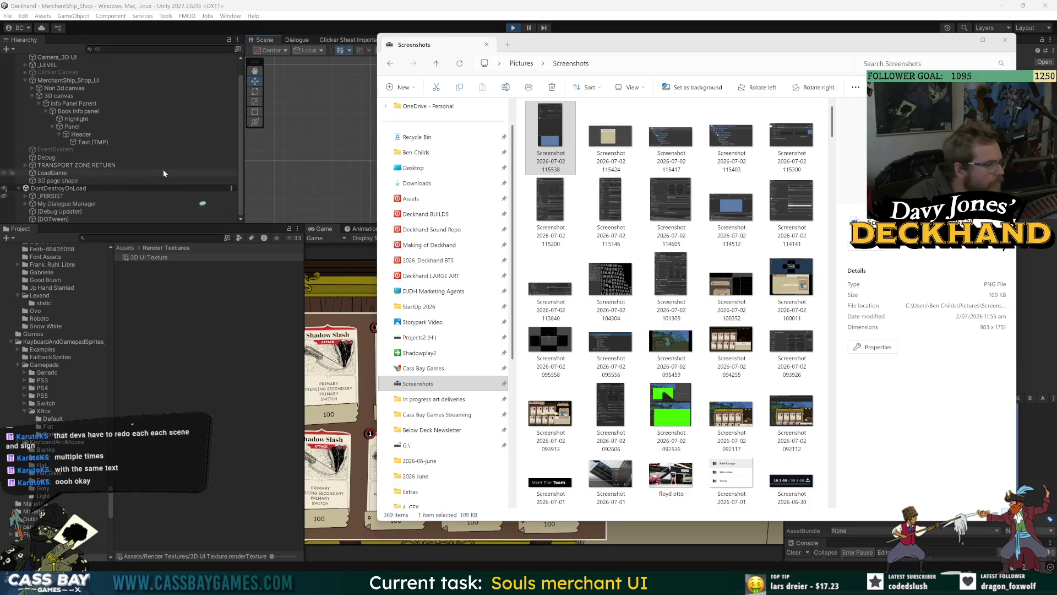
click(516, 31)
click(59, 112)
key(Down)
key(Down)
key(Down)
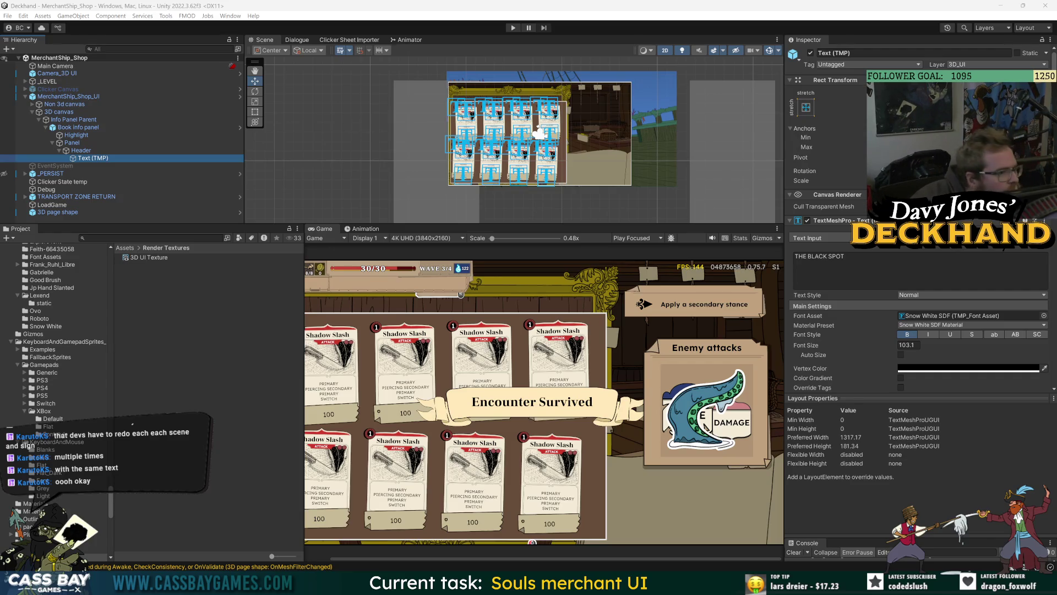
Step: Select 3D UI Texture in Render Textures to view its 1920x1080 settings
click(145, 258)
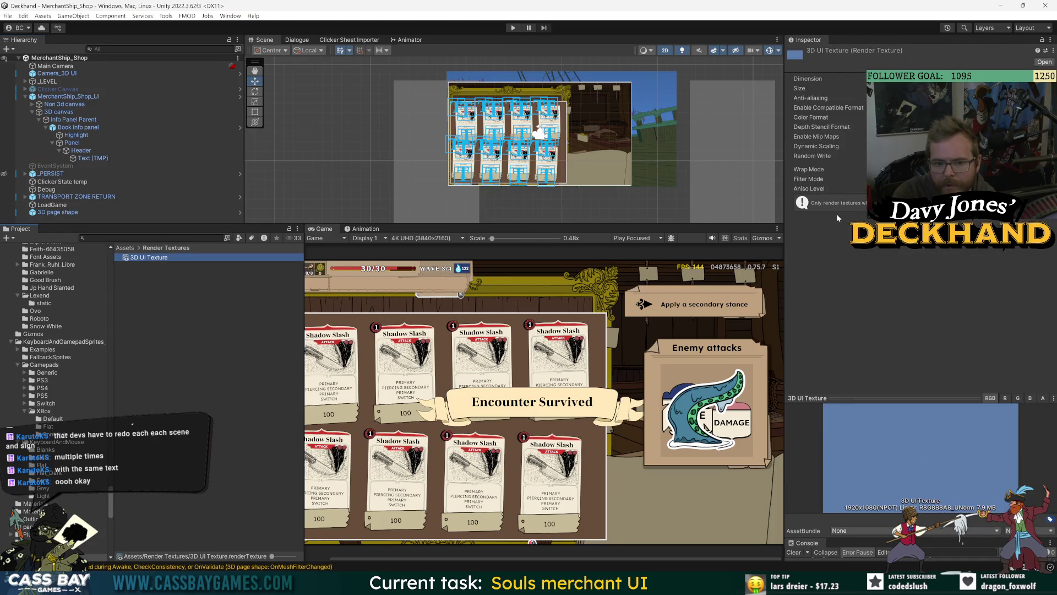
click(881, 215)
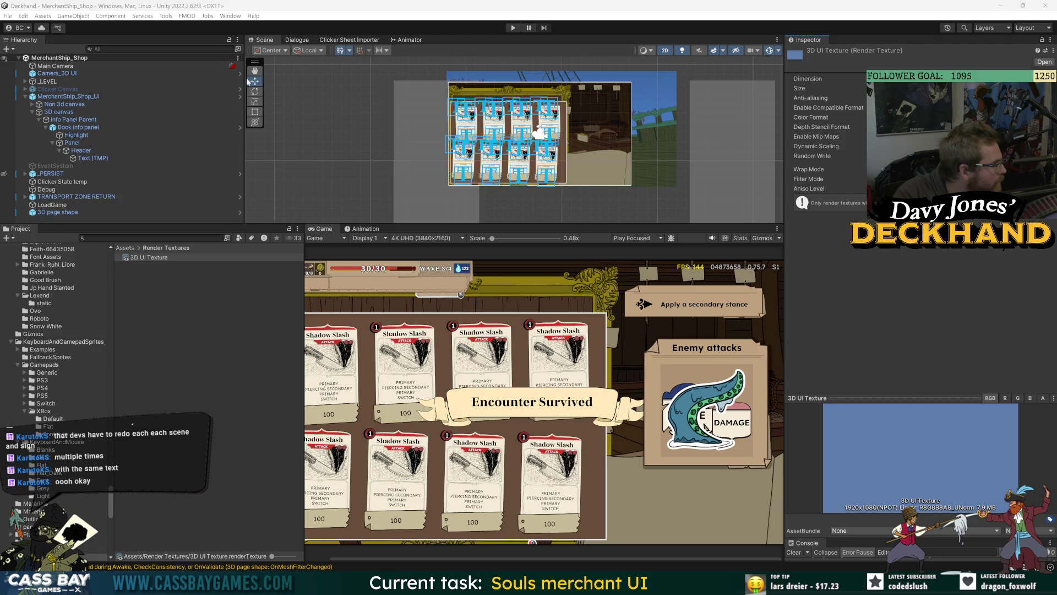
Step: Select Camera_3D UI, keep Default Renderer, and review its 3D UI Texture output
click(48, 75)
click(933, 254)
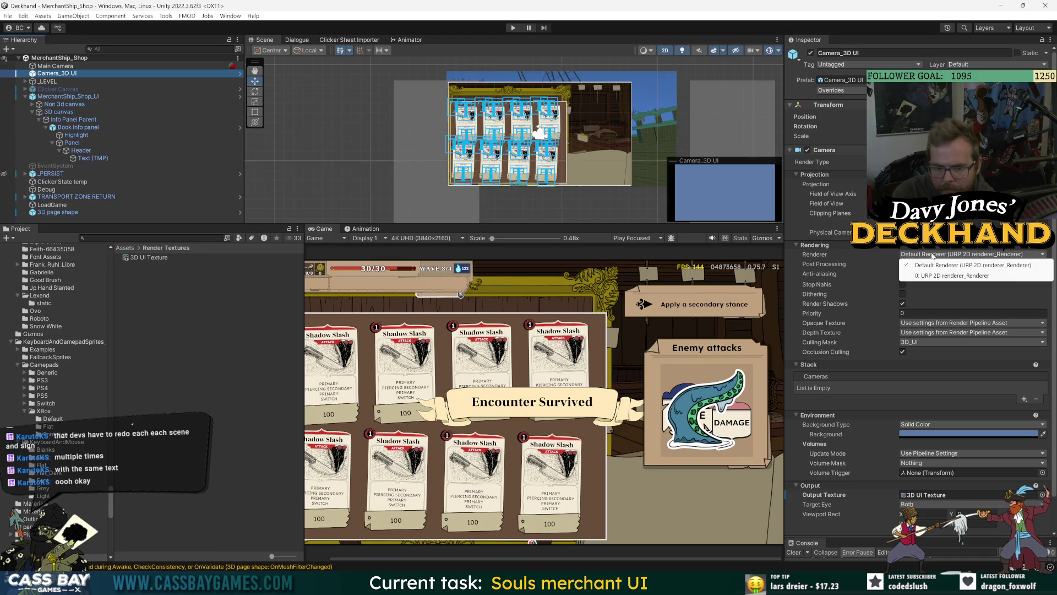
click(974, 266)
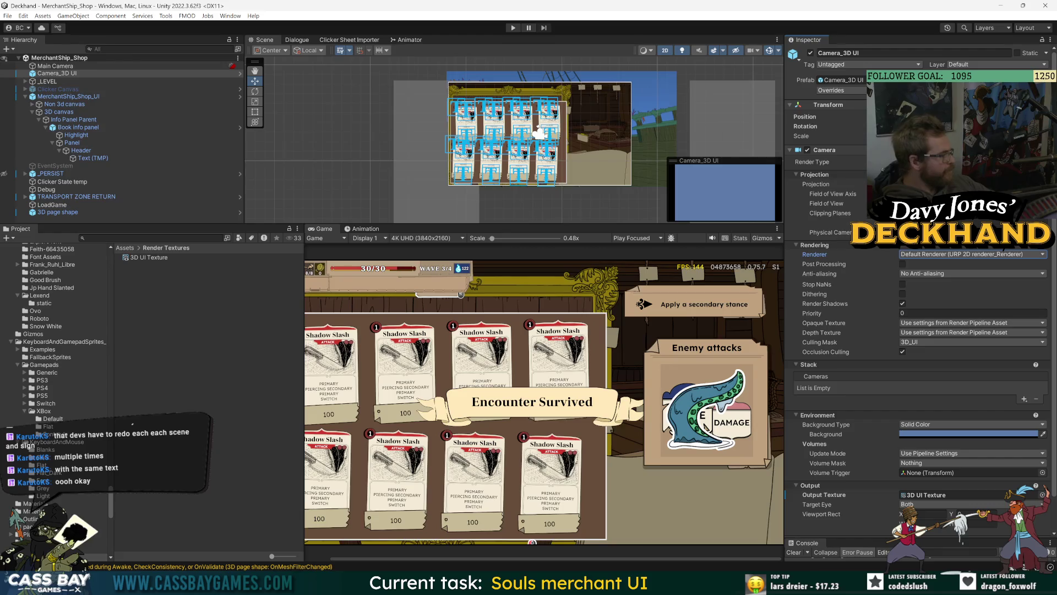
scroll(874, 511, down, 2)
scroll(872, 511, down, 1)
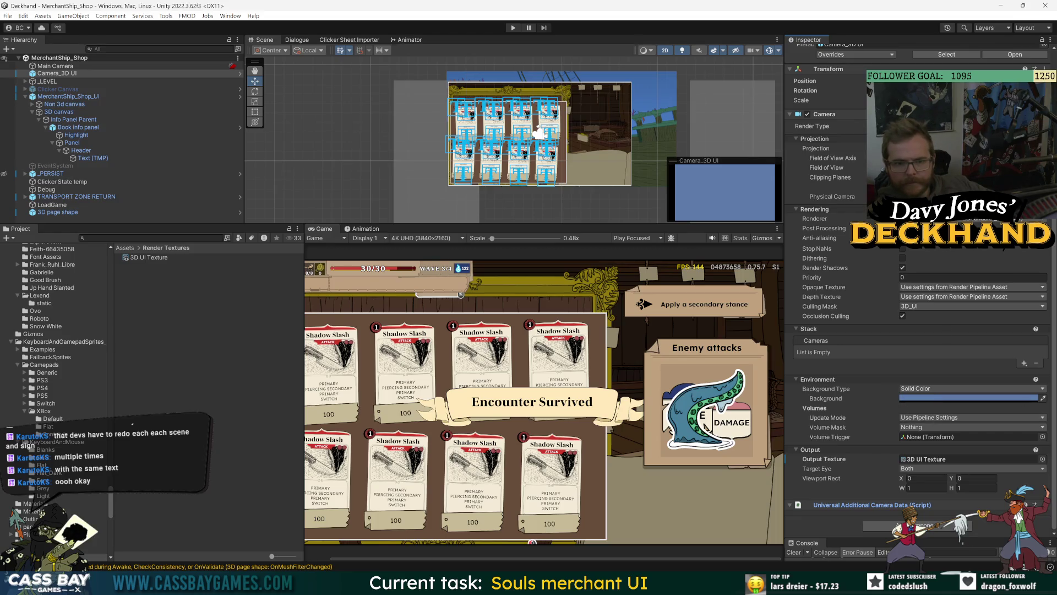
click(986, 218)
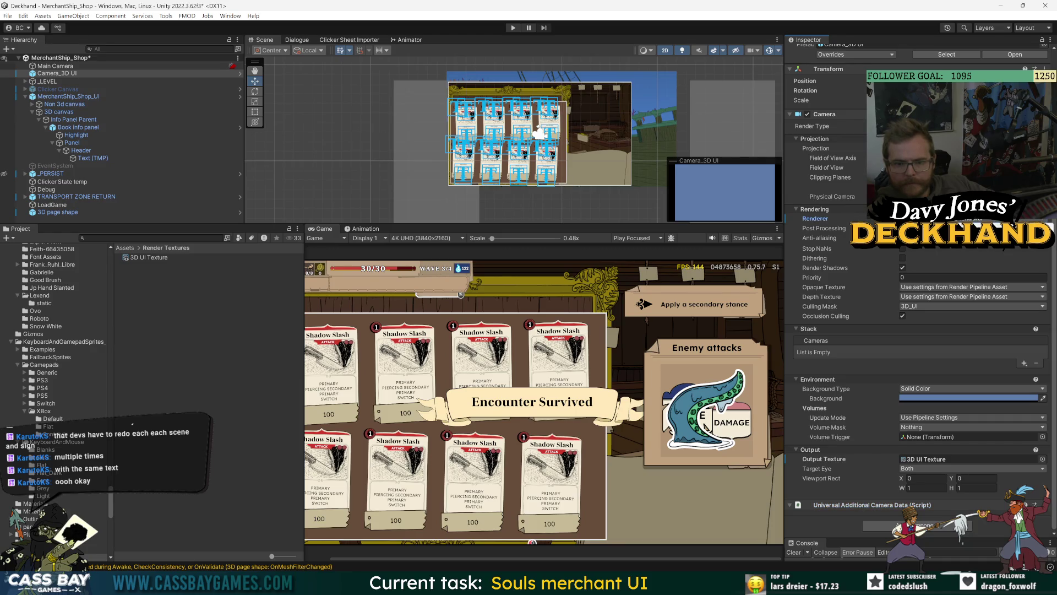